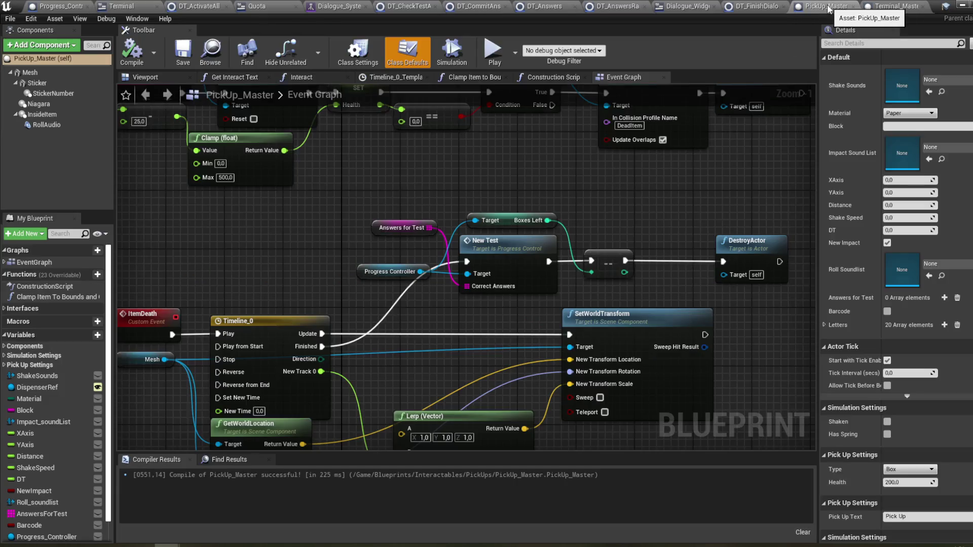
- Move the New Test node group up and to the right in PickUp_Master's Event Graph
{"action": "mouse_move", "coordinate": [315, 260]}
{"action": "left_mouse_down"}
{"action": "mouse_move", "coordinate": [319, 237]}
{"action": "mouse_move", "coordinate": [305, 230]}
{"action": "left_mouse_up"}
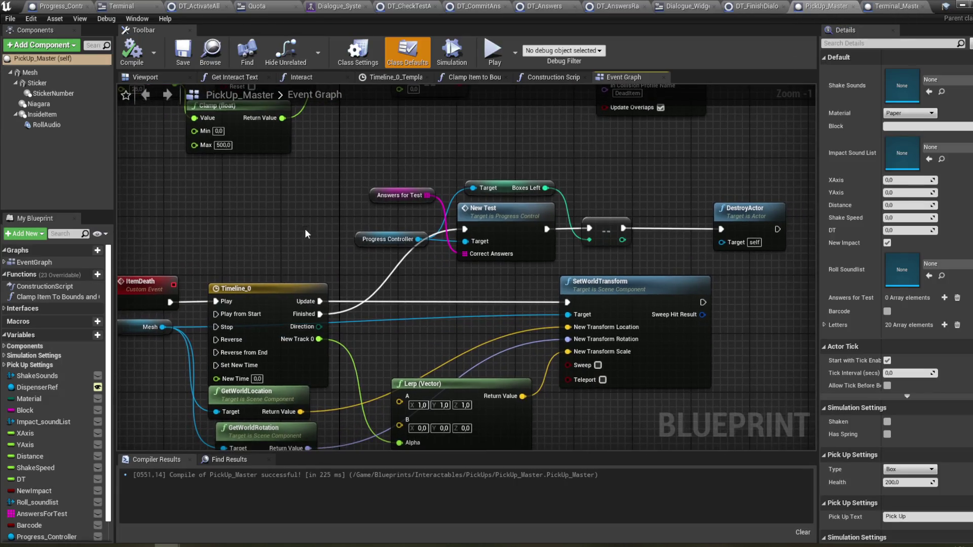
{"action": "mouse_move", "coordinate": [436, 277]}
{"action": "left_mouse_down"}
{"action": "mouse_move", "coordinate": [403, 268]}
{"action": "mouse_move", "coordinate": [462, 262]}
{"action": "mouse_move", "coordinate": [387, 280]}
{"action": "mouse_move", "coordinate": [436, 280]}
{"action": "mouse_move", "coordinate": [478, 124]}
{"action": "mouse_move", "coordinate": [489, 189]}
{"action": "mouse_move", "coordinate": [471, 211]}
{"action": "mouse_move", "coordinate": [425, 212]}
{"action": "left_mouse_up"}
{"action": "scroll", "coordinate": [490, 205], "scroll_direction": "down", "scroll_amount": 1}
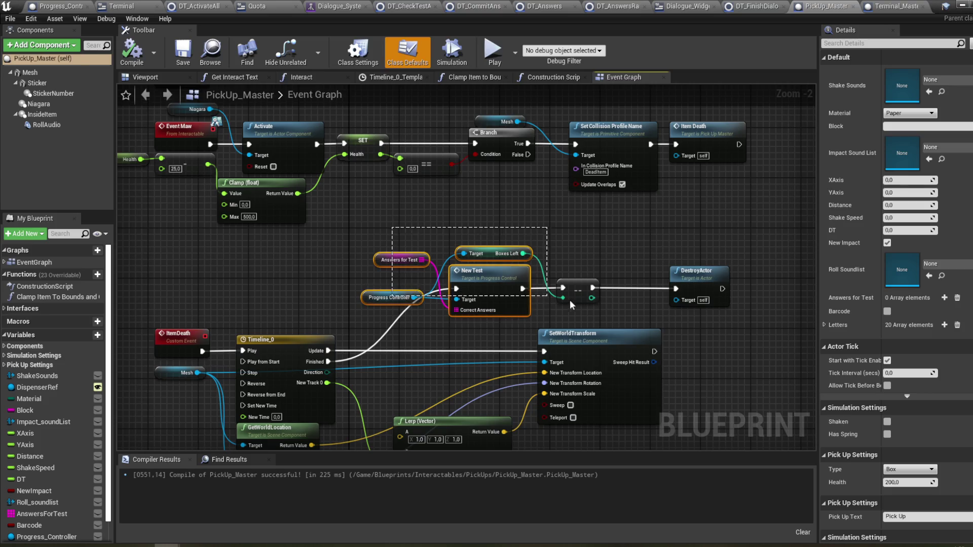
{"action": "left_click_drag", "start_coordinate": [720, 317], "coordinate": [719, 317]}
{"action": "left_click_drag", "start_coordinate": [580, 294], "coordinate": [698, 268]}
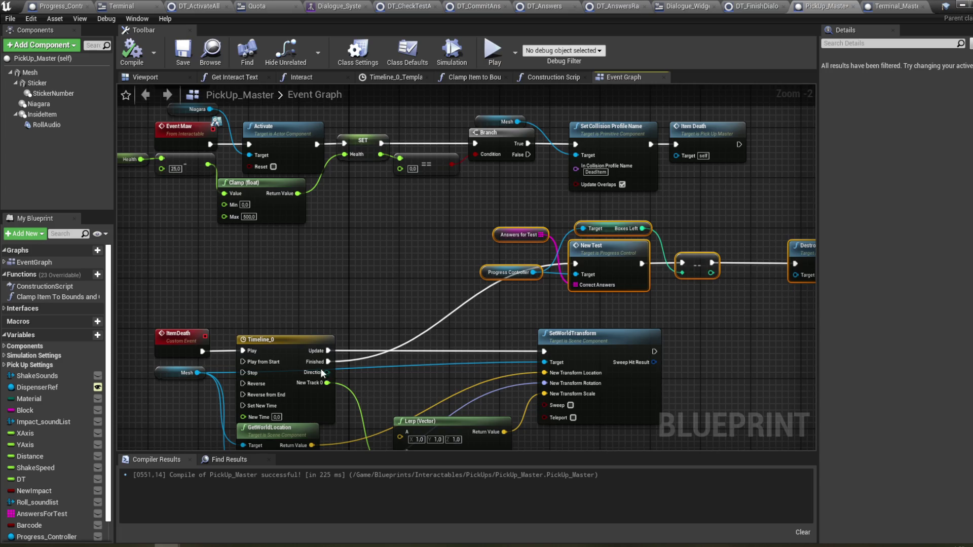
- Add a Do Once after Timeline_0's Finished output, then remove it and wire Finished directly to New Test
{"action": "left_click_drag", "start_coordinate": [323, 363], "coordinate": [405, 282]}
{"action": "type", "text": "d"}
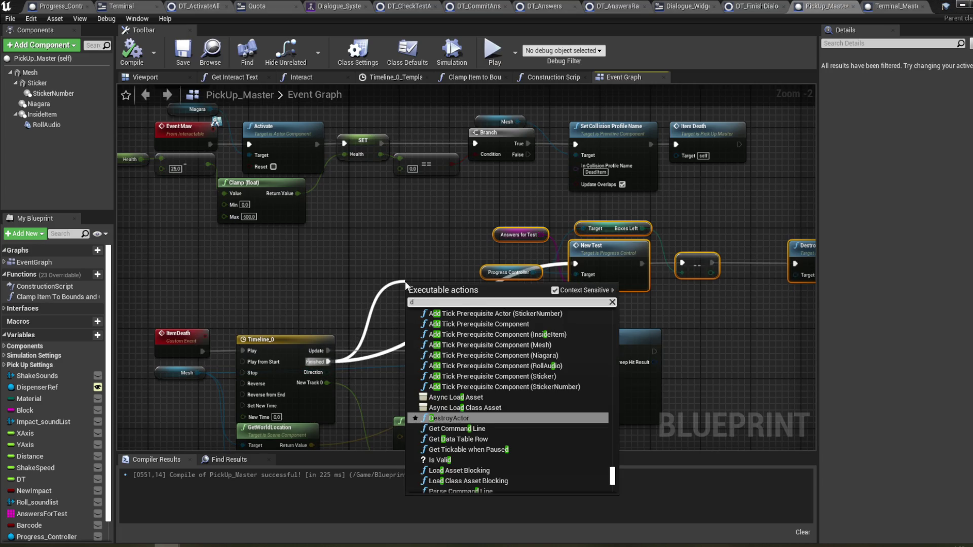
{"action": "type", "text": "o on"}
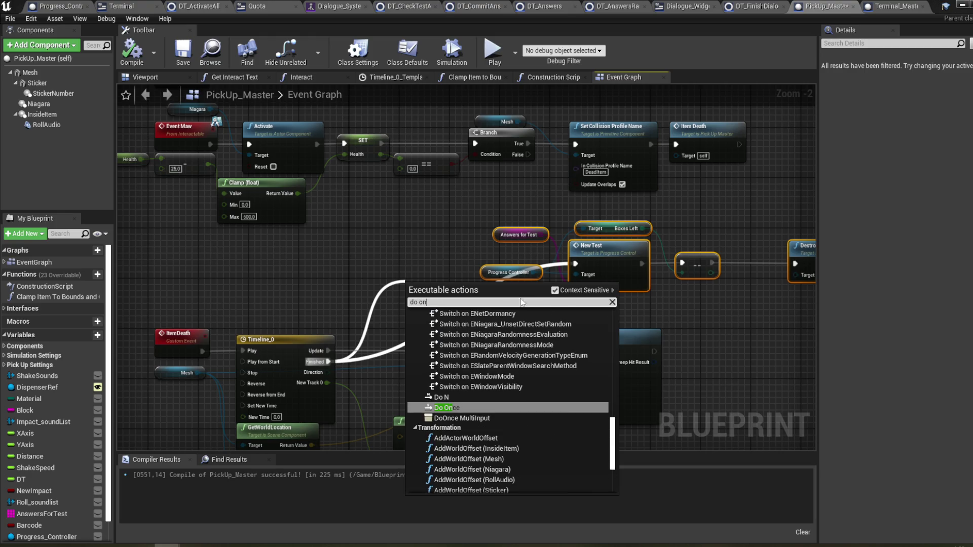
{"action": "left_click", "coordinate": [464, 407]}
{"action": "mouse_move", "coordinate": [439, 302]}
{"action": "left_mouse_down"}
{"action": "mouse_move", "coordinate": [430, 260]}
{"action": "mouse_move", "coordinate": [435, 280]}
{"action": "left_mouse_up"}
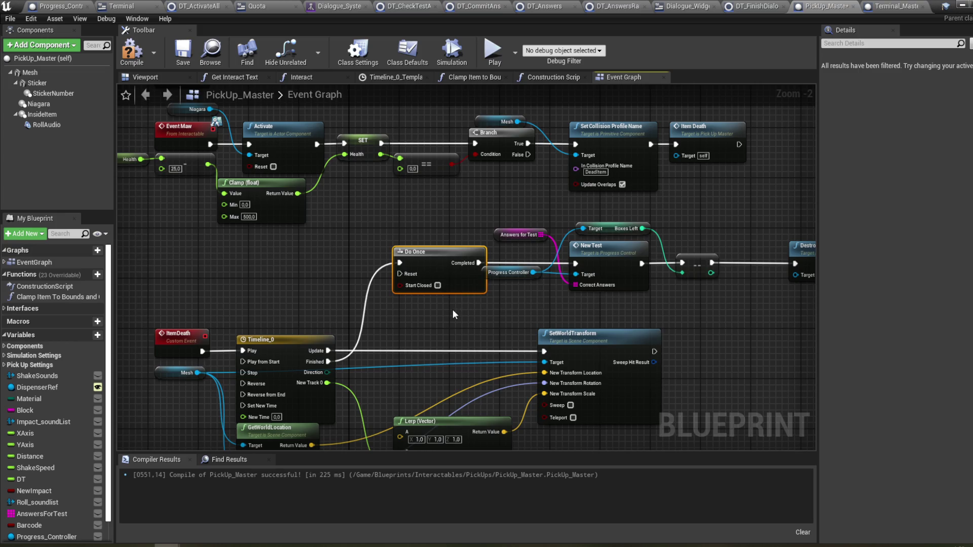
{"action": "left_click_drag", "start_coordinate": [343, 281], "coordinate": [346, 301]}
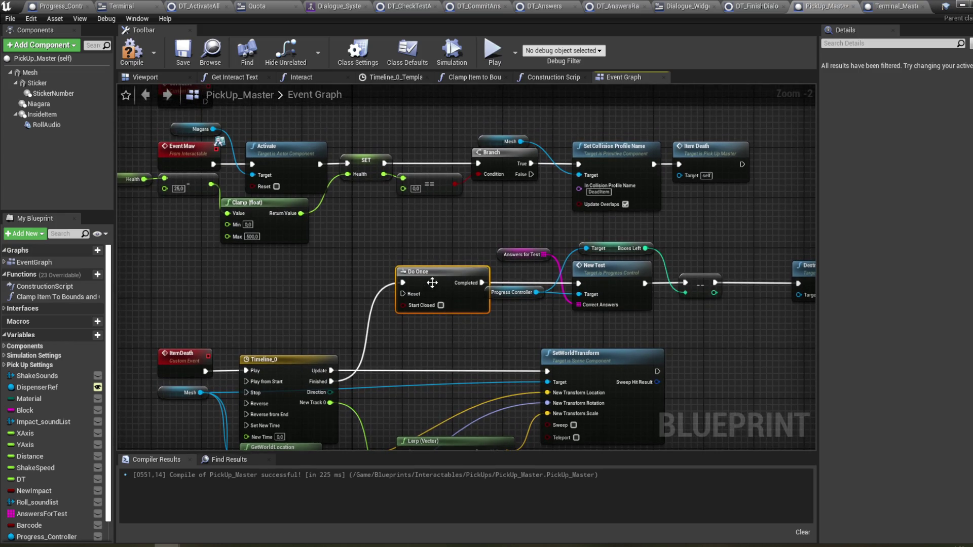
{"action": "key", "text": "Delete"}
{"action": "mouse_move", "coordinate": [331, 381]}
{"action": "left_mouse_down"}
{"action": "mouse_move", "coordinate": [421, 328]}
{"action": "mouse_move", "coordinate": [580, 283]}
{"action": "left_mouse_up"}
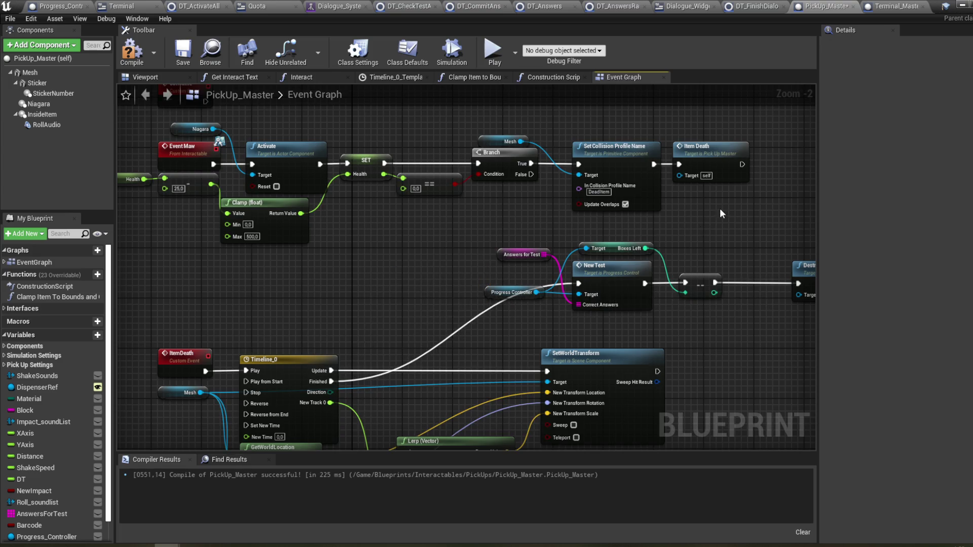
{"action": "left_click_drag", "start_coordinate": [722, 214], "coordinate": [647, 264]}
{"action": "left_click", "coordinate": [689, 218]}
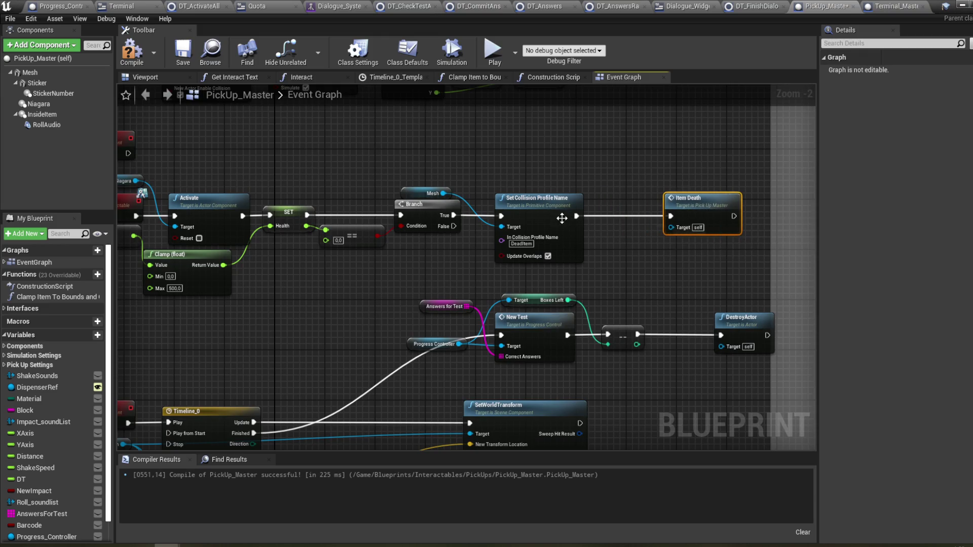
- Insert a Do Once node between Set Collision Profile Name and Item Death
{"action": "left_click_drag", "start_coordinate": [581, 206], "coordinate": [606, 208]}
{"action": "type", "text": "do onc"}
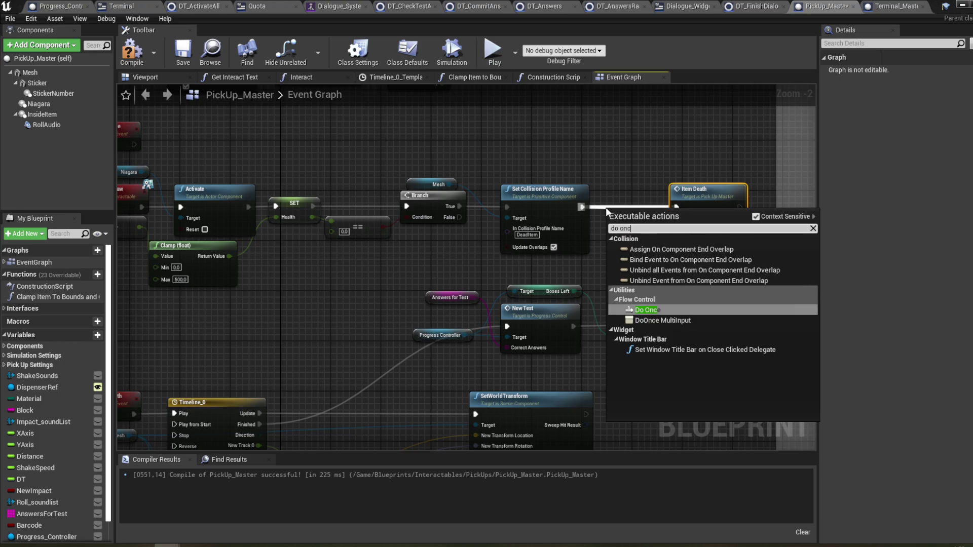
{"action": "left_click", "coordinate": [641, 310]}
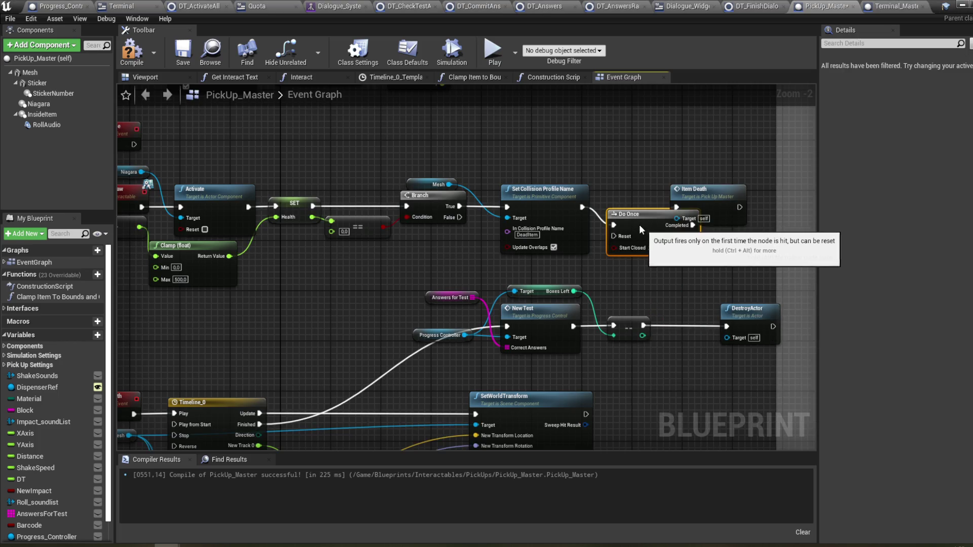
{"action": "scroll", "coordinate": [710, 273], "scroll_direction": "down", "scroll_amount": 1}
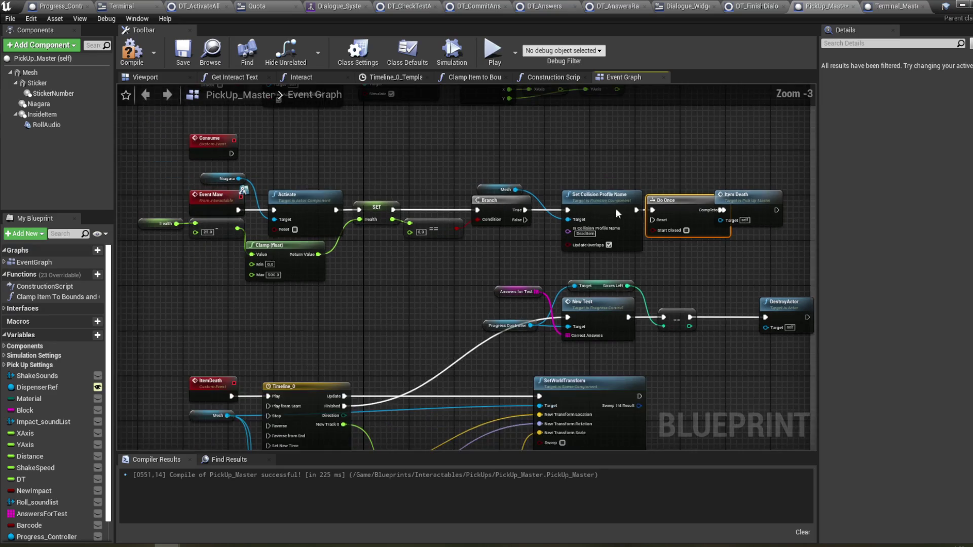
{"action": "mouse_move", "coordinate": [219, 171]}
{"action": "left_mouse_down"}
{"action": "mouse_move", "coordinate": [519, 251]}
{"action": "mouse_move", "coordinate": [707, 264]}
{"action": "mouse_move", "coordinate": [710, 235]}
{"action": "left_mouse_up"}
{"action": "left_click", "coordinate": [792, 203]}
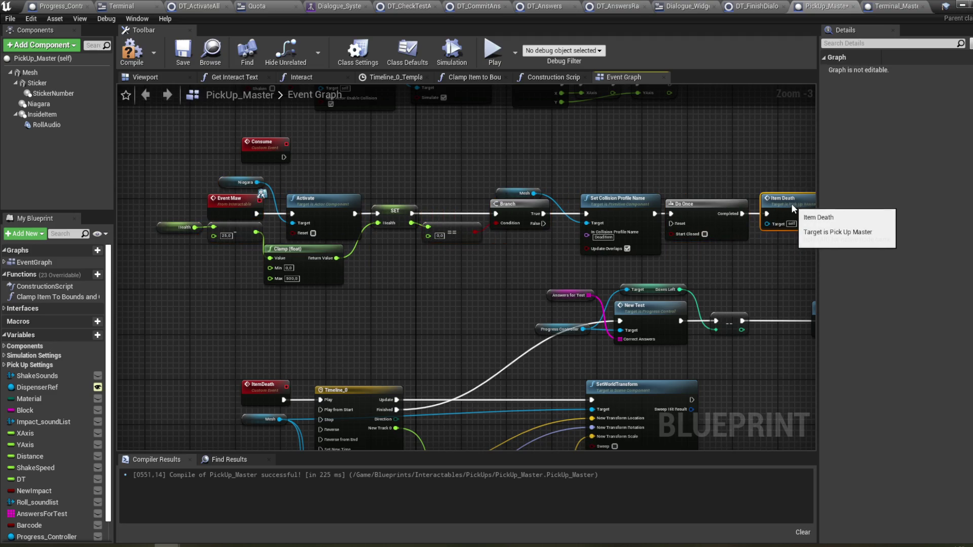
{"action": "left_click_drag", "start_coordinate": [786, 204], "coordinate": [736, 197]}
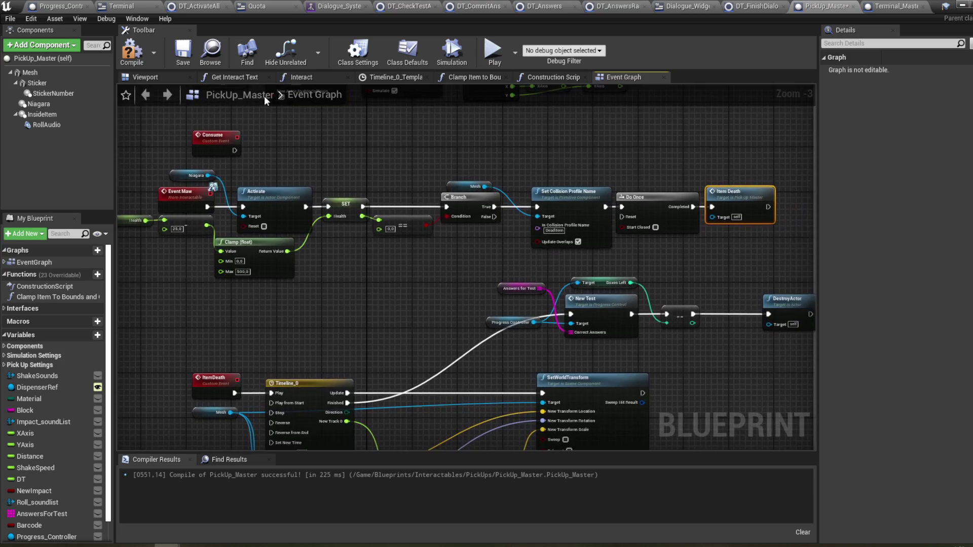
- Compile and save PickUp_Master, then switch to Terminal_Master
{"action": "left_click", "coordinate": [131, 51]}
{"action": "left_click_drag", "start_coordinate": [366, 143], "coordinate": [421, 167]}
{"action": "key", "text": "ctrl+s"}
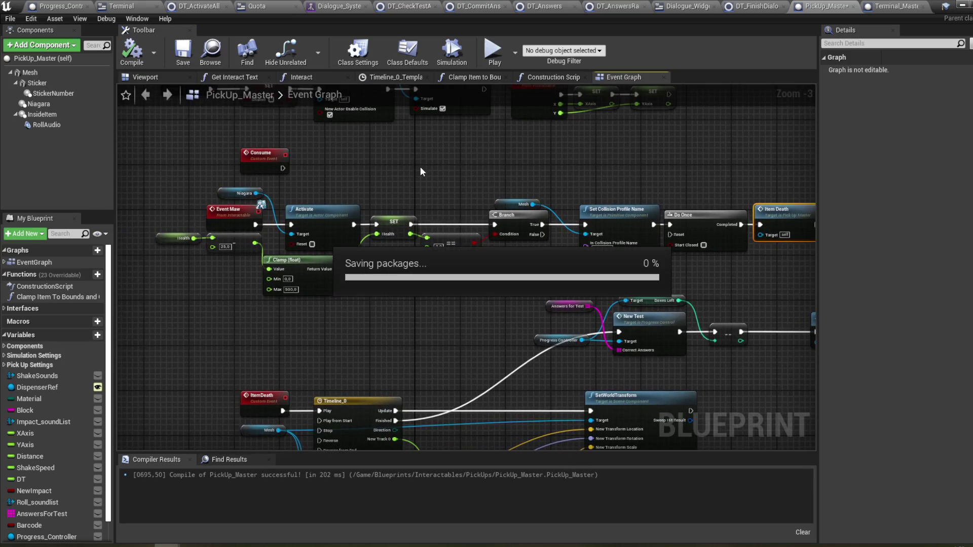
{"action": "left_click_drag", "start_coordinate": [423, 232], "coordinate": [342, 217]}
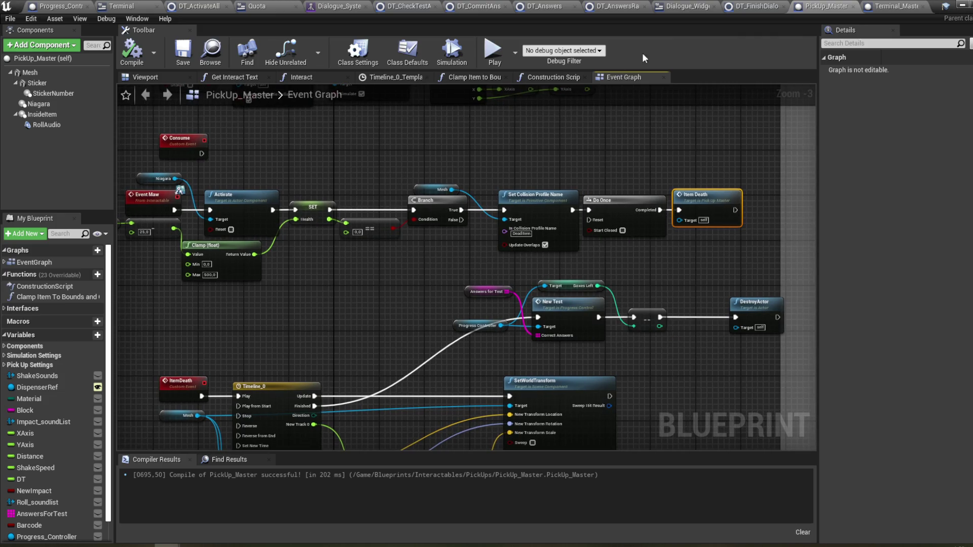
{"action": "left_click", "coordinate": [889, 9]}
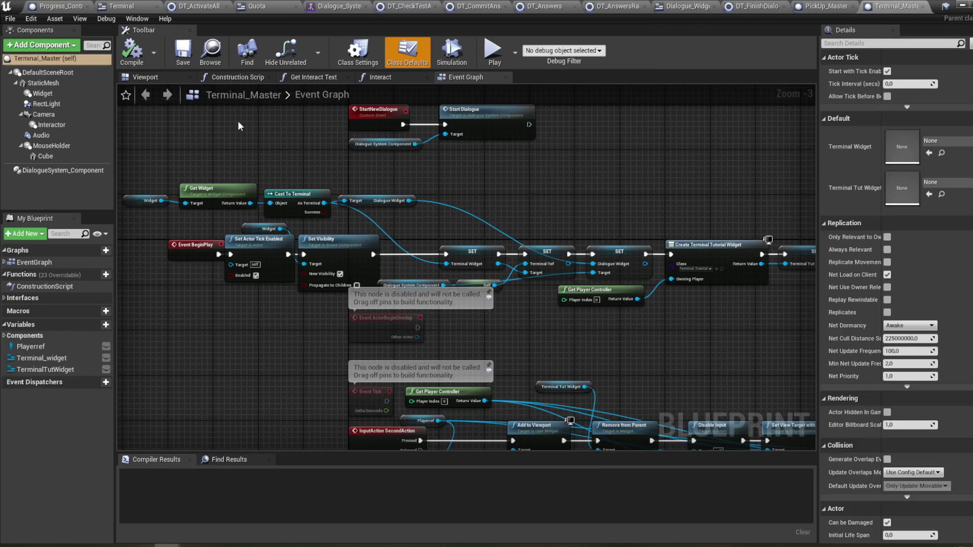
- Compile the Terminal_Master and Progress_Control blueprints
{"action": "left_click", "coordinate": [141, 62]}
{"action": "mouse_move", "coordinate": [562, 209]}
{"action": "left_mouse_down"}
{"action": "mouse_move", "coordinate": [601, 285]}
{"action": "mouse_move", "coordinate": [595, 214]}
{"action": "mouse_move", "coordinate": [637, 101]}
{"action": "left_mouse_up"}
{"action": "mouse_move", "coordinate": [622, 228]}
{"action": "left_mouse_down"}
{"action": "mouse_move", "coordinate": [616, 162]}
{"action": "mouse_move", "coordinate": [628, 209]}
{"action": "mouse_move", "coordinate": [626, 256]}
{"action": "left_mouse_up"}
{"action": "left_click", "coordinate": [61, 5]}
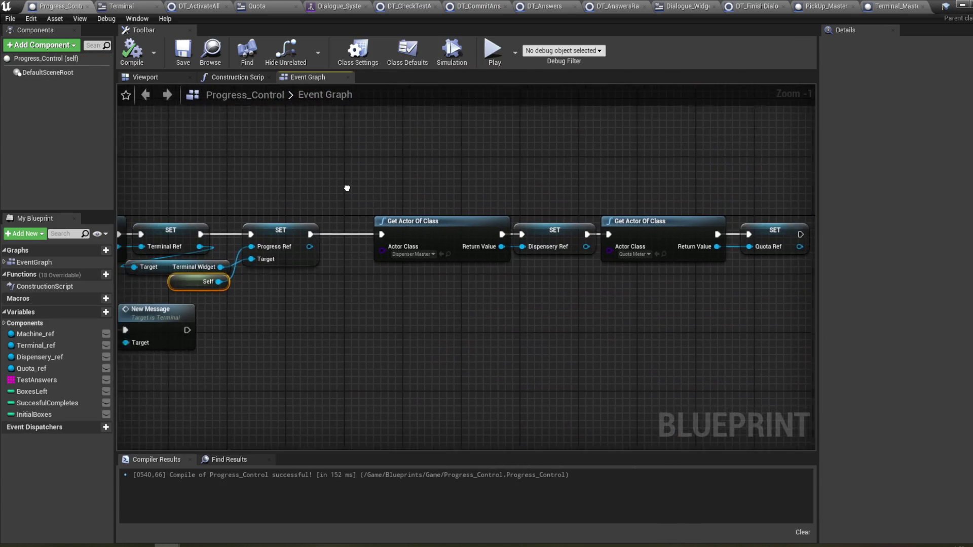
{"action": "mouse_move", "coordinate": [786, 282]}
{"action": "left_mouse_down"}
{"action": "mouse_move", "coordinate": [504, 220]}
{"action": "mouse_move", "coordinate": [458, 243]}
{"action": "left_mouse_up"}
{"action": "left_click", "coordinate": [131, 58]}
{"action": "left_click_drag", "start_coordinate": [491, 199], "coordinate": [487, 195]}
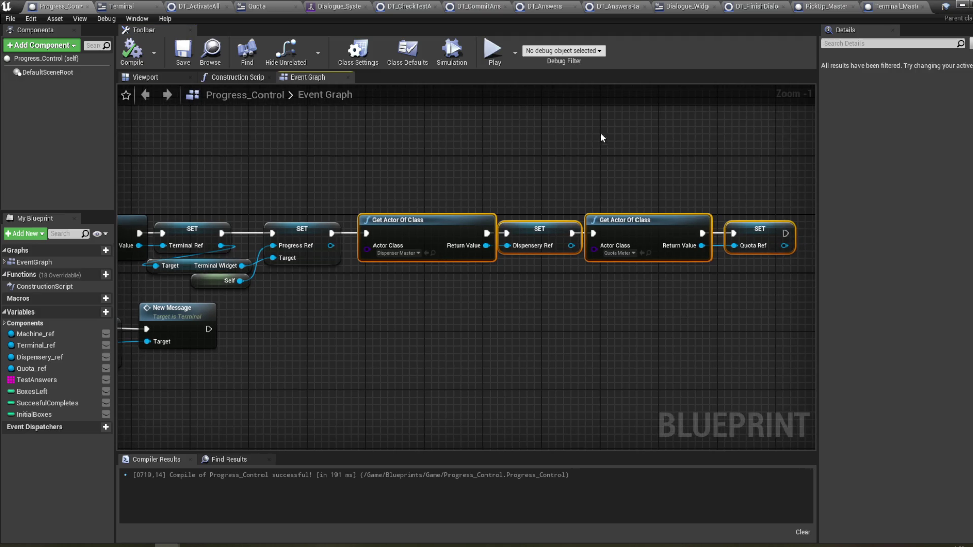
- Cycle through the open editor tabs, ending on Quota's Get Percent 0 function
{"action": "left_click", "coordinate": [893, 6]}
{"action": "left_click", "coordinate": [826, 6]}
{"action": "left_click", "coordinate": [758, 6]}
{"action": "left_click", "coordinate": [668, 5]}
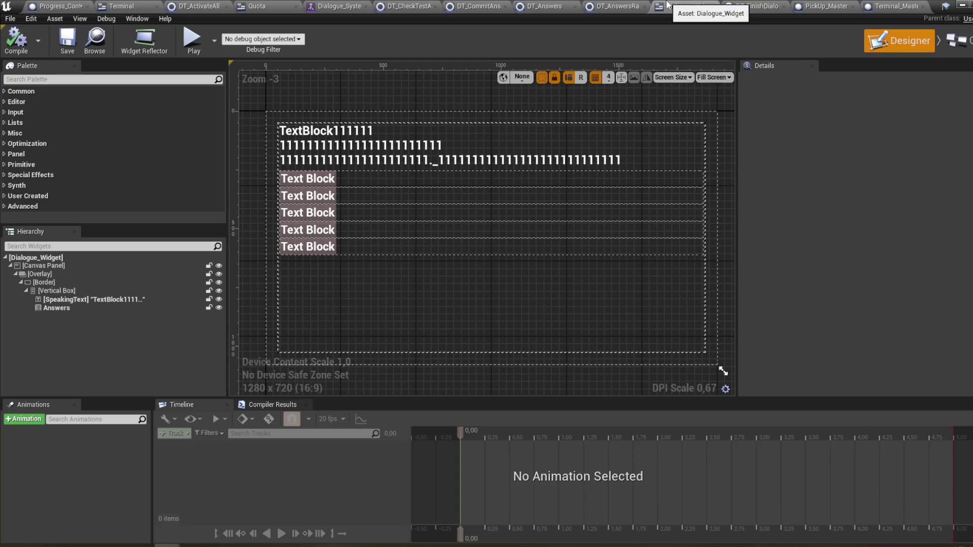
{"action": "left_click", "coordinate": [610, 5]}
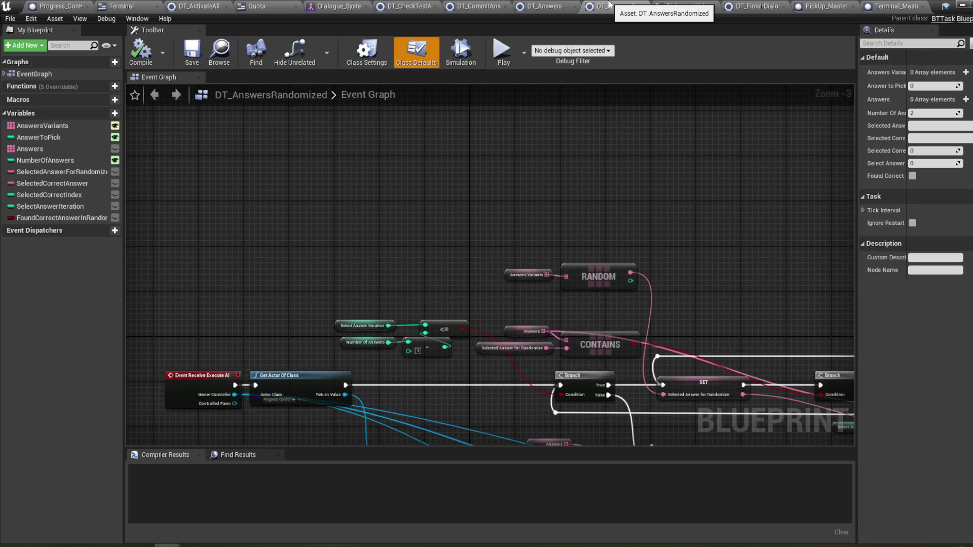
{"action": "left_click", "coordinate": [558, 6]}
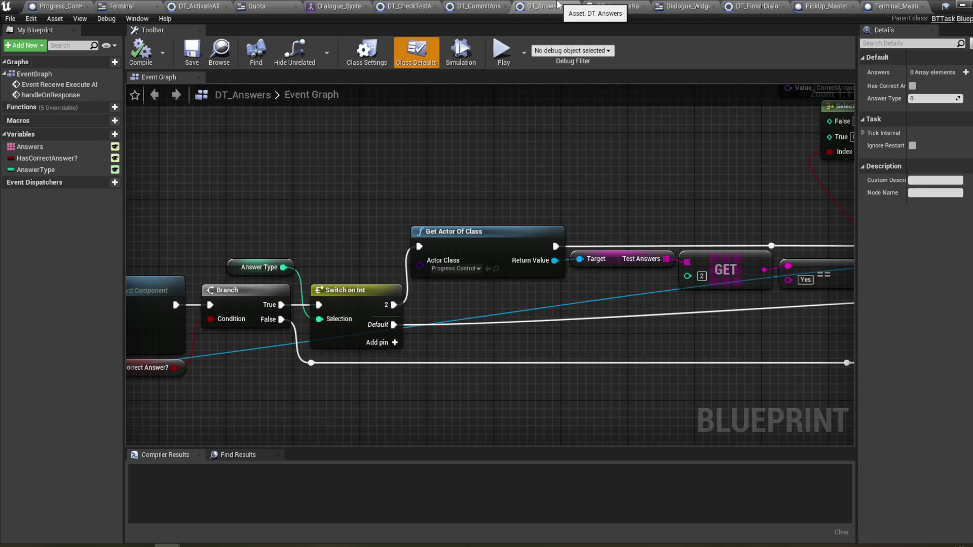
{"action": "left_click", "coordinate": [412, 5]}
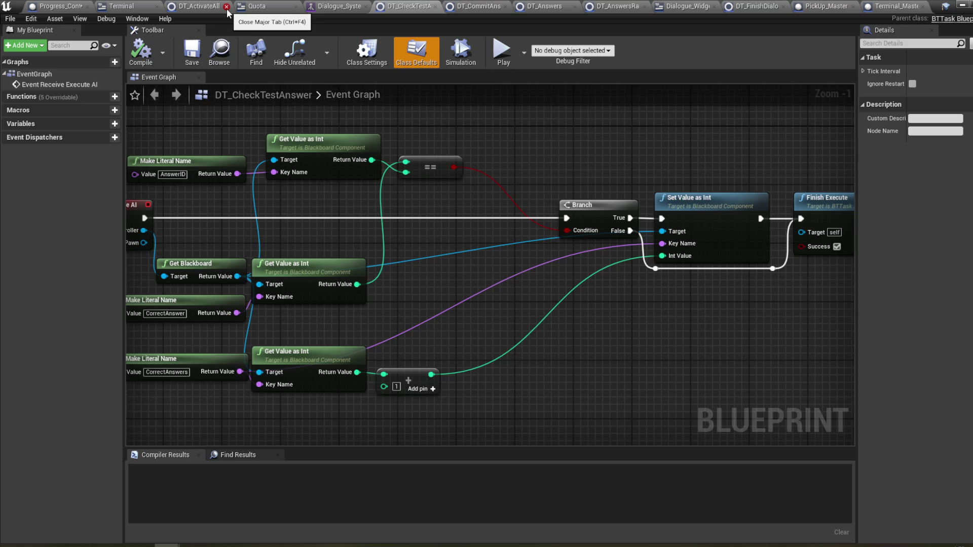
{"action": "left_click", "coordinate": [122, 6]}
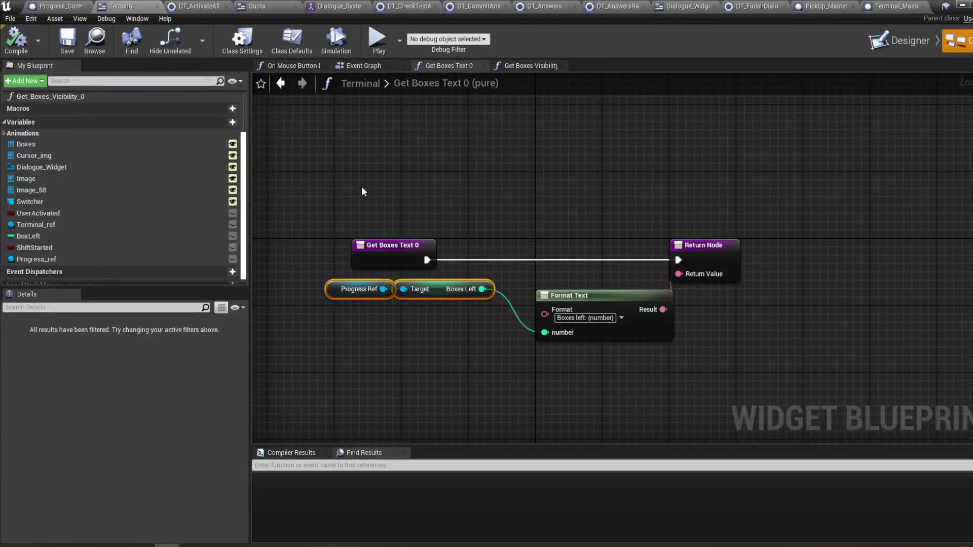
{"action": "left_click", "coordinate": [256, 7]}
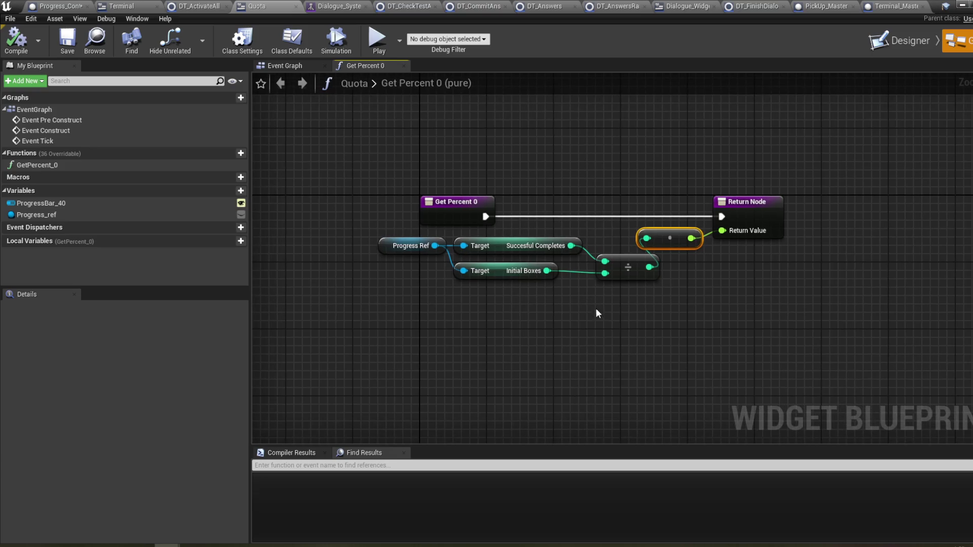
- Delete the integer divide node and convert Succesful Completes to float, tidying the getter nodes
{"action": "left_click", "coordinate": [615, 263]}
{"action": "key", "text": "Delete"}
{"action": "mouse_move", "coordinate": [571, 246]}
{"action": "left_mouse_down"}
{"action": "mouse_move", "coordinate": [583, 254]}
{"action": "mouse_move", "coordinate": [590, 242]}
{"action": "left_mouse_up"}
{"action": "type", "text": "f"}
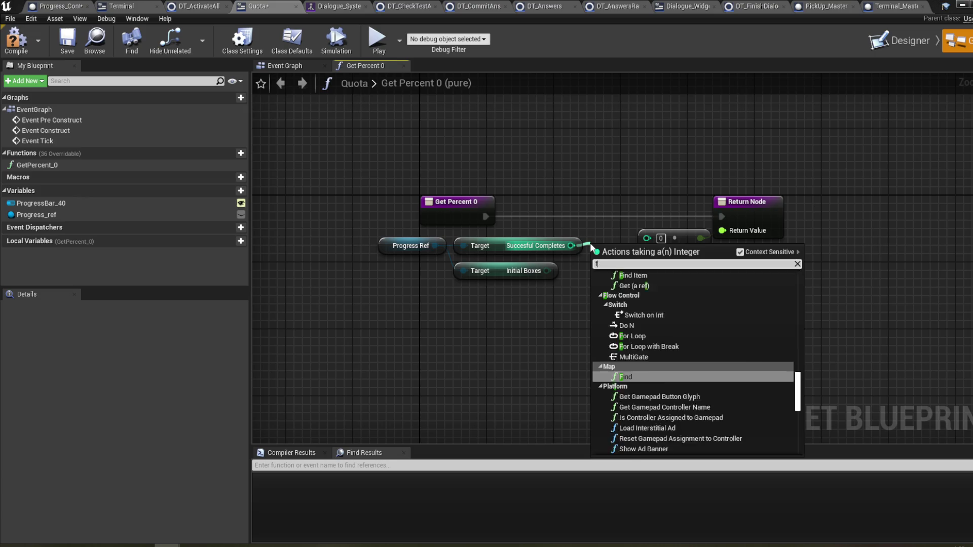
{"action": "type", "text": "loat"}
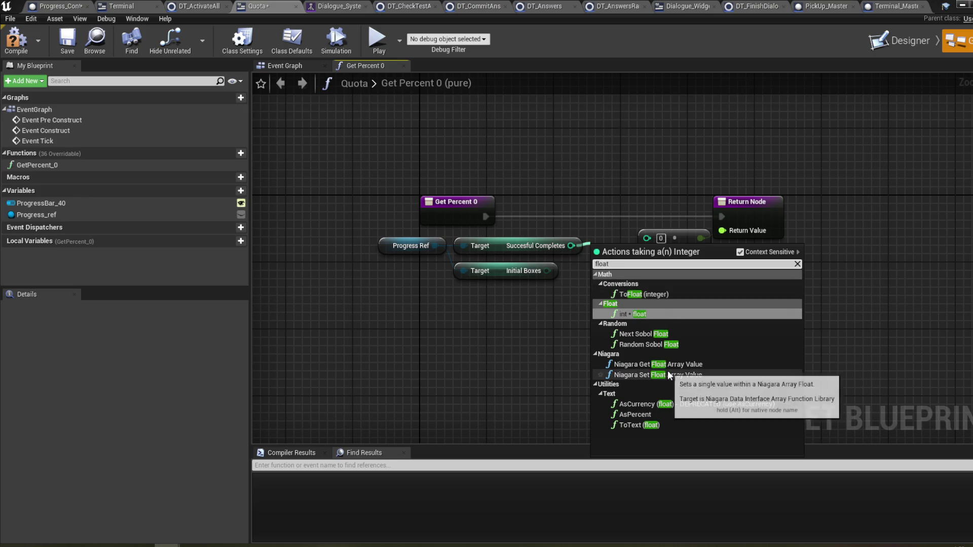
{"action": "left_click", "coordinate": [664, 295]}
{"action": "left_click_drag", "start_coordinate": [603, 321], "coordinate": [469, 244]}
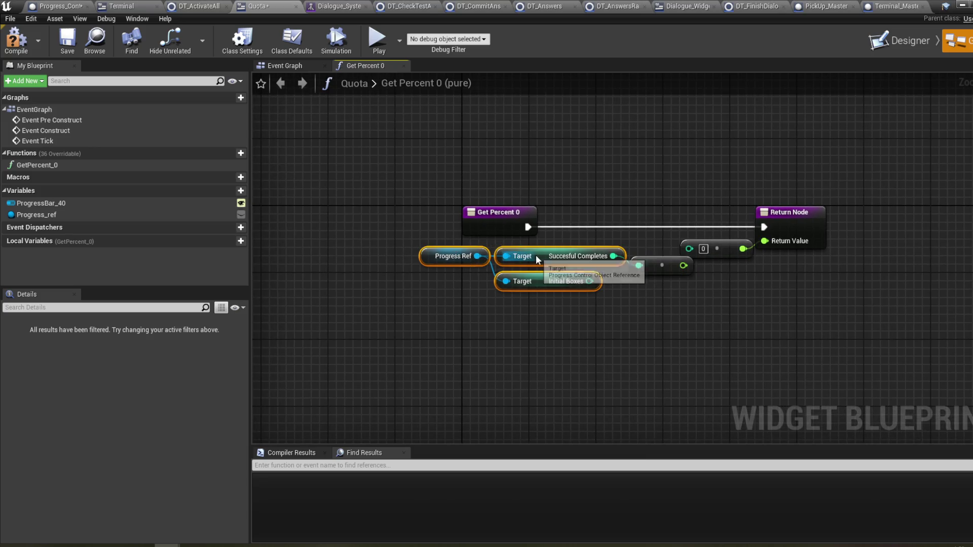
{"action": "left_click_drag", "start_coordinate": [569, 260], "coordinate": [526, 260]}
{"action": "left_click_drag", "start_coordinate": [659, 265], "coordinate": [607, 266]}
{"action": "right_click_drag", "start_coordinate": [629, 305], "coordinate": [598, 304]}
{"action": "left_click", "coordinate": [679, 247]}
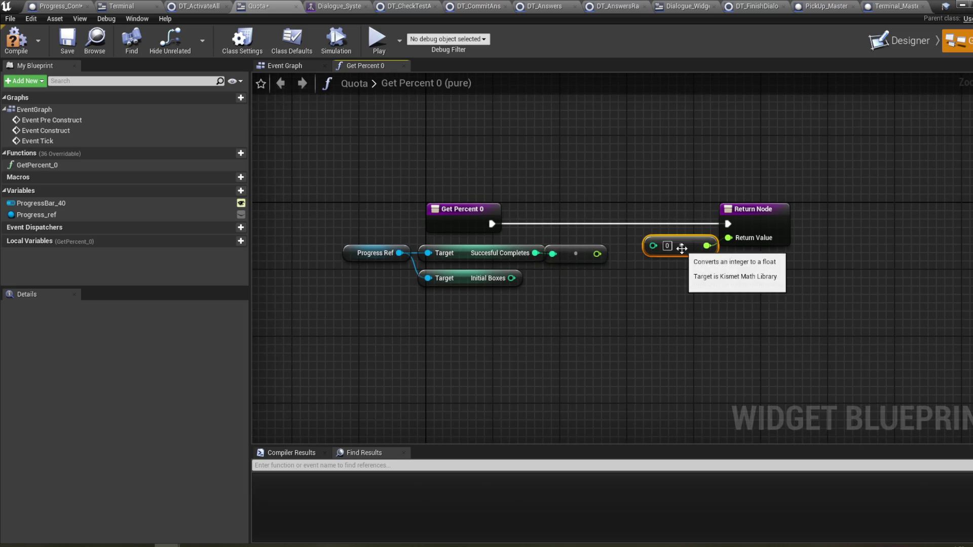
{"action": "key", "text": "Delete"}
- Convert Initial Boxes from integer to float with a ToFloat node
{"action": "left_click_drag", "start_coordinate": [511, 280], "coordinate": [540, 282]}
{"action": "type", "text": "flot"}
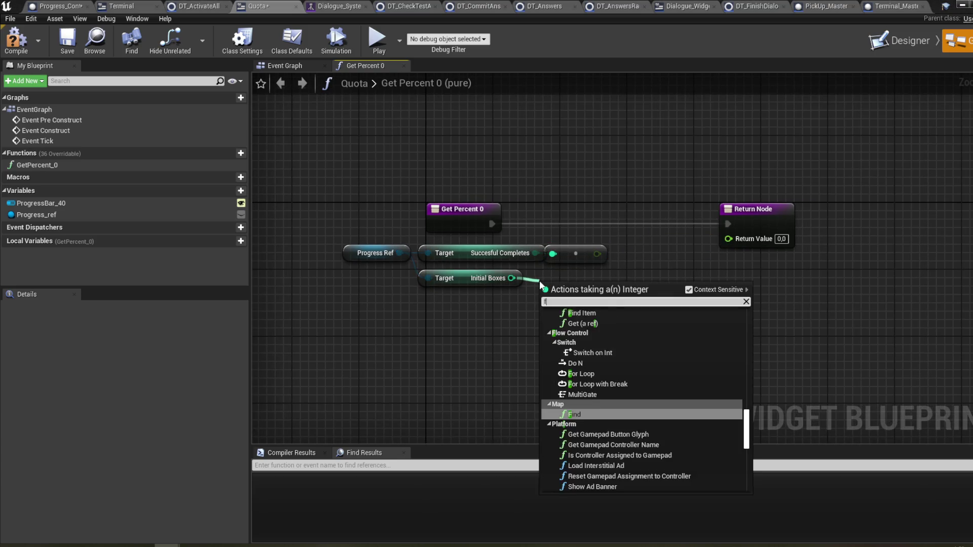
{"action": "key", "text": "BackSpace"}
{"action": "type", "text": "at"}
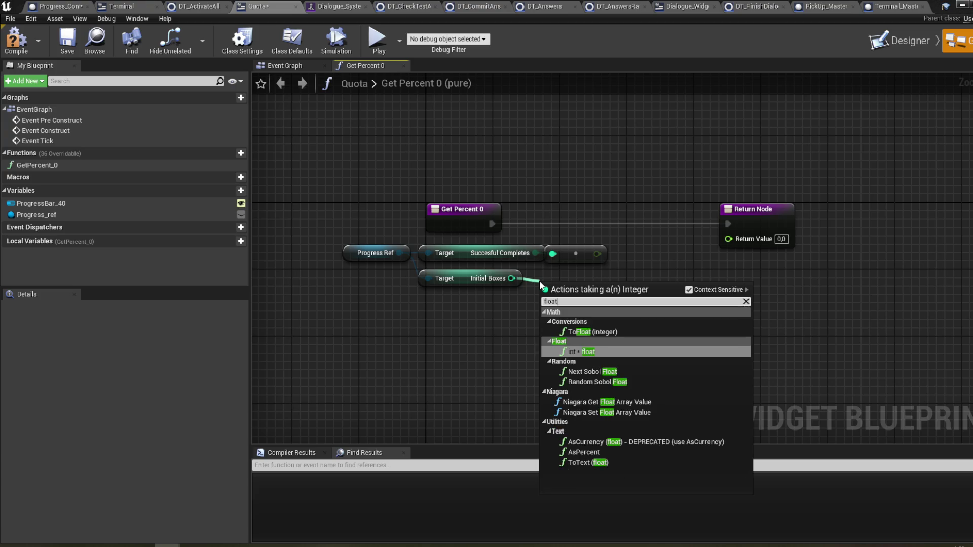
{"action": "left_click", "coordinate": [582, 332]}
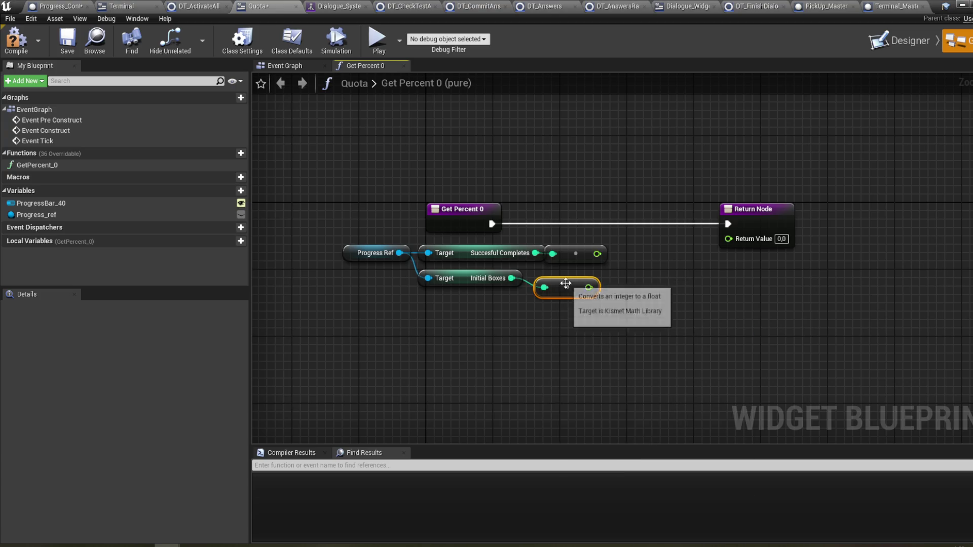
- Divide float completes by float Initial Boxes into the Return Value and compile the Quota widget
{"action": "left_click_drag", "start_coordinate": [597, 253], "coordinate": [648, 247]}
{"action": "type", "text": "/"}
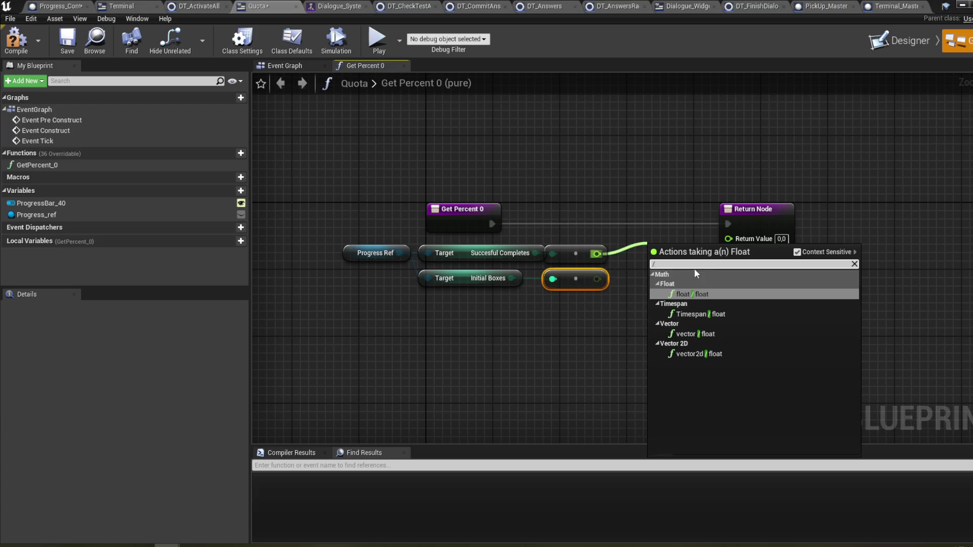
{"action": "left_click", "coordinate": [685, 294]}
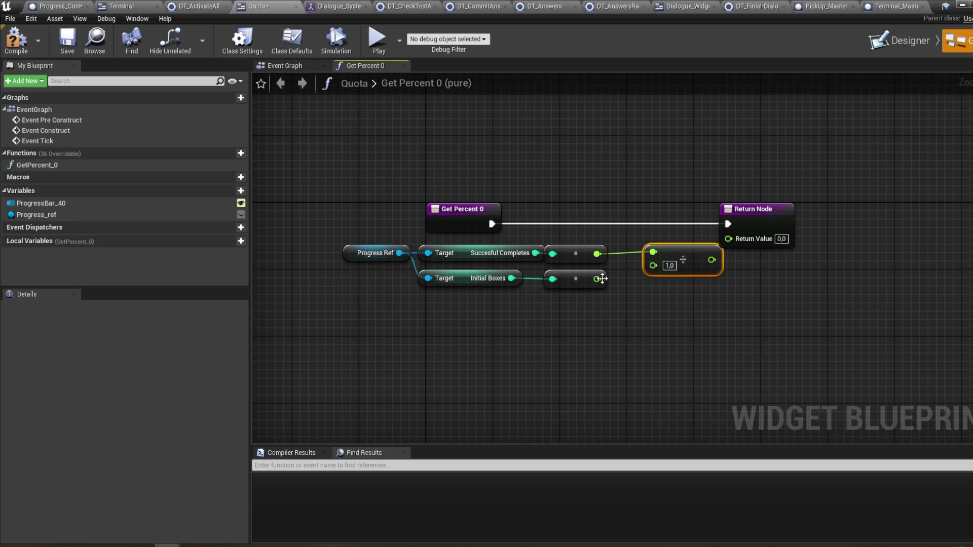
{"action": "mouse_move", "coordinate": [646, 275]}
{"action": "left_mouse_down"}
{"action": "mouse_move", "coordinate": [675, 256]}
{"action": "mouse_move", "coordinate": [744, 241]}
{"action": "left_mouse_up"}
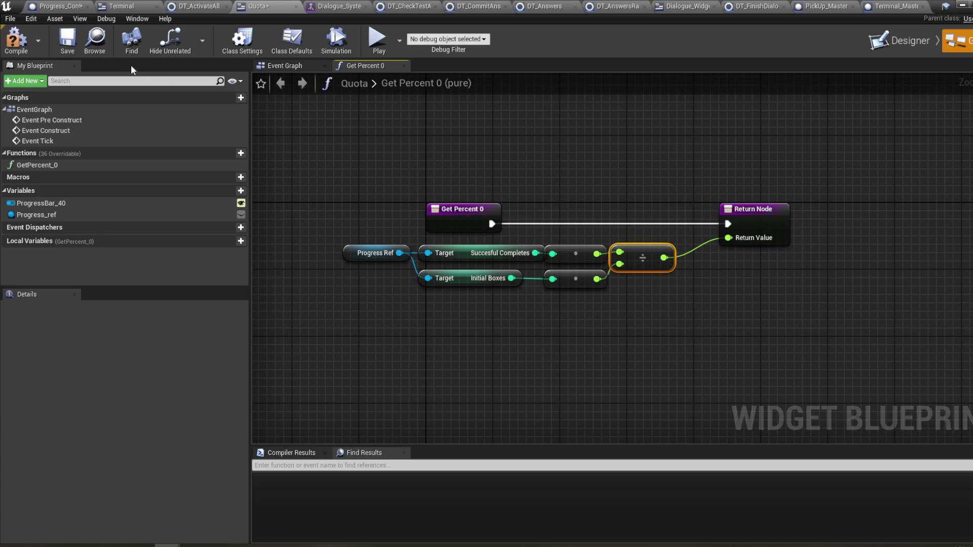
{"action": "left_click", "coordinate": [16, 40]}
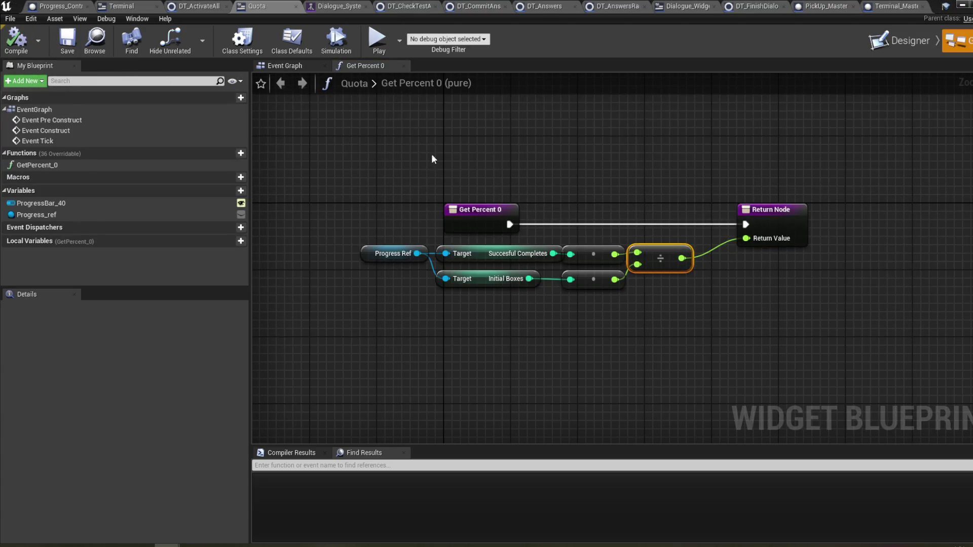
{"action": "left_click", "coordinate": [961, 6]}
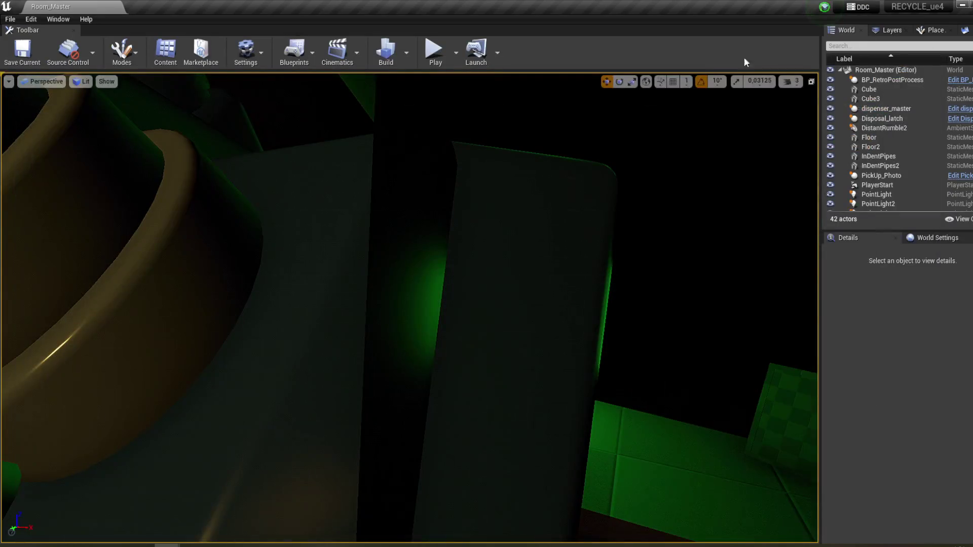
- Play the level, walk to the terminal, and finish its welcome dialogue answering Yes to instructions
{"action": "left_click", "coordinate": [437, 52]}
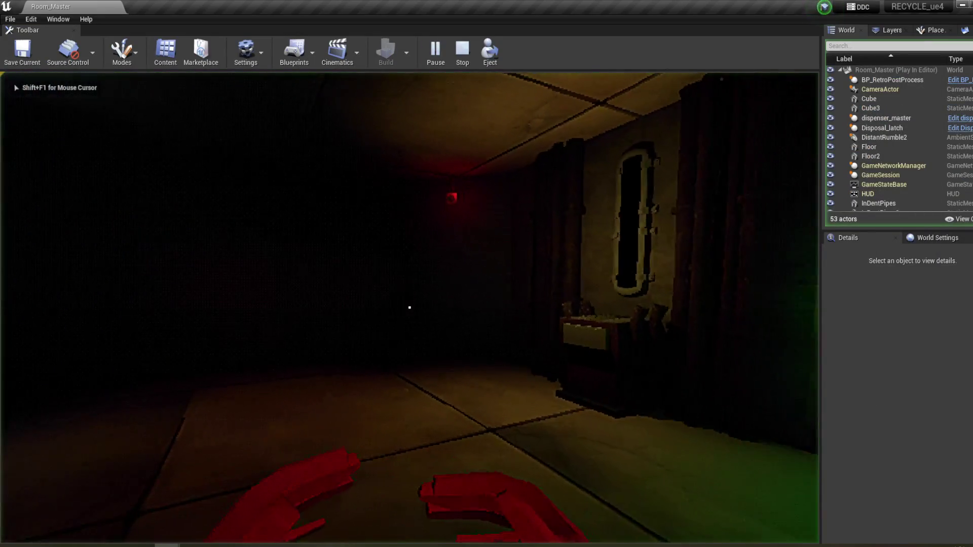
{"action": "key", "text": "w"}
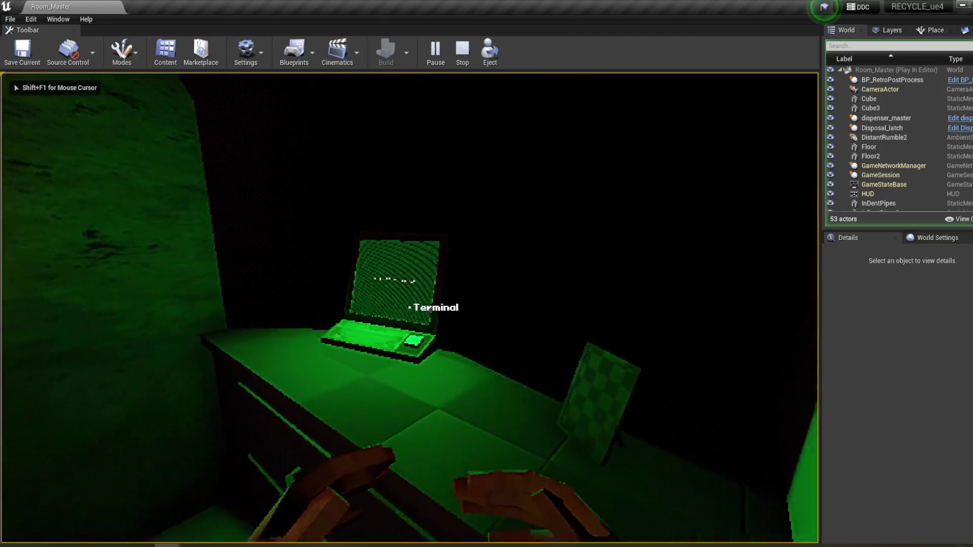
{"action": "left_click", "coordinate": [409, 307]}
{"action": "left_click", "coordinate": [472, 343]}
{"action": "left_click", "coordinate": [472, 343]}
{"action": "left_click", "coordinate": [472, 343]}
{"action": "left_click", "coordinate": [472, 342]}
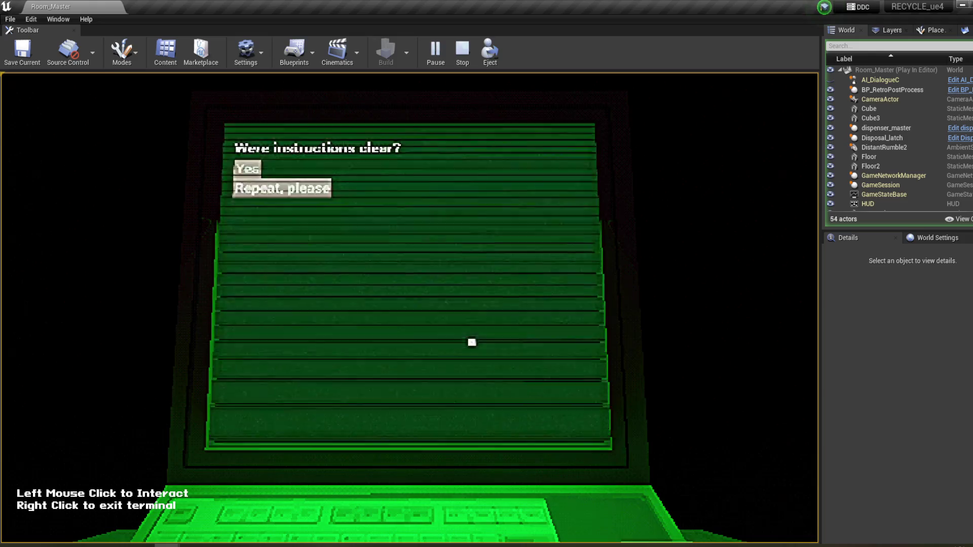
{"action": "left_click", "coordinate": [244, 166]}
{"action": "left_click", "coordinate": [393, 285]}
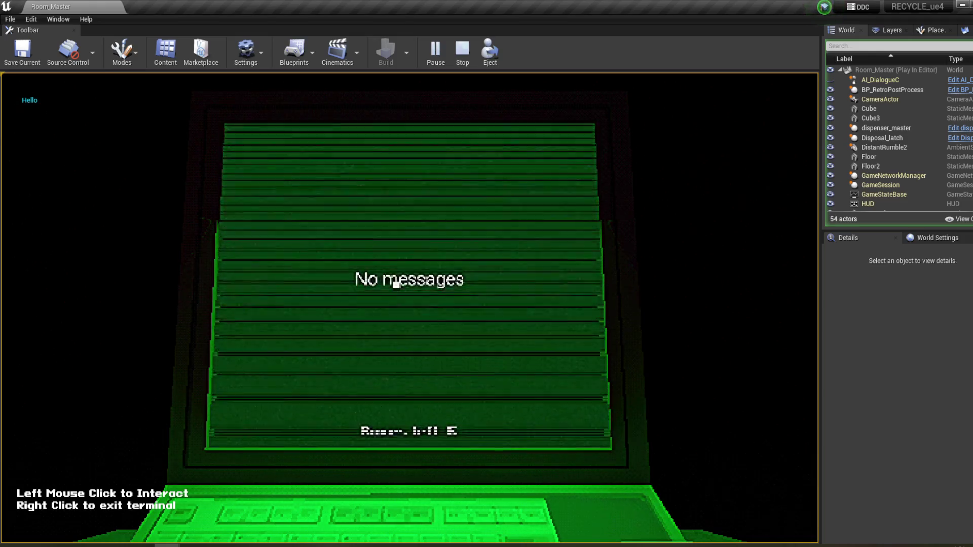
{"action": "right_click", "coordinate": [427, 285]}
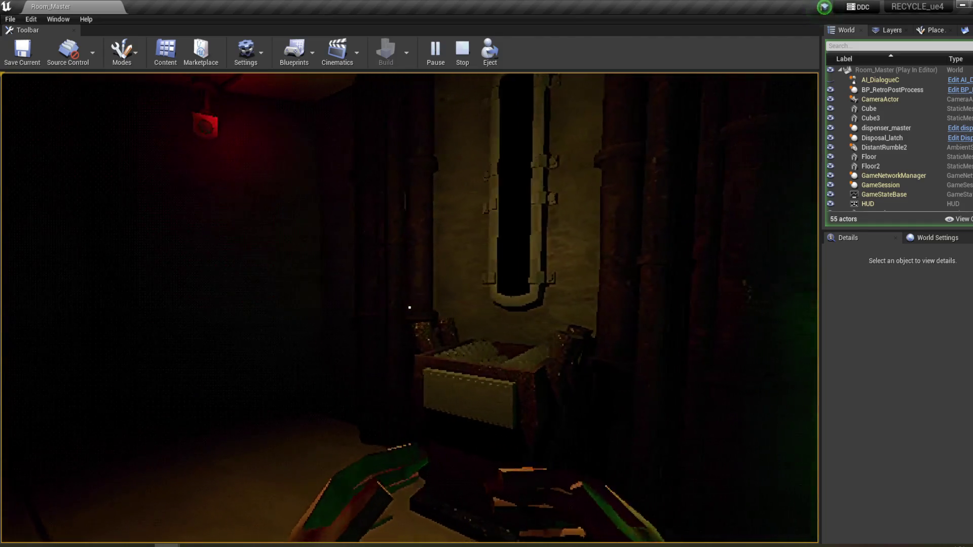
- Carry the box from the window to the bin, then open the terminal's new message
{"action": "key", "text": "w"}
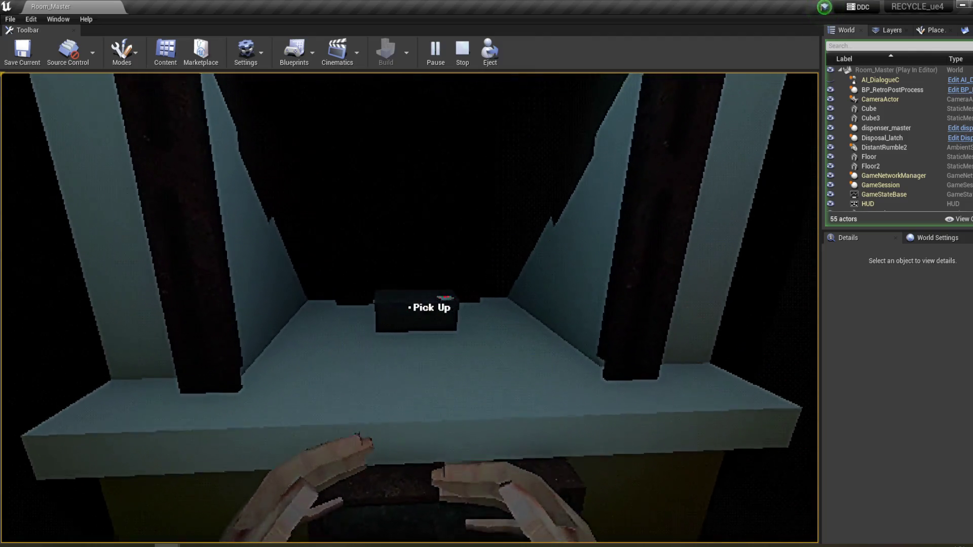
{"action": "left_click", "coordinate": [409, 307]}
{"action": "left_click", "coordinate": [410, 307]}
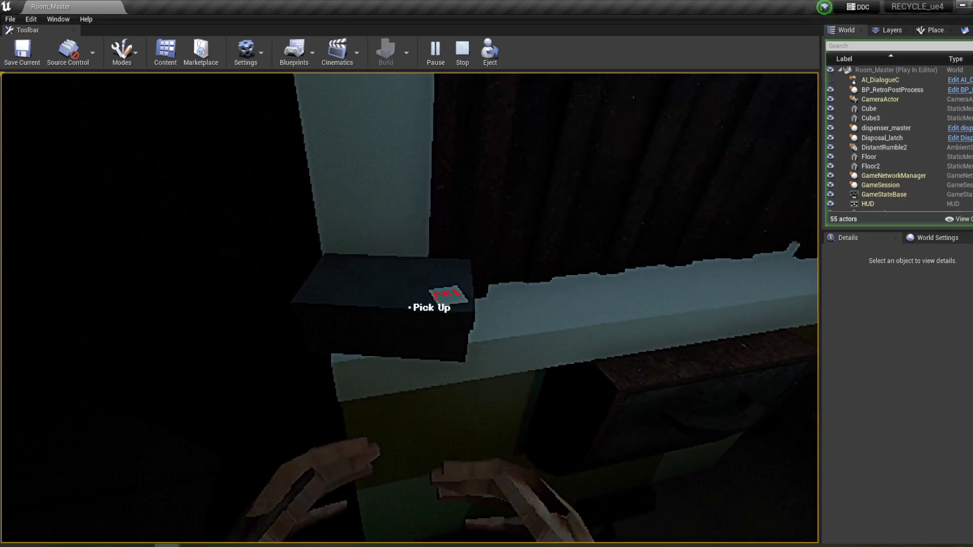
{"action": "left_click", "coordinate": [409, 307]}
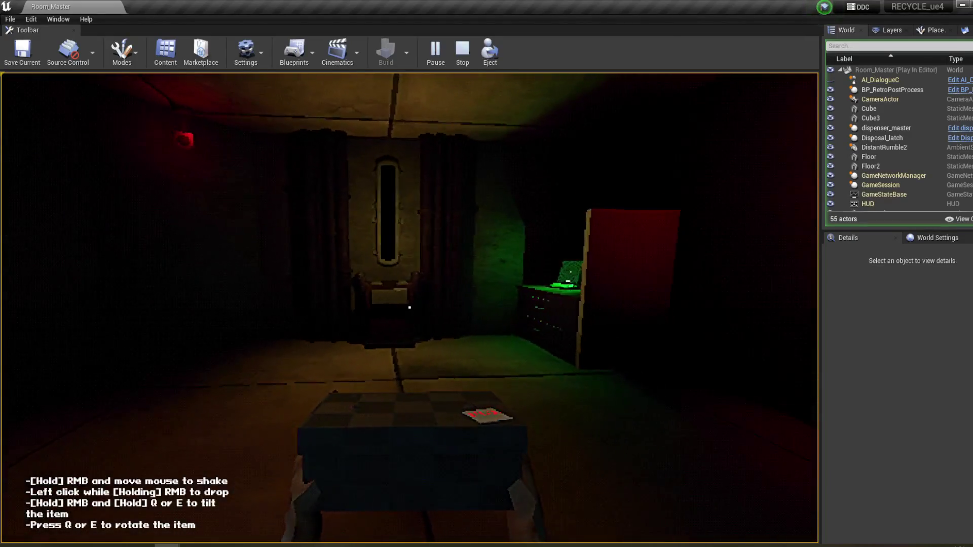
{"action": "key", "text": "w"}
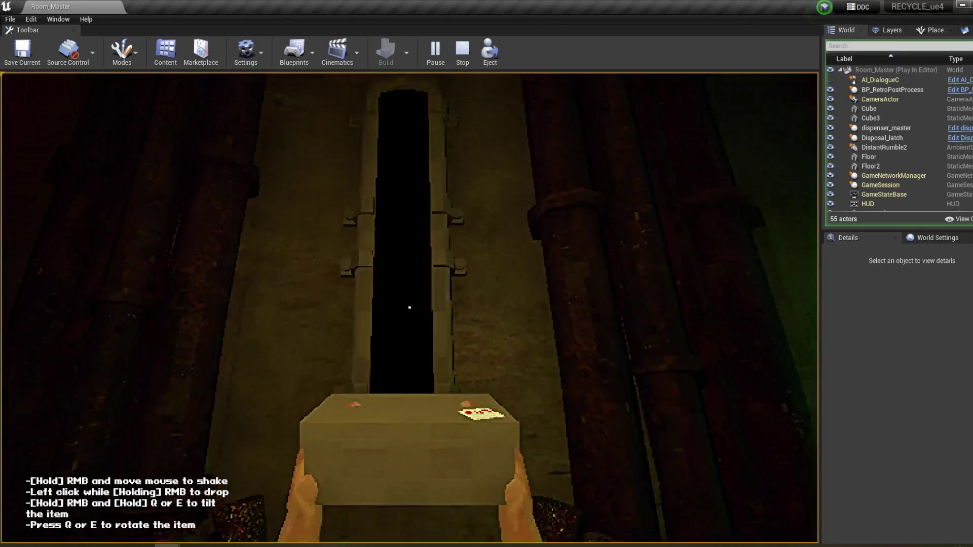
{"action": "left_click", "coordinate": [410, 307]}
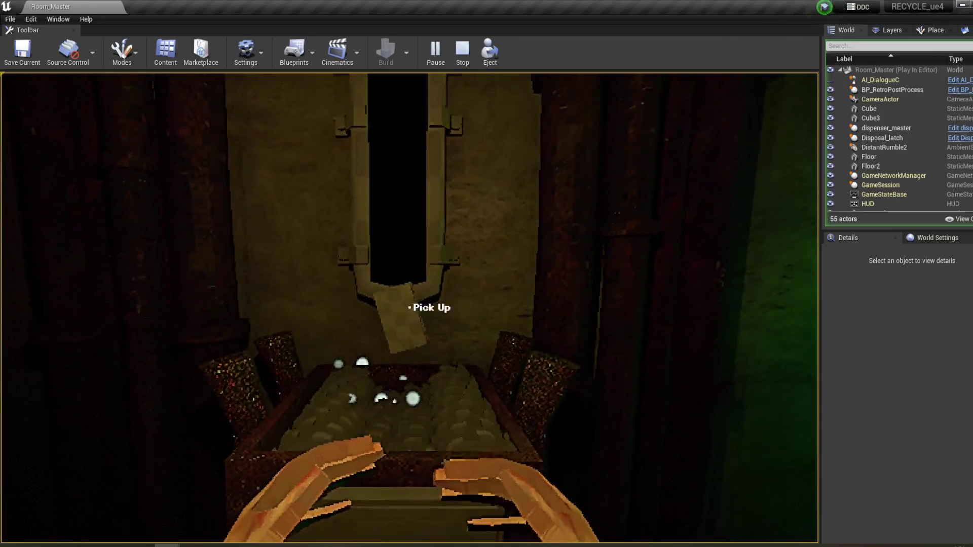
{"action": "key", "text": "w"}
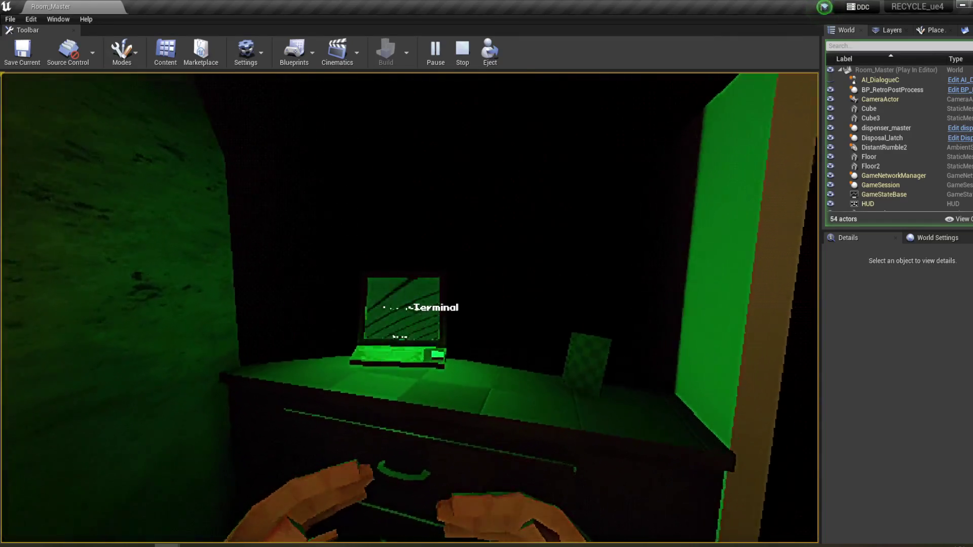
{"action": "left_click", "coordinate": [410, 307]}
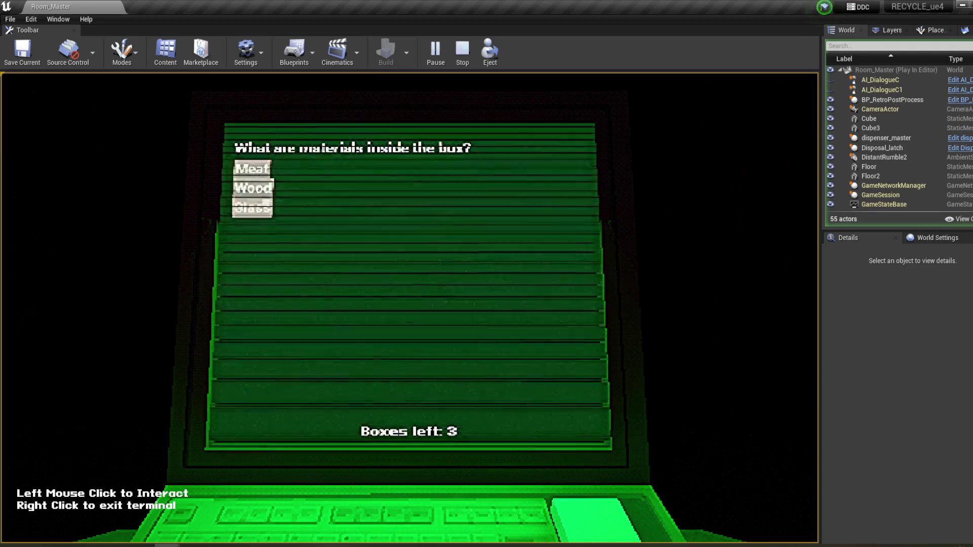
- Answer both box questions correctly, confirm the terminal shows No messages, and stop playing
{"action": "left_click", "coordinate": [254, 187]}
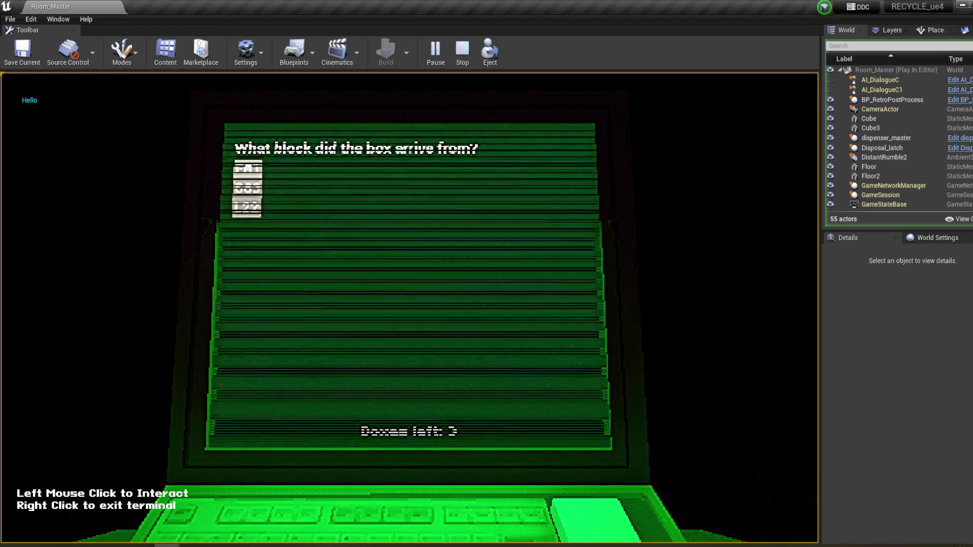
{"action": "left_click", "coordinate": [248, 187]}
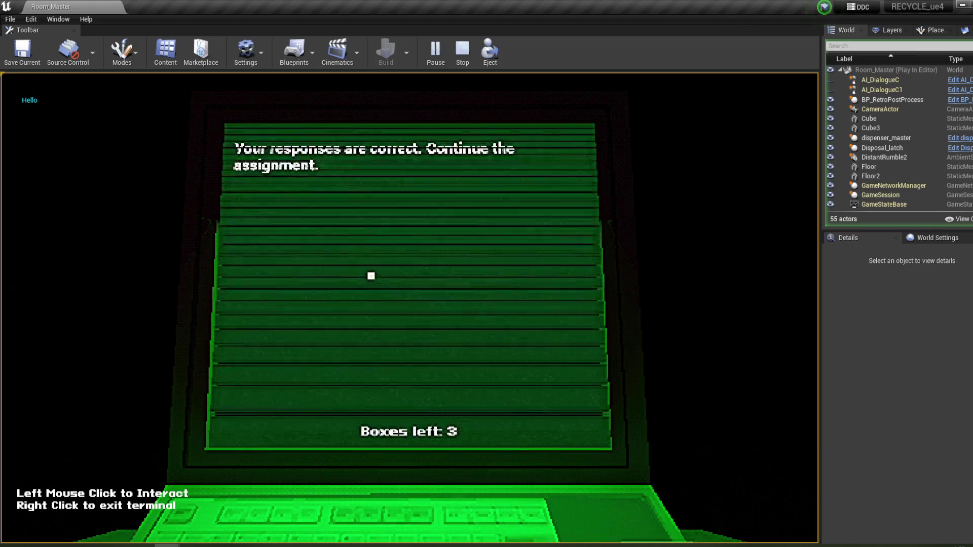
{"action": "right_click", "coordinate": [409, 286]}
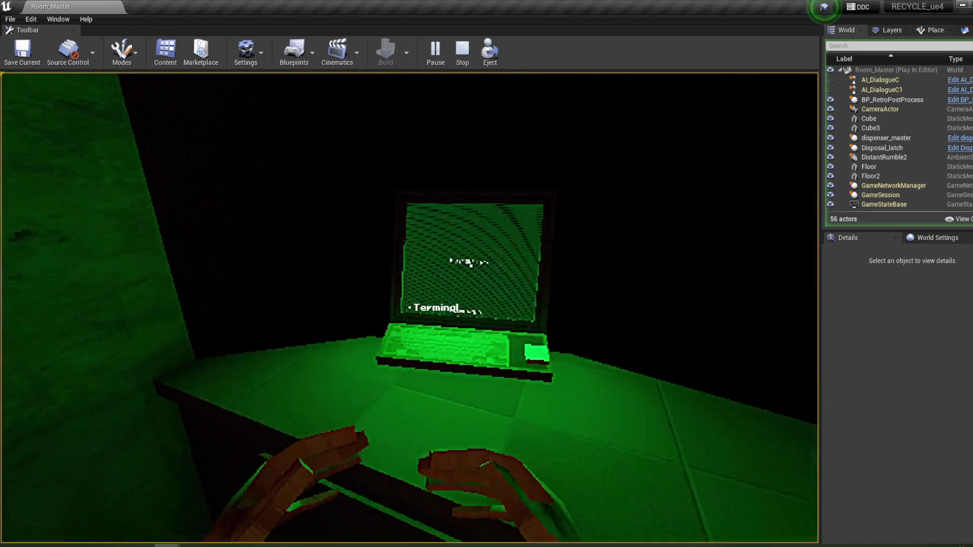
{"action": "left_click", "coordinate": [409, 306]}
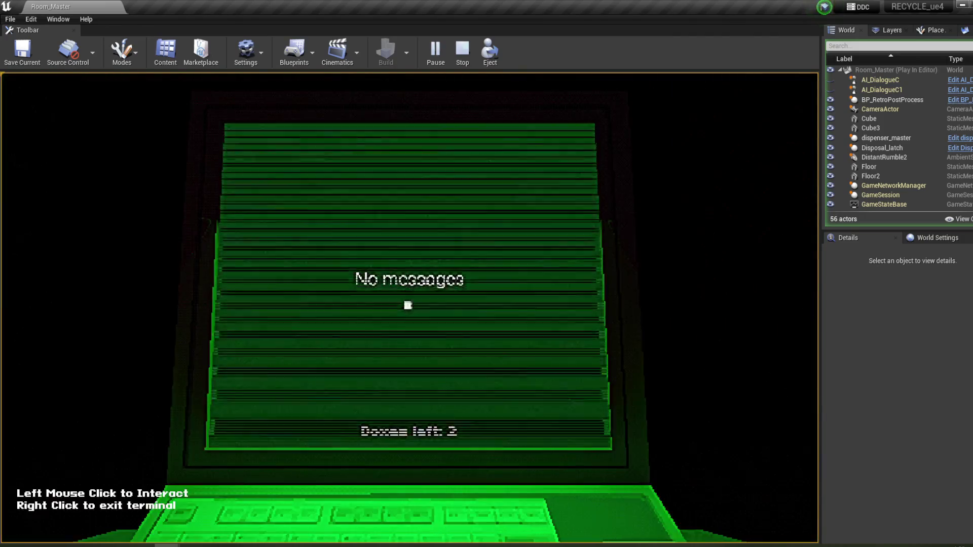
{"action": "right_click", "coordinate": [429, 365]}
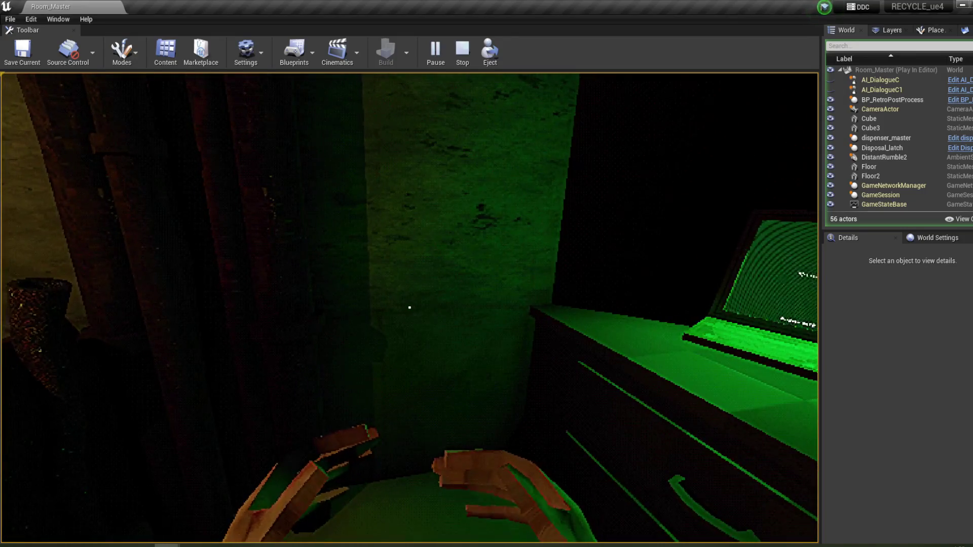
{"action": "key", "text": "Escape"}
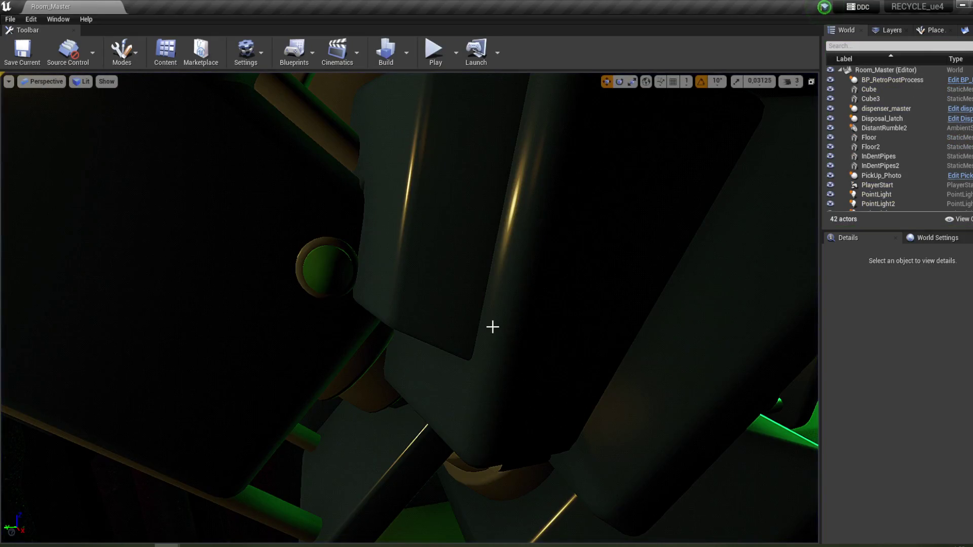
- Open the Disposal_latch and dispenser_master blueprints from the Interactables folder
{"action": "mouse_move", "coordinate": [167, 545]}
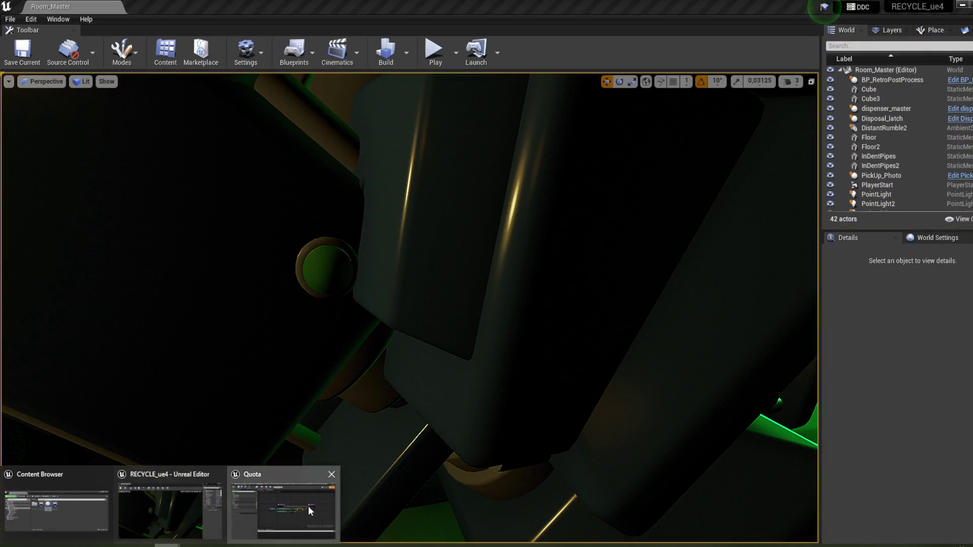
{"action": "left_click", "coordinate": [310, 511]}
{"action": "left_click", "coordinate": [56, 494]}
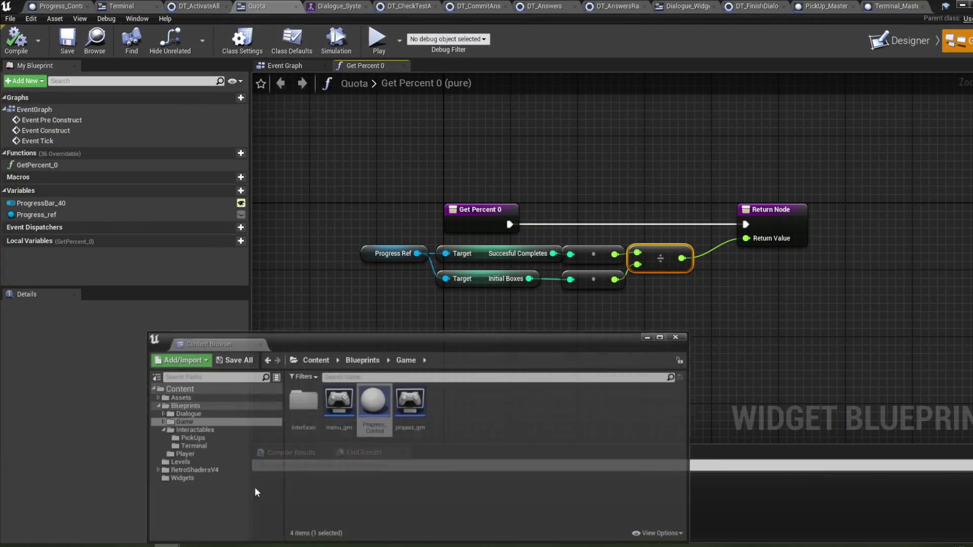
{"action": "left_click", "coordinate": [196, 423]}
{"action": "left_click", "coordinate": [427, 408]}
{"action": "double_click", "coordinate": [427, 408]}
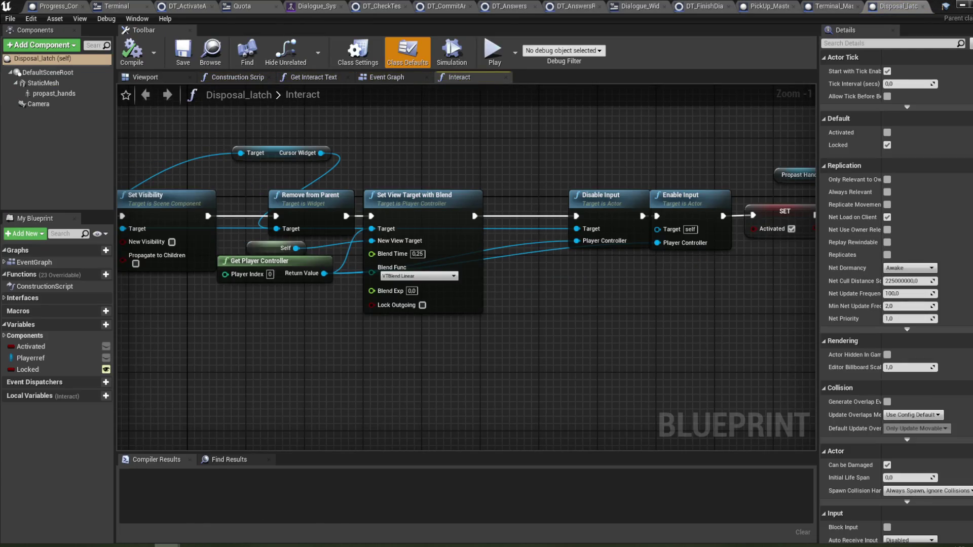
{"action": "left_click", "coordinate": [90, 523]}
{"action": "double_click", "coordinate": [381, 424]}
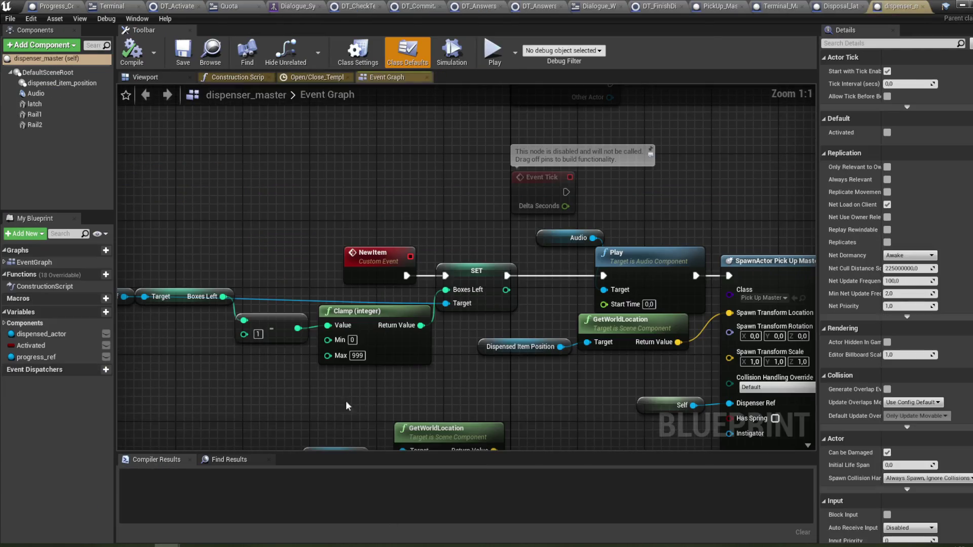
- Inspect dispenser_master's spawn nodes, then switch to PickUp_Master and the dialogue asset
{"action": "scroll", "coordinate": [561, 364], "scroll_direction": "down", "scroll_amount": 1}
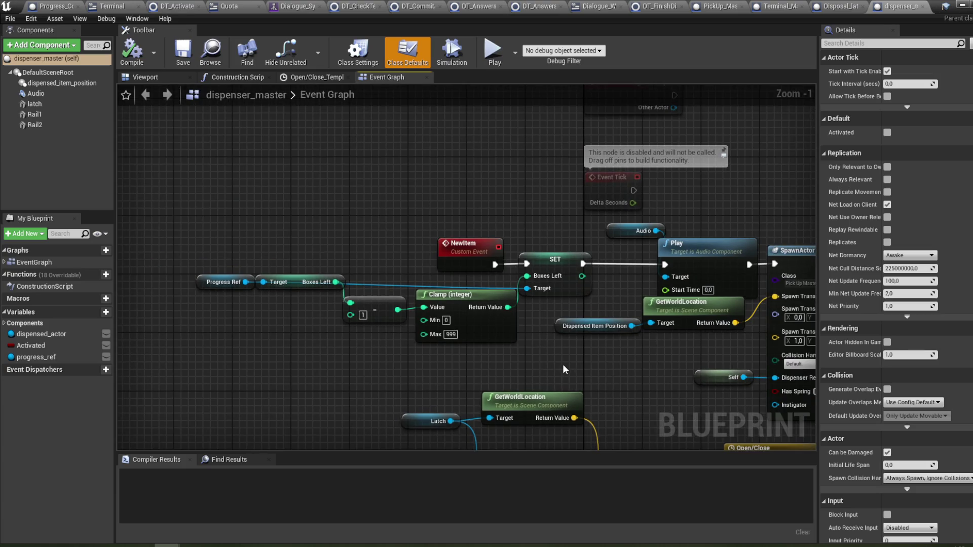
{"action": "scroll", "coordinate": [529, 363], "scroll_direction": "down", "scroll_amount": 3}
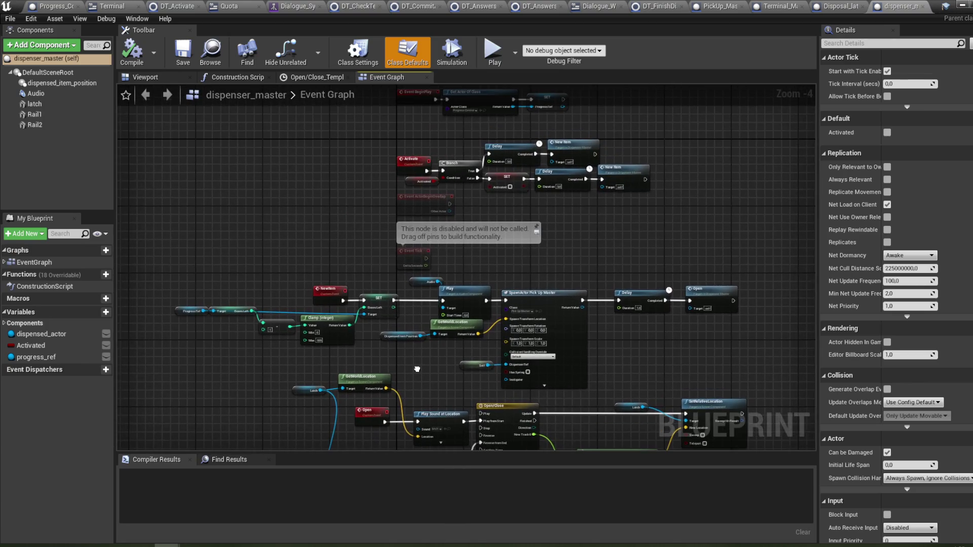
{"action": "scroll", "coordinate": [452, 361], "scroll_direction": "up", "scroll_amount": 4}
{"action": "mouse_move", "coordinate": [394, 333]}
{"action": "left_mouse_down"}
{"action": "mouse_move", "coordinate": [468, 350]}
{"action": "mouse_move", "coordinate": [563, 354]}
{"action": "mouse_move", "coordinate": [429, 344]}
{"action": "left_mouse_up"}
{"action": "scroll", "coordinate": [429, 343], "scroll_direction": "down", "scroll_amount": 1}
{"action": "mouse_move", "coordinate": [623, 227]}
{"action": "left_mouse_down"}
{"action": "mouse_move", "coordinate": [560, 280]}
{"action": "mouse_move", "coordinate": [436, 351]}
{"action": "mouse_move", "coordinate": [446, 382]}
{"action": "mouse_move", "coordinate": [544, 403]}
{"action": "mouse_move", "coordinate": [583, 311]}
{"action": "mouse_move", "coordinate": [654, 232]}
{"action": "left_mouse_up"}
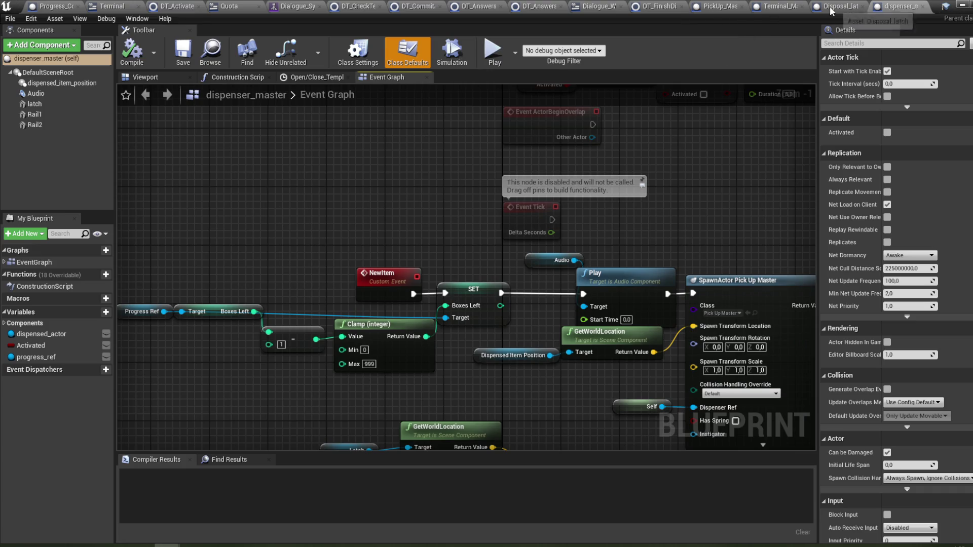
{"action": "left_click", "coordinate": [715, 7]}
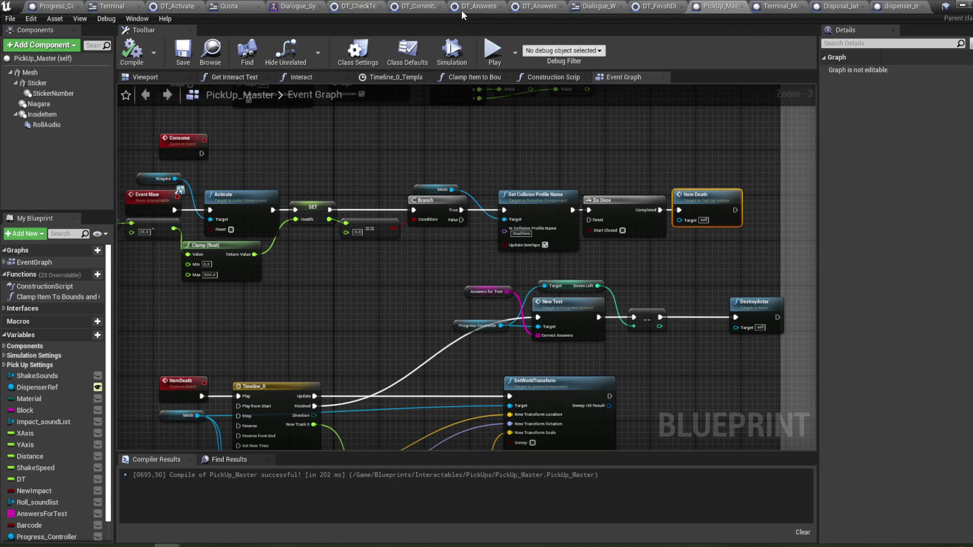
{"action": "left_click", "coordinate": [307, 7]}
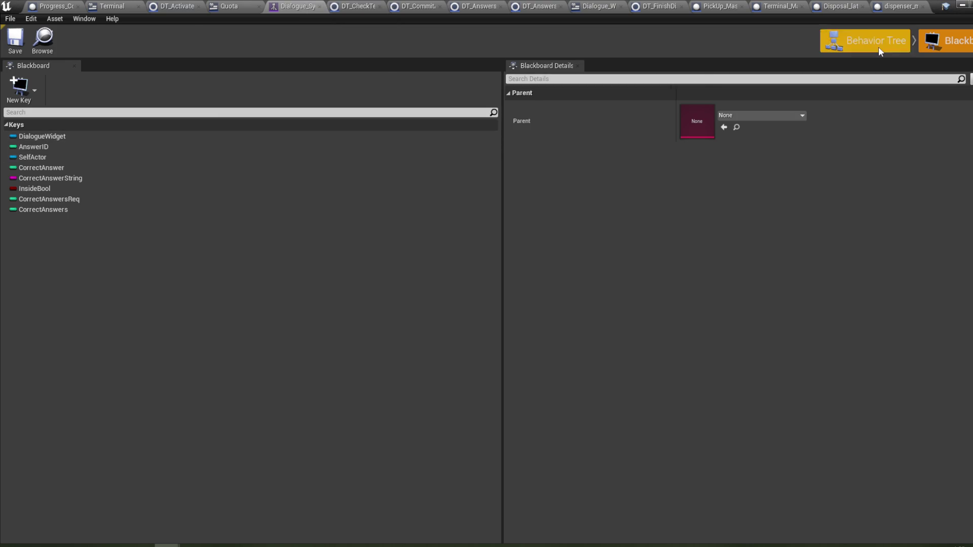
{"action": "left_click", "coordinate": [878, 46]}
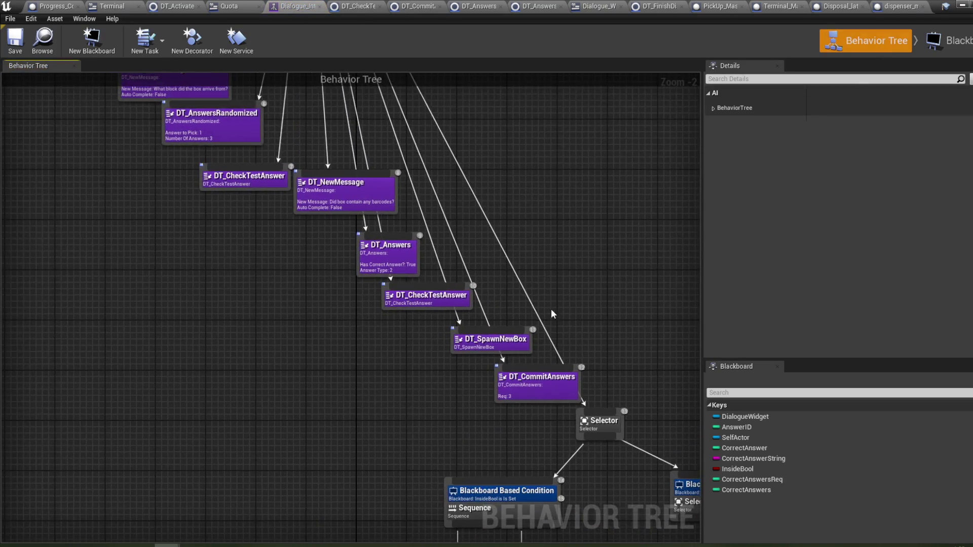
{"action": "left_click", "coordinate": [509, 346]}
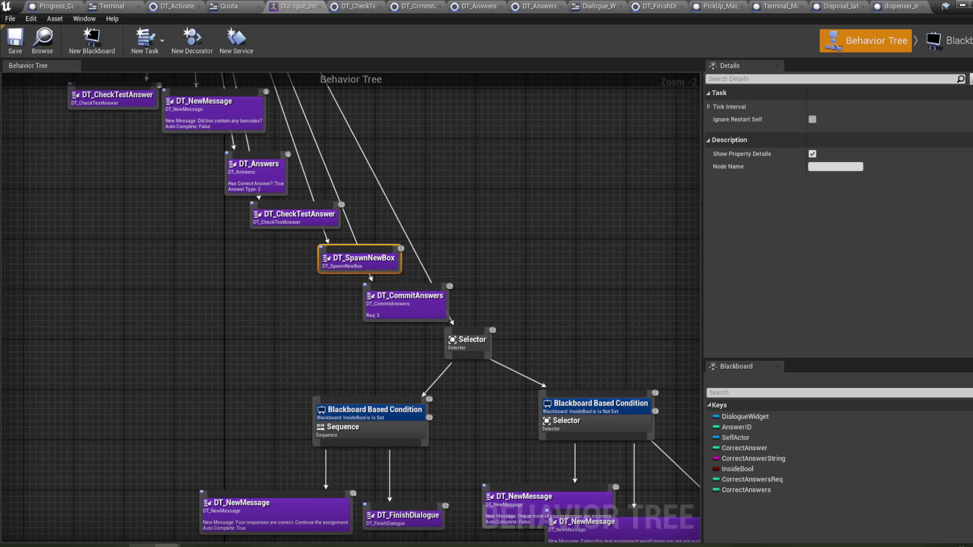
{"action": "mouse_move", "coordinate": [152, 546]}
{"action": "left_click", "coordinate": [65, 507]}
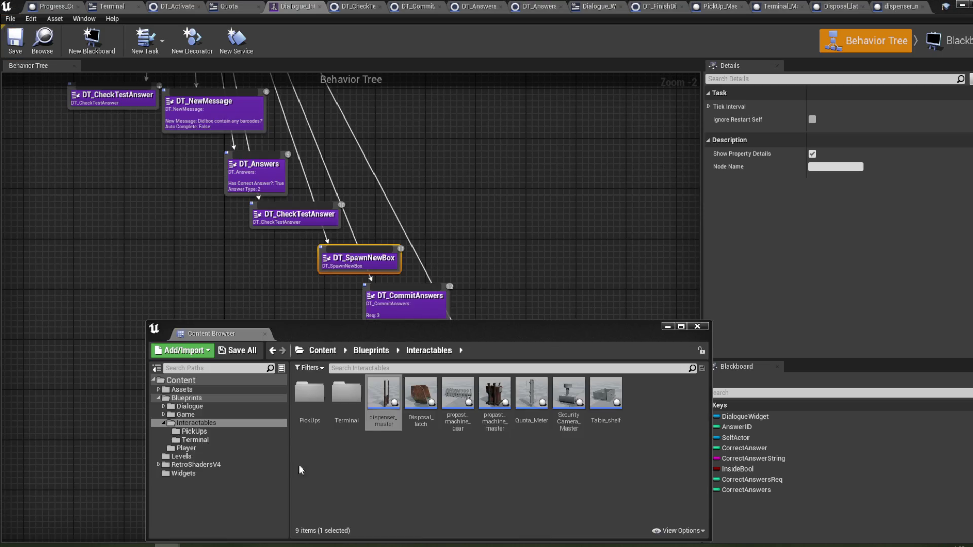
{"action": "left_click", "coordinate": [199, 414]}
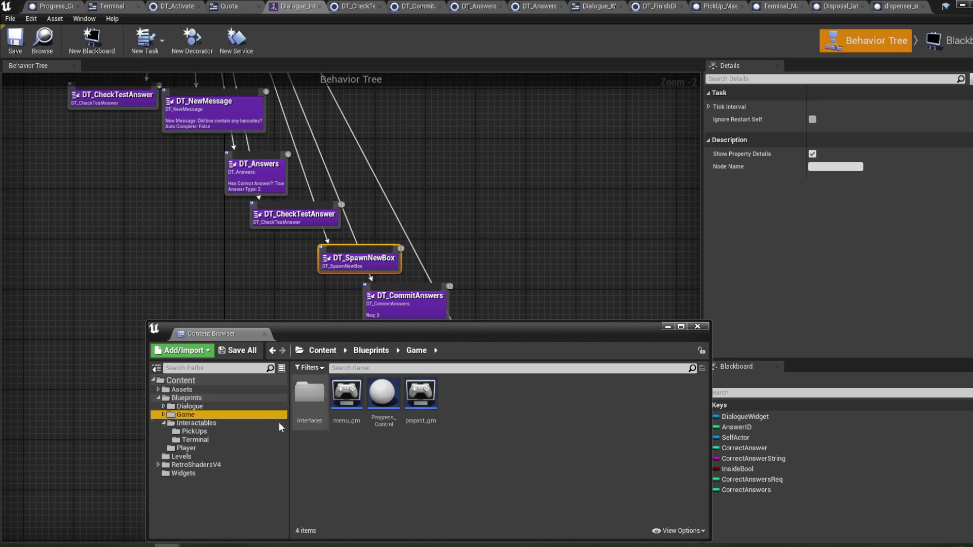
{"action": "left_click", "coordinate": [209, 432]}
{"action": "double_click", "coordinate": [327, 409]}
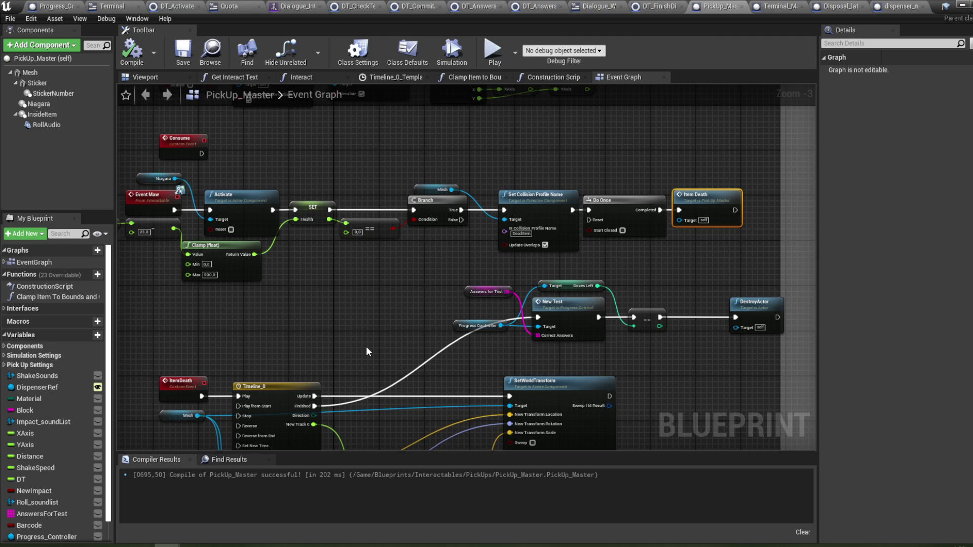
- Inspect PickUp_Master's New Test and DestroyActor nodes, then switch to Progress_Control
{"action": "mouse_move", "coordinate": [368, 349]}
{"action": "left_mouse_down"}
{"action": "mouse_move", "coordinate": [381, 370]}
{"action": "mouse_move", "coordinate": [376, 318]}
{"action": "mouse_move", "coordinate": [436, 294]}
{"action": "mouse_move", "coordinate": [445, 261]}
{"action": "mouse_move", "coordinate": [470, 282]}
{"action": "mouse_move", "coordinate": [405, 294]}
{"action": "left_mouse_up"}
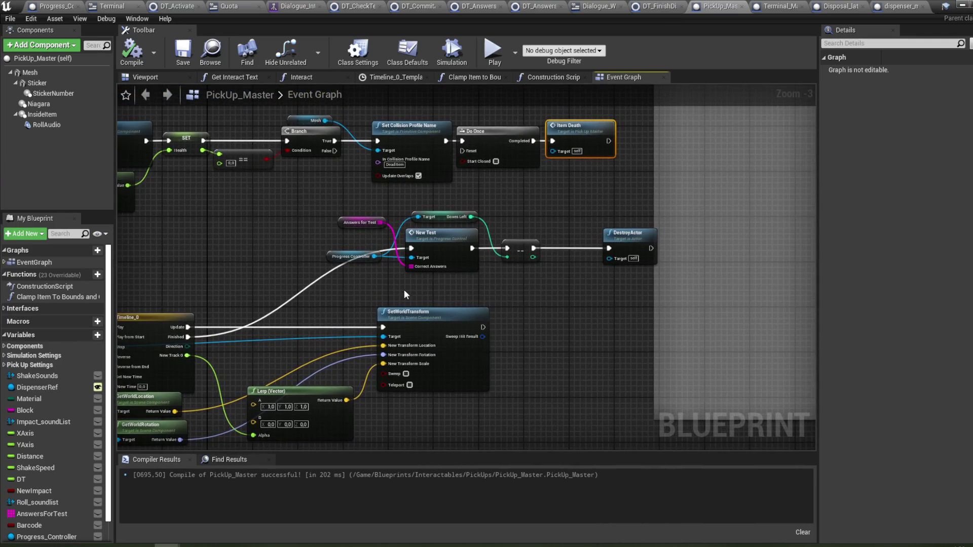
{"action": "scroll", "coordinate": [502, 248], "scroll_direction": "up", "scroll_amount": 3}
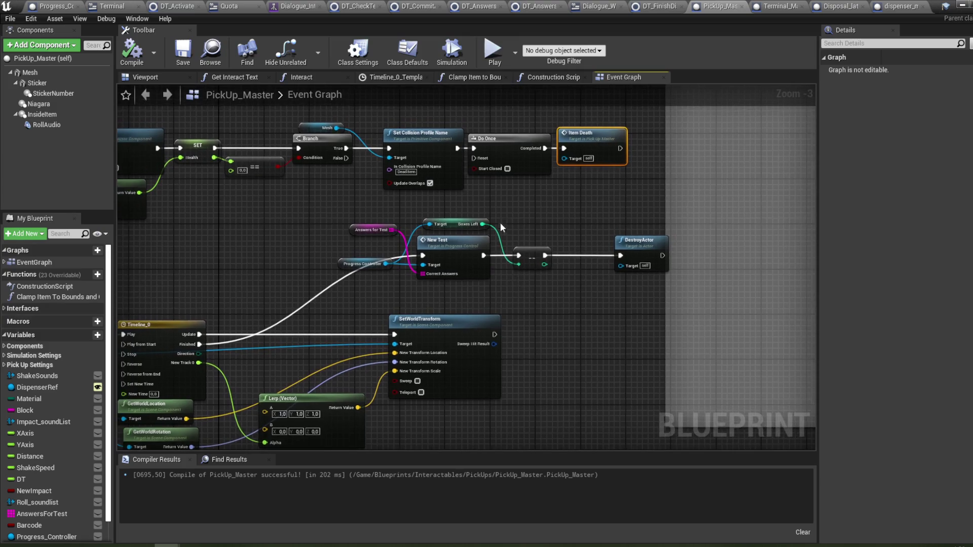
{"action": "scroll", "coordinate": [502, 211], "scroll_direction": "down", "scroll_amount": 2}
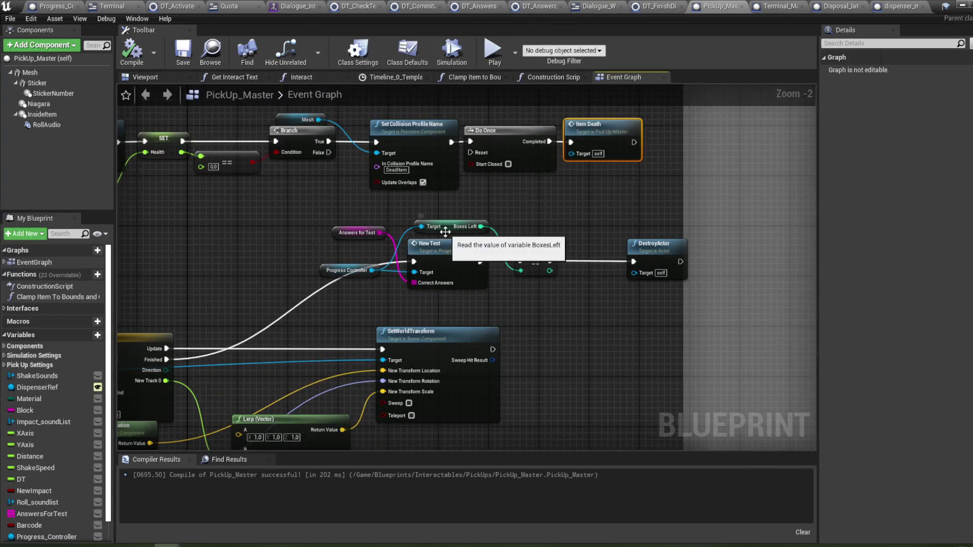
{"action": "mouse_move", "coordinate": [540, 203]}
{"action": "left_mouse_down"}
{"action": "mouse_move", "coordinate": [342, 211]}
{"action": "mouse_move", "coordinate": [474, 211]}
{"action": "left_mouse_up"}
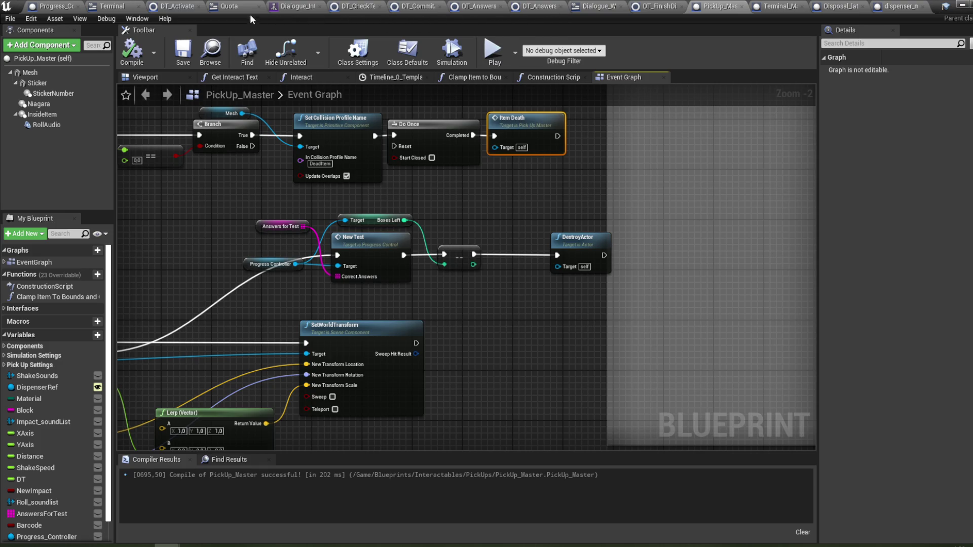
{"action": "left_click", "coordinate": [53, 6]}
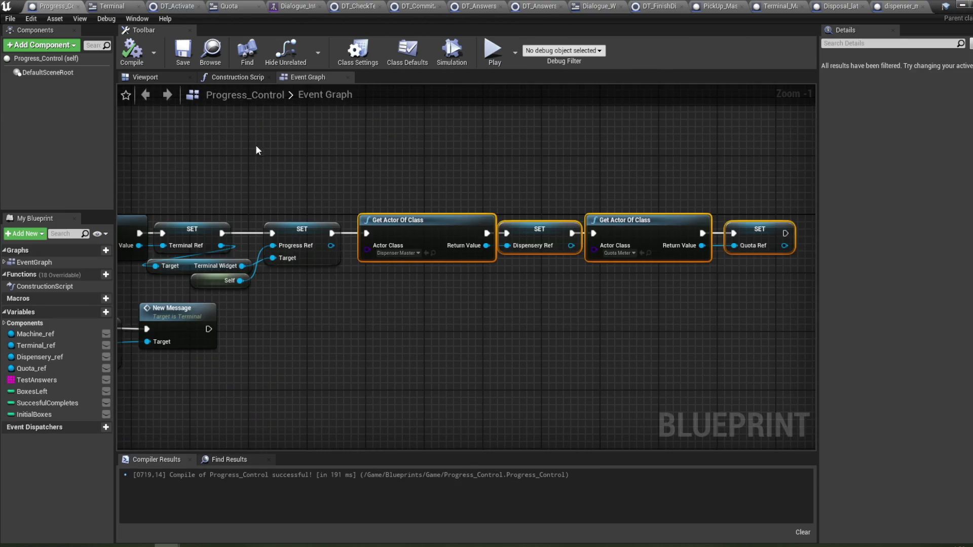
- Find references to the BoxesLeft variable in Progress_Control, then return to PickUp_Master's graph
{"action": "scroll", "coordinate": [339, 118], "scroll_direction": "down", "scroll_amount": 2}
{"action": "mouse_move", "coordinate": [496, 219]}
{"action": "left_mouse_down"}
{"action": "mouse_move", "coordinate": [599, 197]}
{"action": "mouse_move", "coordinate": [629, 240]}
{"action": "mouse_move", "coordinate": [627, 262]}
{"action": "left_mouse_up"}
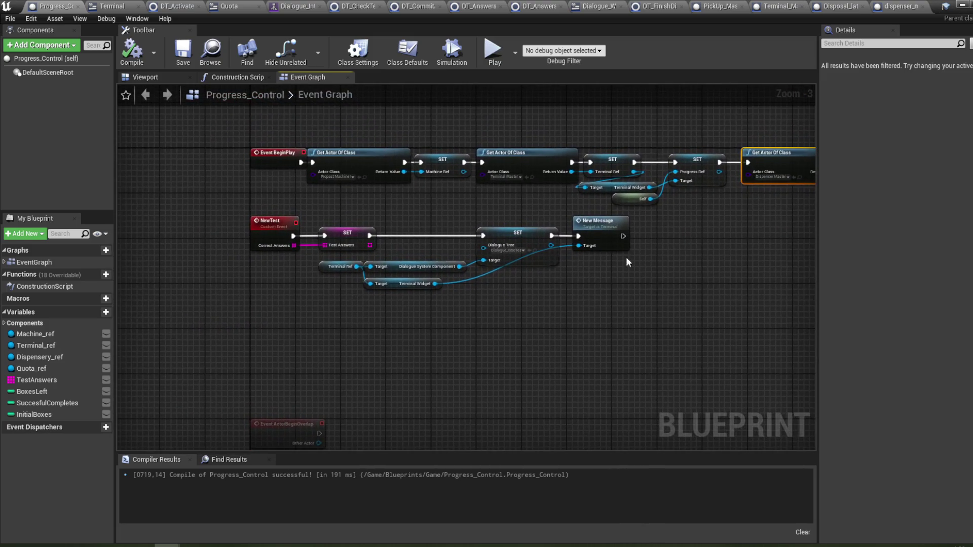
{"action": "right_click", "coordinate": [65, 395]}
{"action": "left_click", "coordinate": [98, 413]}
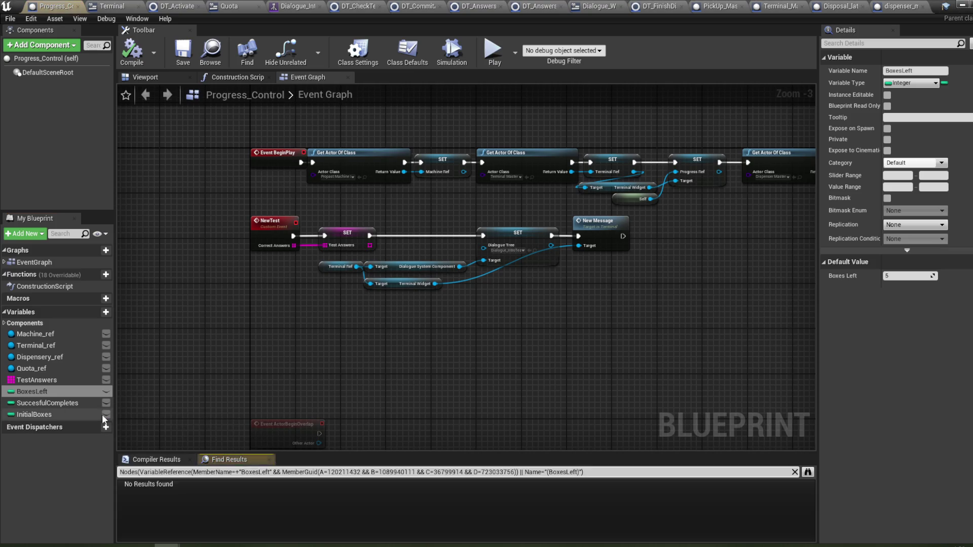
{"action": "right_click", "coordinate": [48, 392]}
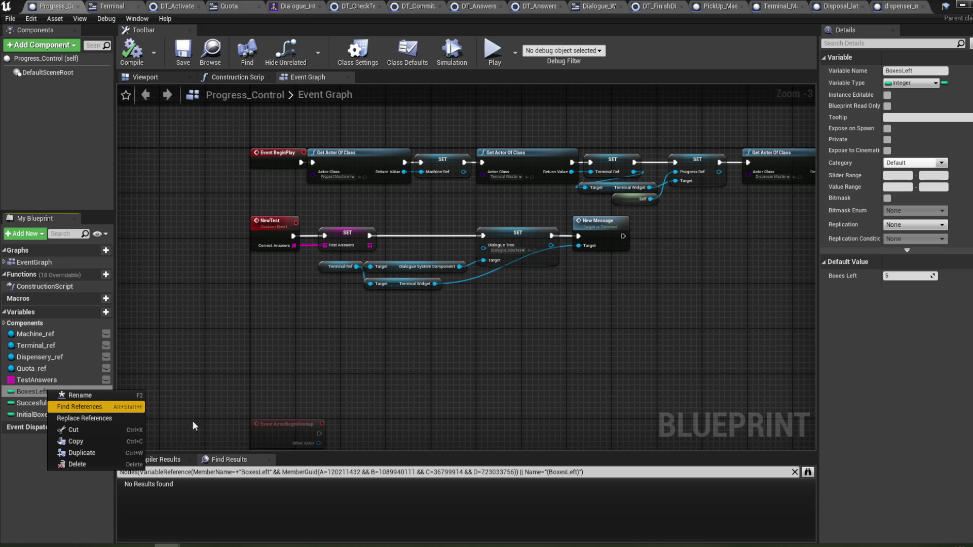
{"action": "left_click", "coordinate": [234, 460]}
{"action": "mouse_move", "coordinate": [269, 336]}
{"action": "left_mouse_down"}
{"action": "mouse_move", "coordinate": [247, 364]}
{"action": "mouse_move", "coordinate": [341, 412]}
{"action": "mouse_move", "coordinate": [349, 278]}
{"action": "left_mouse_up"}
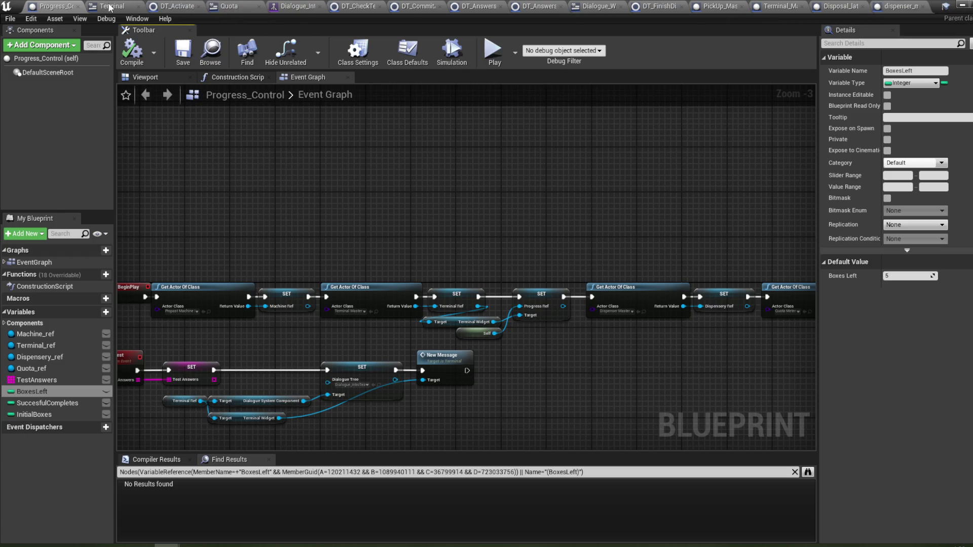
{"action": "left_click", "coordinate": [717, 7]}
{"action": "left_click_drag", "start_coordinate": [381, 303], "coordinate": [615, 242]}
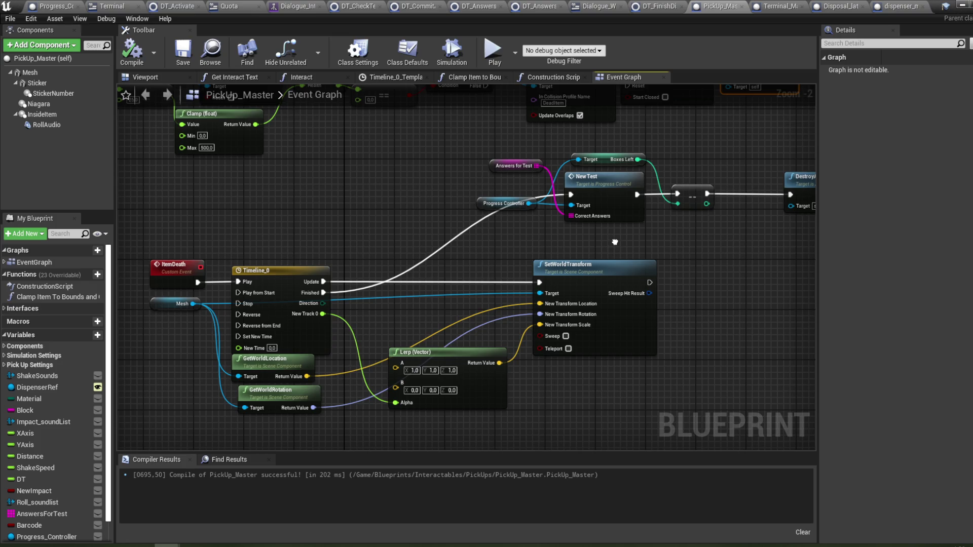
- Delete the == comparison node beside New Test in PickUp_Master
{"action": "left_click_drag", "start_coordinate": [615, 243], "coordinate": [547, 317]}
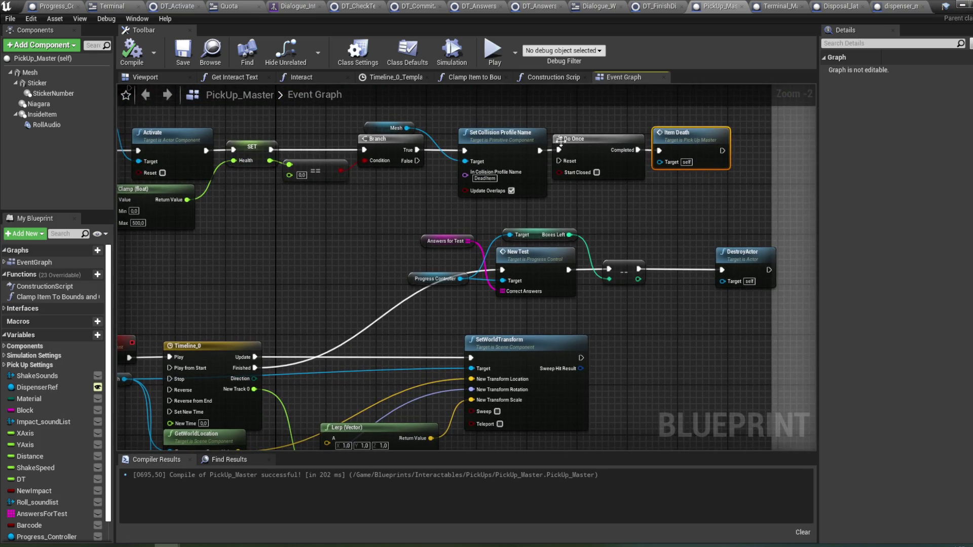
{"action": "mouse_move", "coordinate": [322, 115]}
{"action": "left_mouse_down"}
{"action": "mouse_move", "coordinate": [456, 284]}
{"action": "mouse_move", "coordinate": [507, 284]}
{"action": "mouse_move", "coordinate": [428, 150]}
{"action": "left_mouse_up"}
{"action": "left_click_drag", "start_coordinate": [458, 324], "coordinate": [410, 270]}
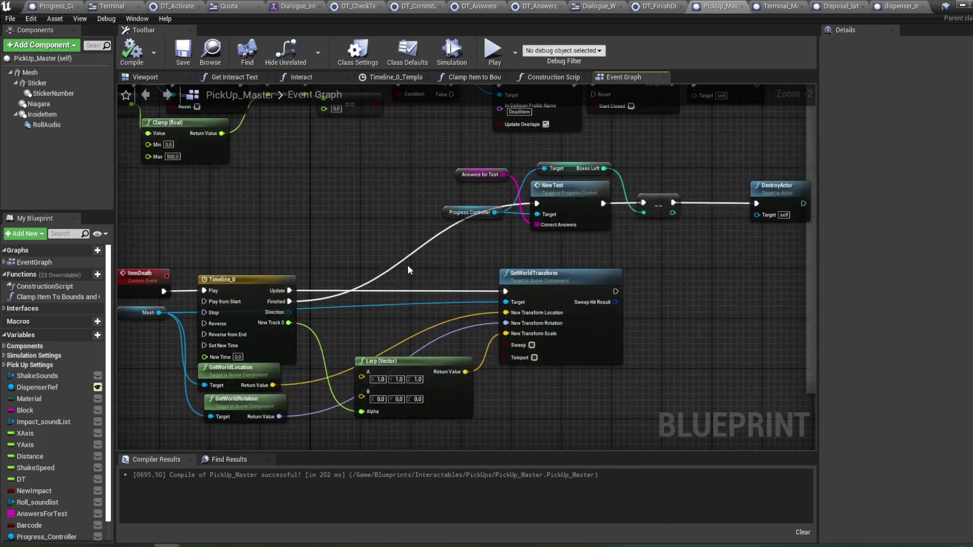
{"action": "right_click", "coordinate": [573, 168]}
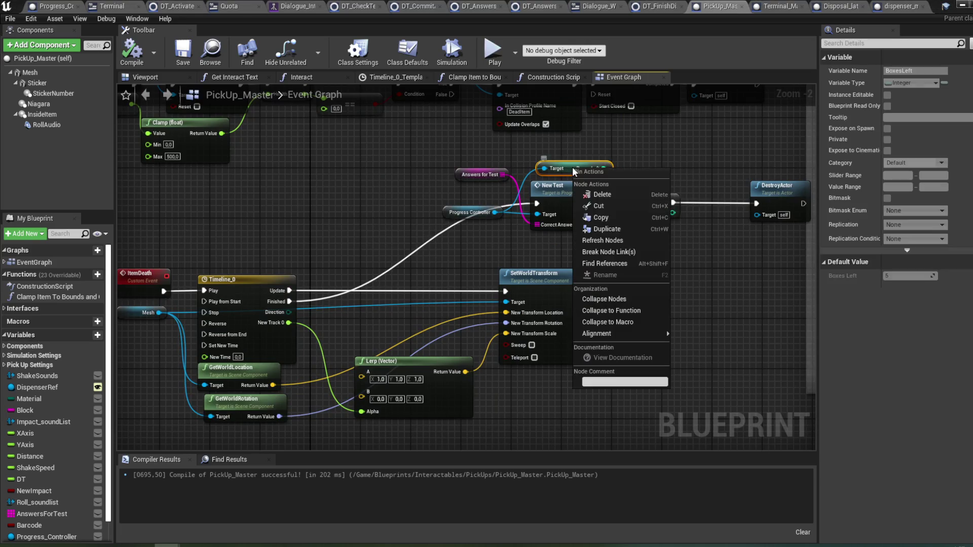
{"action": "left_click_drag", "start_coordinate": [675, 187], "coordinate": [549, 201]}
{"action": "scroll", "coordinate": [547, 197], "scroll_direction": "up", "scroll_amount": 2}
{"action": "left_click", "coordinate": [521, 230]}
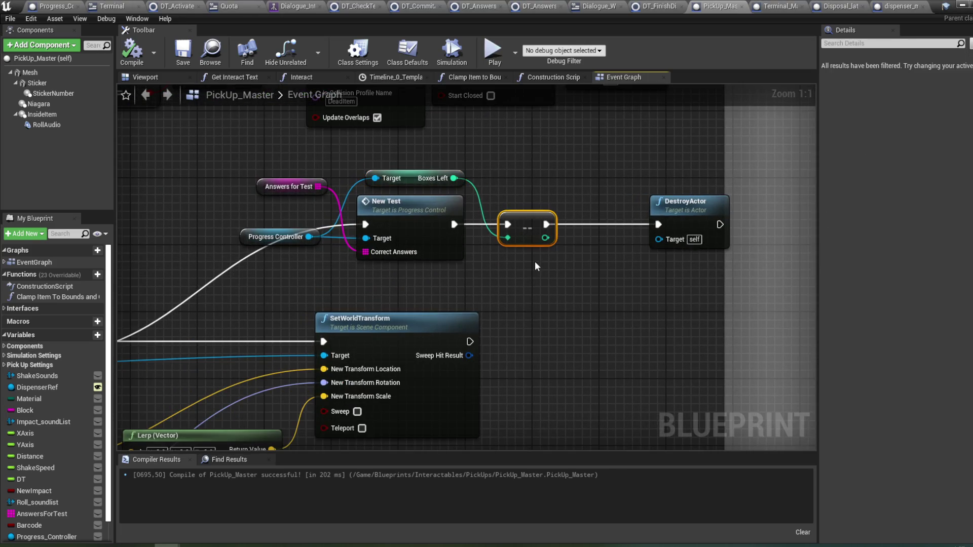
{"action": "key", "text": "Delete"}
- Add a SET Boxes Left node from Progress Controller between New Test and DestroyActor
{"action": "mouse_move", "coordinate": [297, 239]}
{"action": "left_mouse_down"}
{"action": "mouse_move", "coordinate": [361, 232]}
{"action": "mouse_move", "coordinate": [436, 254]}
{"action": "mouse_move", "coordinate": [443, 277]}
{"action": "left_mouse_up"}
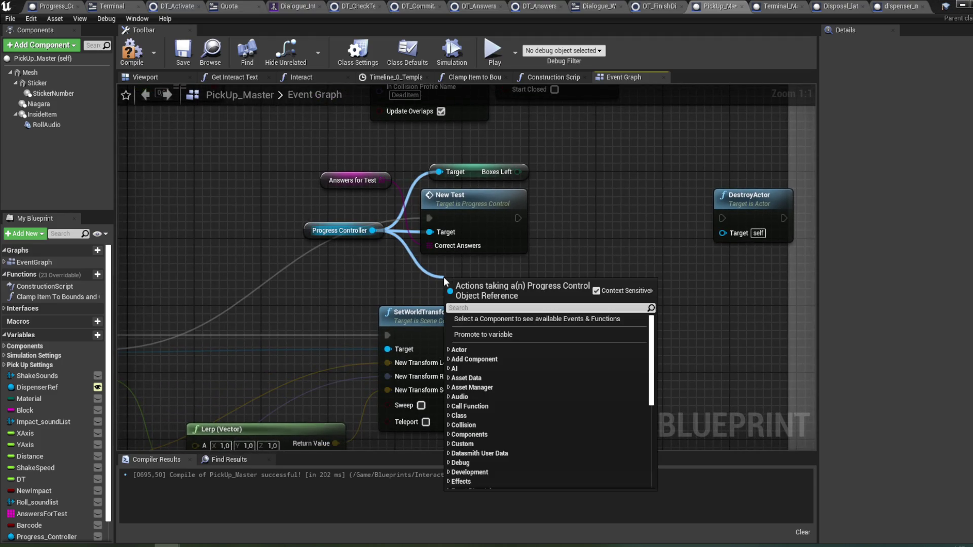
{"action": "type", "text": "set"}
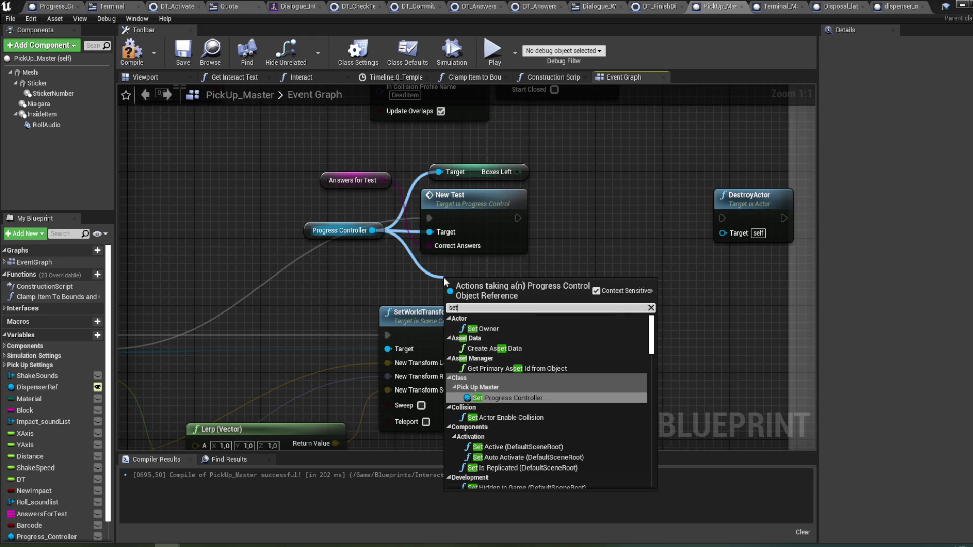
{"action": "type", "text": " bo"}
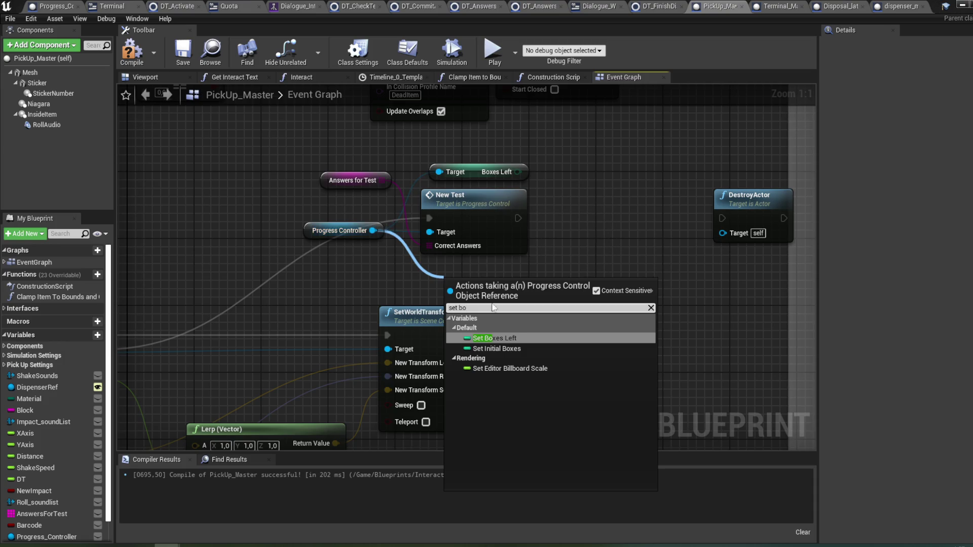
{"action": "left_click", "coordinate": [494, 338]}
{"action": "mouse_move", "coordinate": [522, 286]}
{"action": "left_mouse_down"}
{"action": "mouse_move", "coordinate": [640, 206]}
{"action": "mouse_move", "coordinate": [608, 214]}
{"action": "left_mouse_up"}
{"action": "left_click_drag", "start_coordinate": [517, 218], "coordinate": [567, 218]}
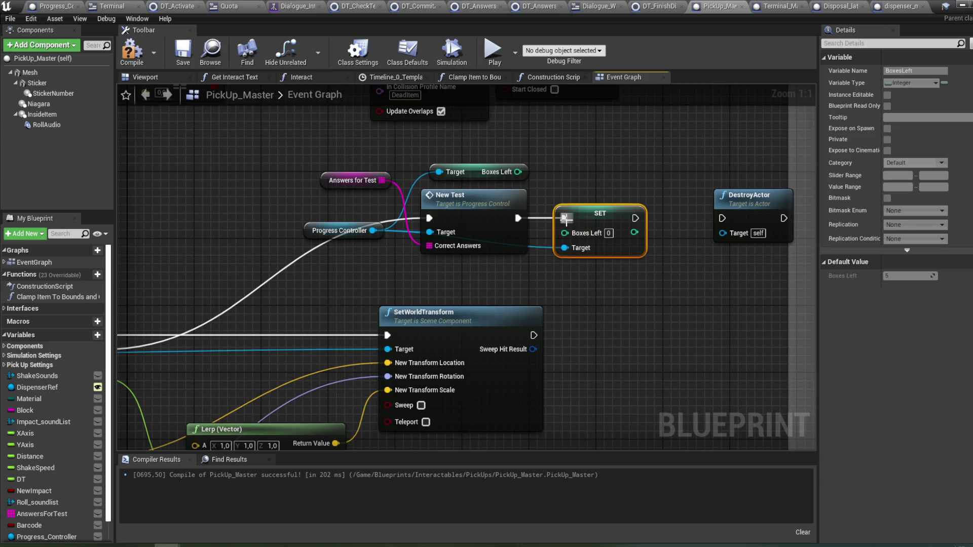
{"action": "left_click_drag", "start_coordinate": [636, 217], "coordinate": [722, 218]}
- Feed Boxes Left minus 1 into SET Boxes Left and compile PickUp_Master
{"action": "left_click_drag", "start_coordinate": [518, 172], "coordinate": [558, 169]}
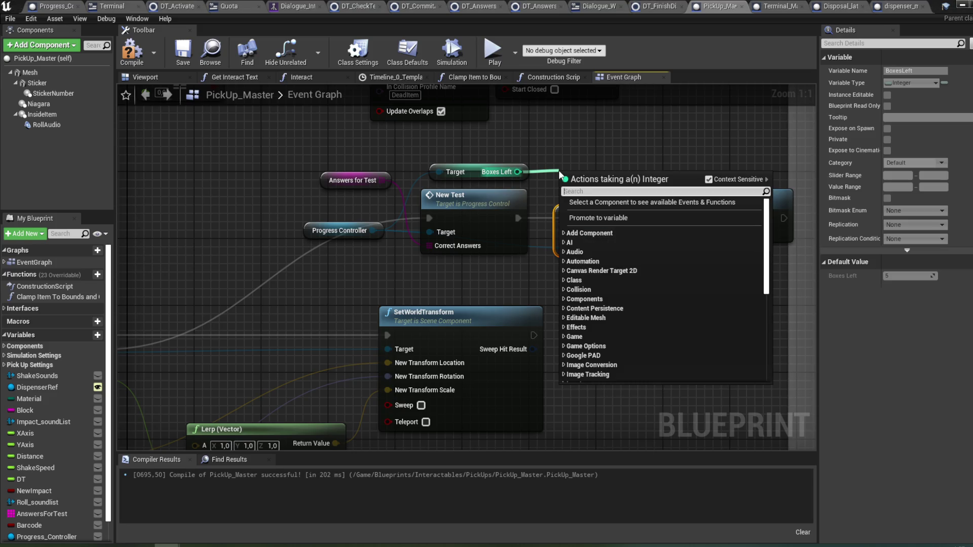
{"action": "type", "text": "-"}
{"action": "left_click", "coordinate": [619, 252]}
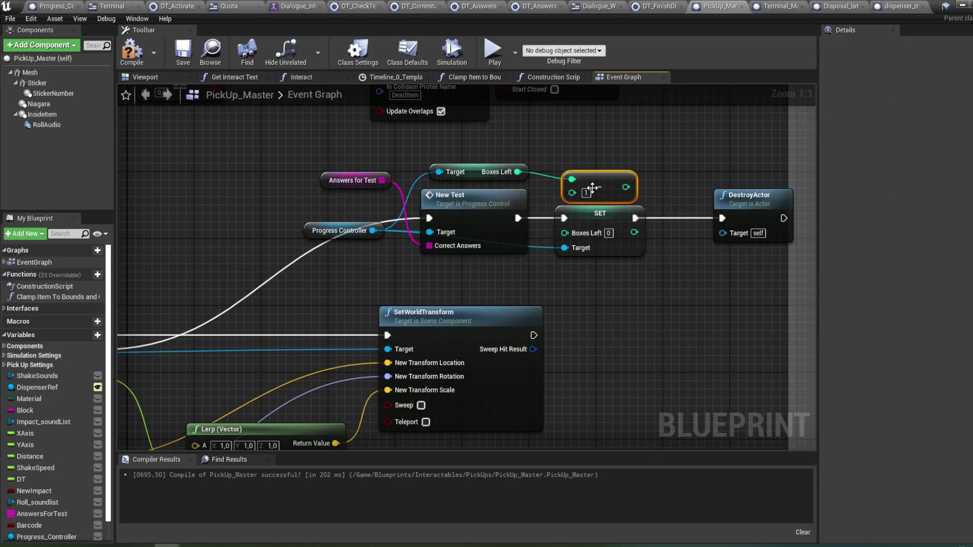
{"action": "left_click_drag", "start_coordinate": [627, 187], "coordinate": [564, 233]}
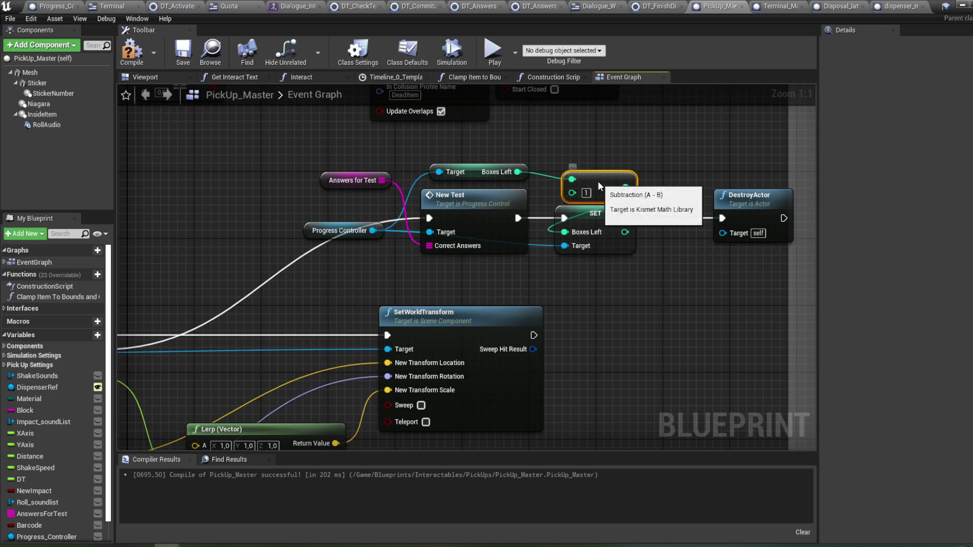
{"action": "left_click_drag", "start_coordinate": [597, 181], "coordinate": [573, 171]}
{"action": "left_click", "coordinate": [131, 51]}
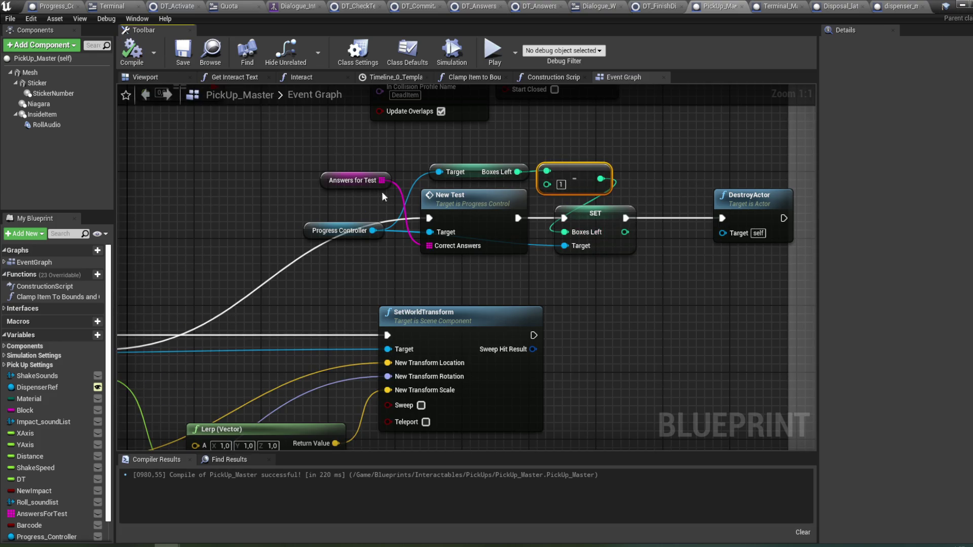
{"action": "left_click", "coordinate": [957, 5]}
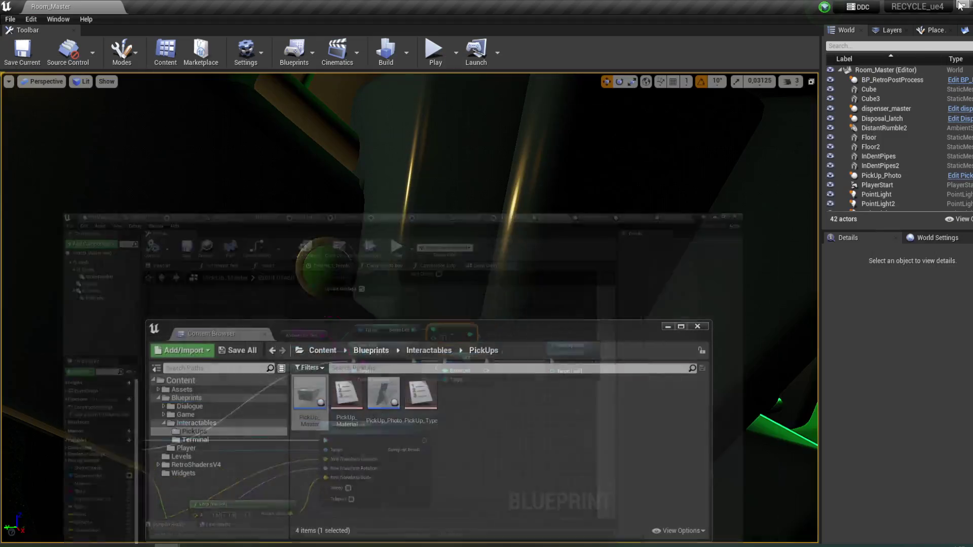
- Start a play session, walk to the terminal and answer Yes to 'Were instructions clear?'
{"action": "left_click", "coordinate": [667, 327]}
{"action": "left_click", "coordinate": [433, 50]}
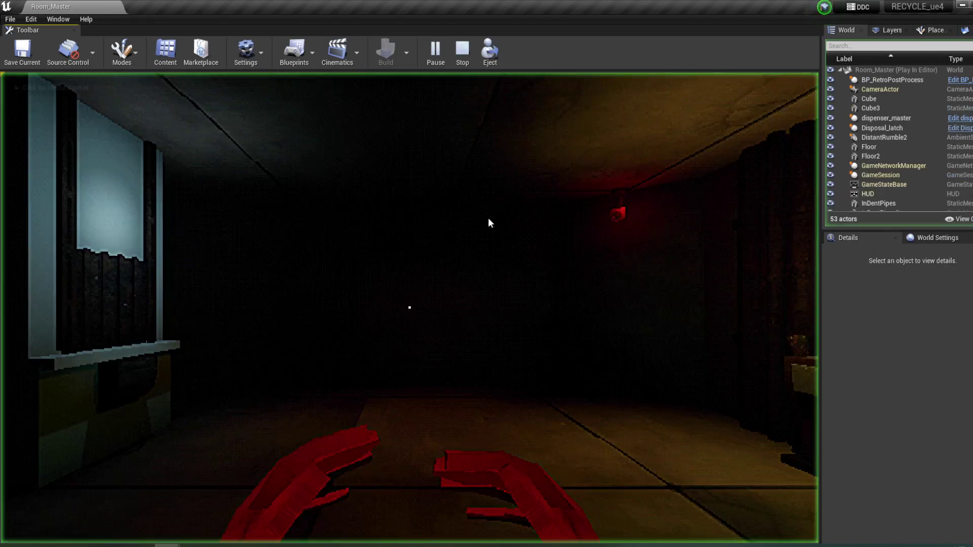
{"action": "key", "text": "w"}
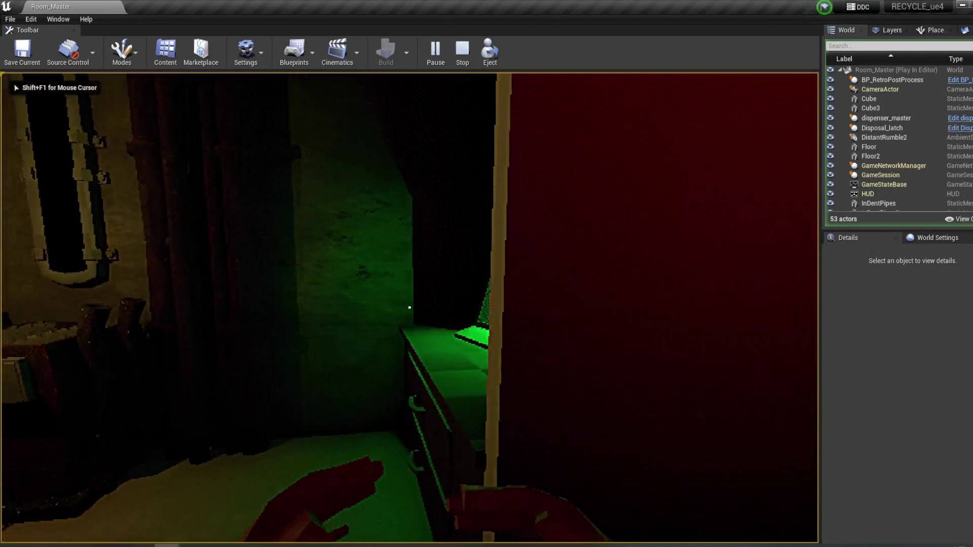
{"action": "left_click", "coordinate": [409, 307]}
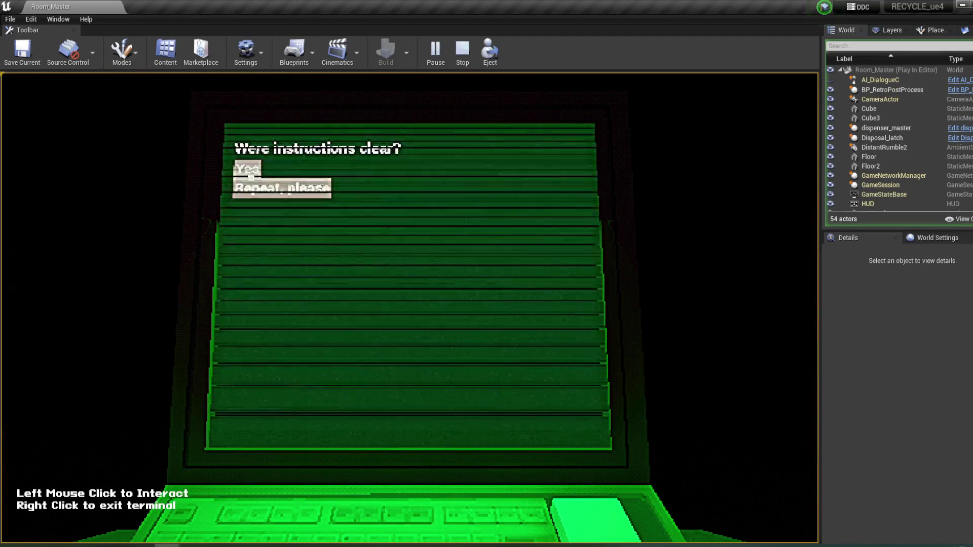
{"action": "left_click", "coordinate": [393, 298]}
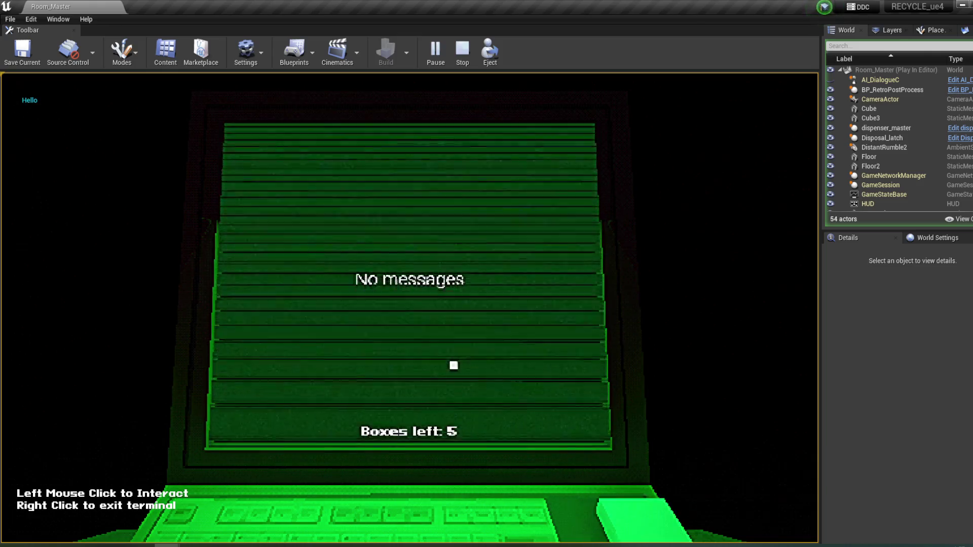
{"action": "right_click", "coordinate": [452, 365]}
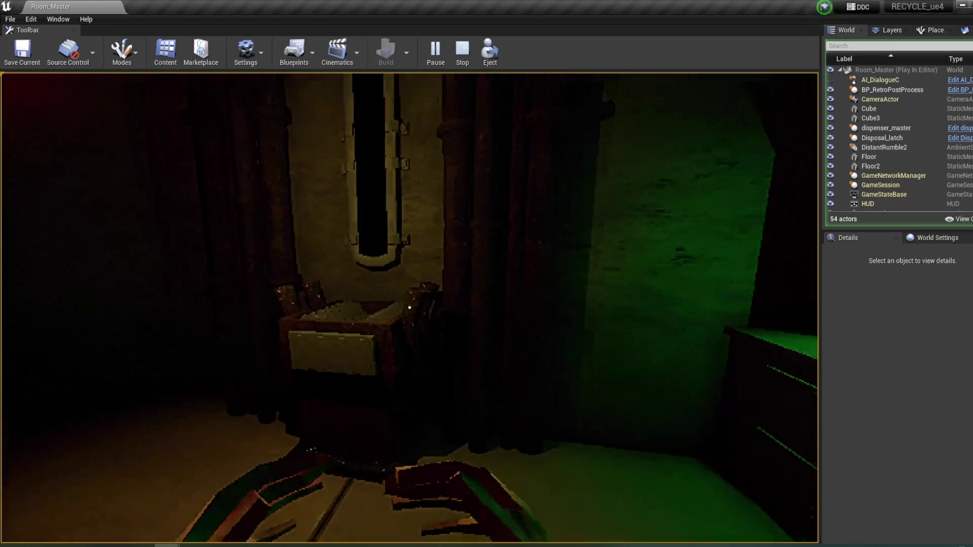
- Check Boxes left on the laptop terminal, walk to the window counter, then stop play
{"action": "key", "text": "w"}
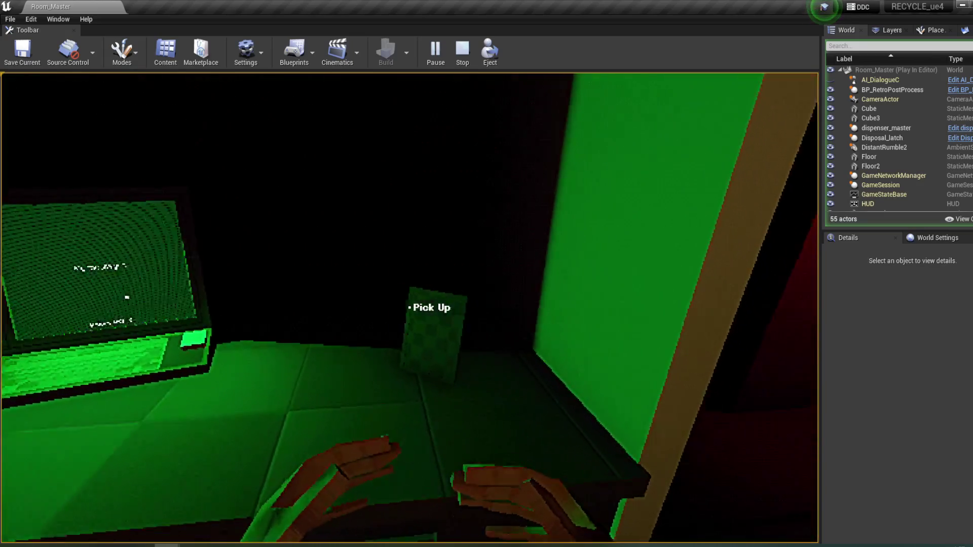
{"action": "left_click", "coordinate": [409, 307]}
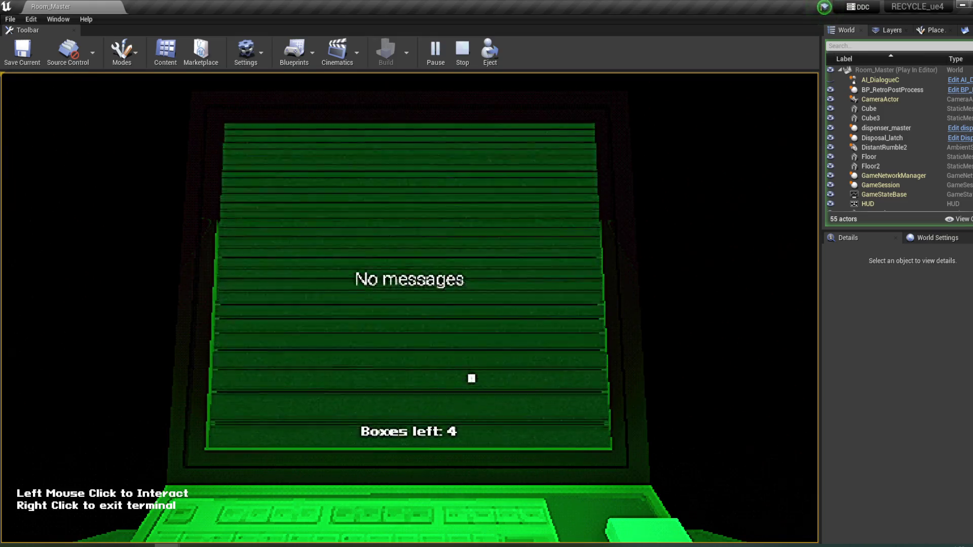
{"action": "right_click", "coordinate": [471, 363]}
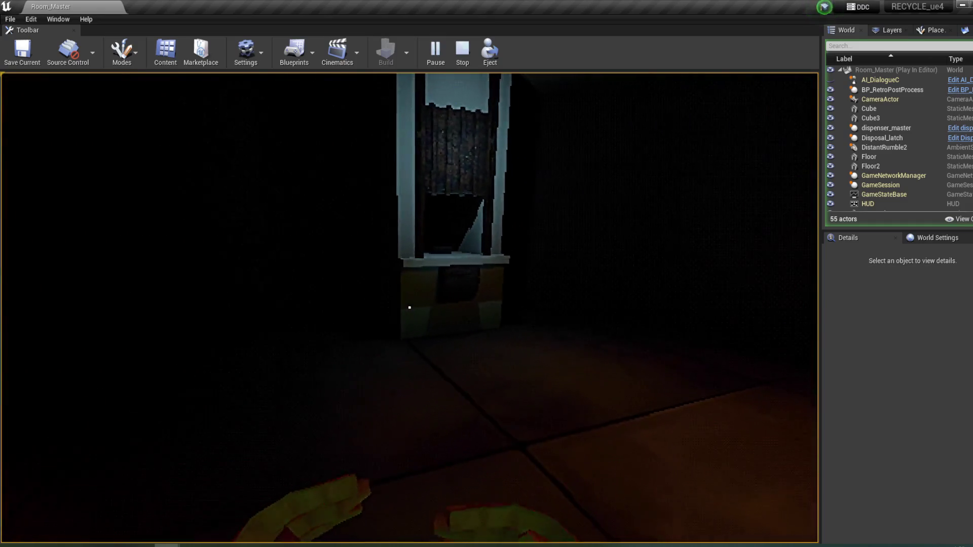
{"action": "key", "text": "w"}
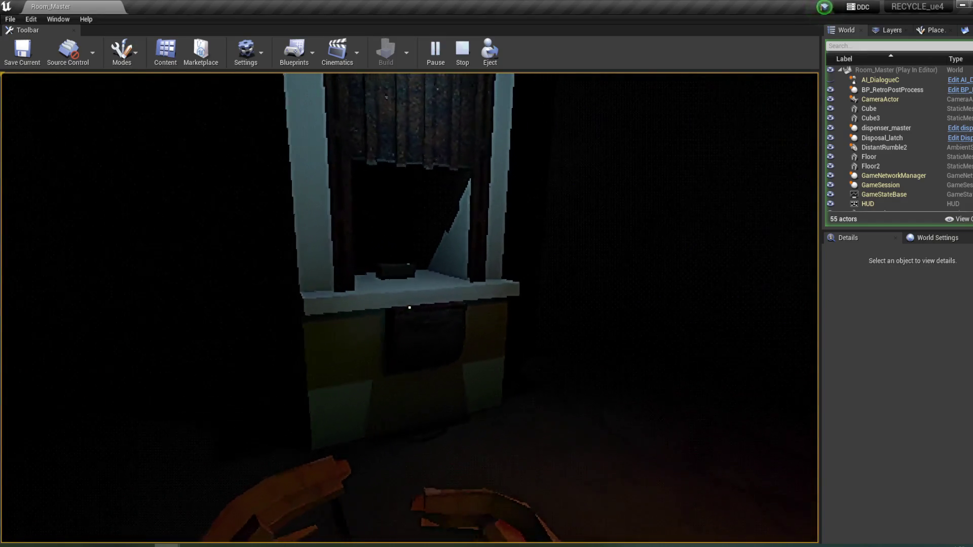
{"action": "key", "text": "w"}
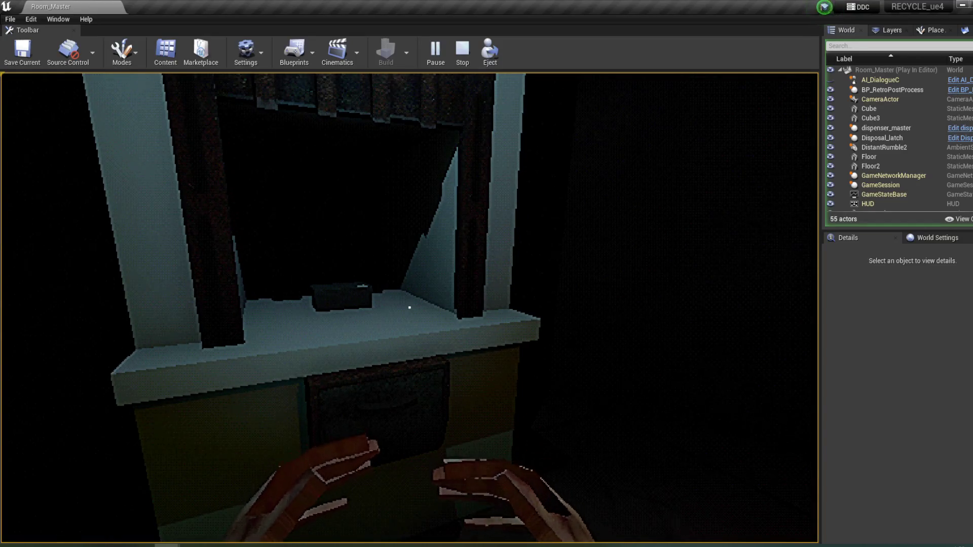
{"action": "key", "text": "Escape"}
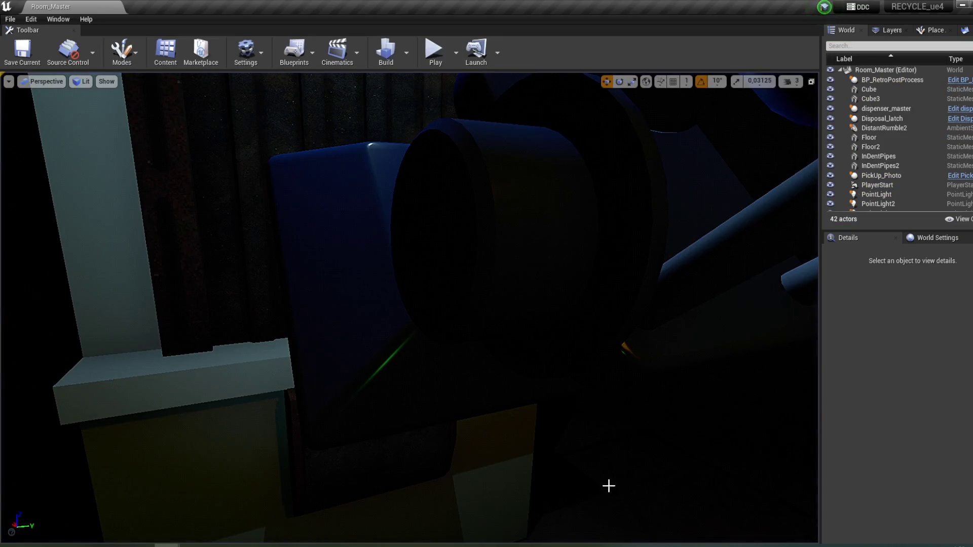
- Inspect PickUp_Master's Event Graph around the Branch, Do Once and DestroyActor nodes
{"action": "mouse_move", "coordinate": [167, 545]}
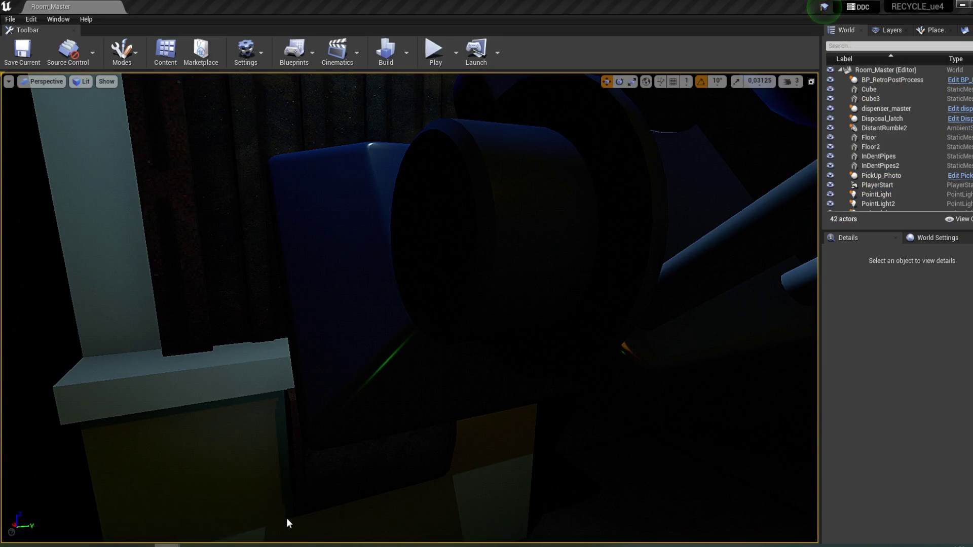
{"action": "left_click", "coordinate": [287, 518]}
{"action": "left_click_drag", "start_coordinate": [312, 337], "coordinate": [367, 298]}
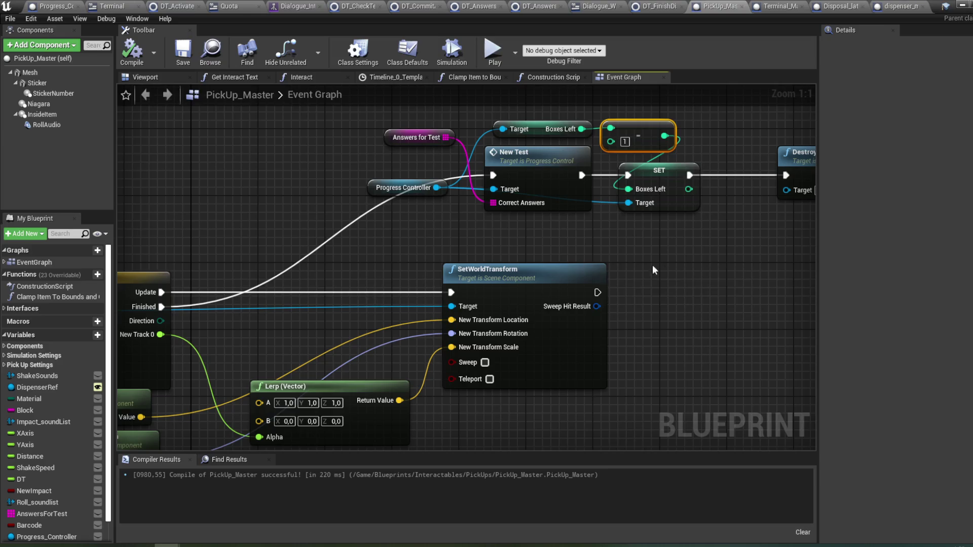
{"action": "scroll", "coordinate": [564, 275], "scroll_direction": "down", "scroll_amount": 2}
{"action": "left_click_drag", "start_coordinate": [559, 283], "coordinate": [511, 355]}
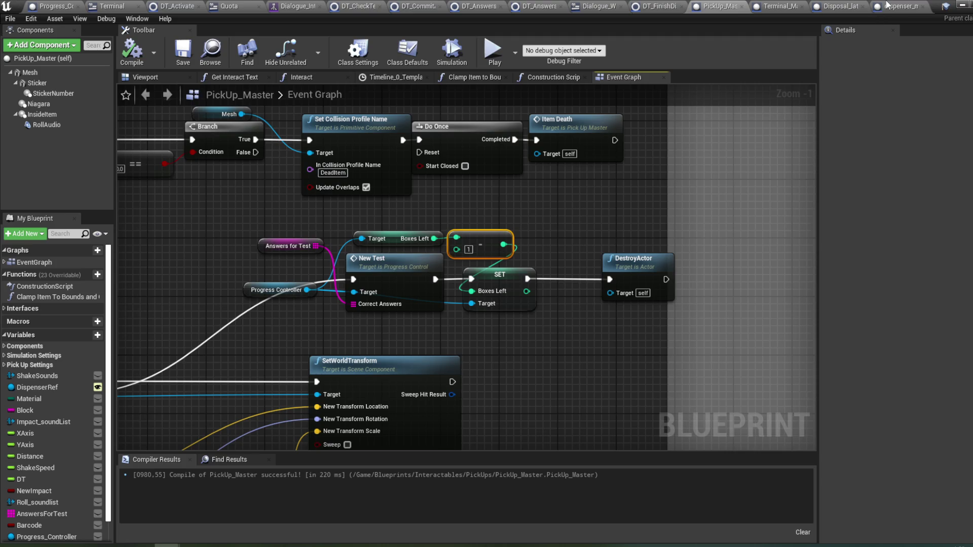
- In dispenser_master, wire NewItem straight to the audio Play node, compile, and close the editor
{"action": "left_click", "coordinate": [905, 8]}
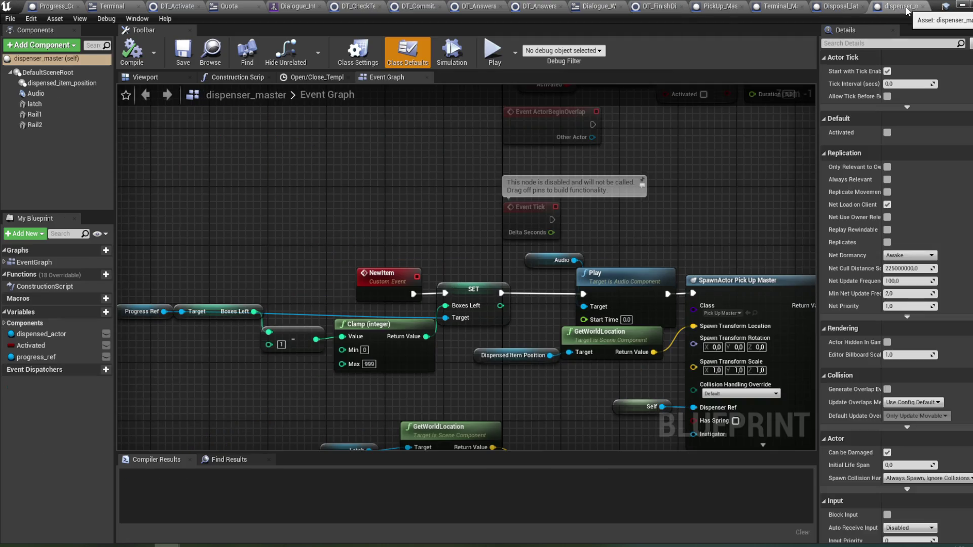
{"action": "left_click_drag", "start_coordinate": [448, 254], "coordinate": [451, 217]}
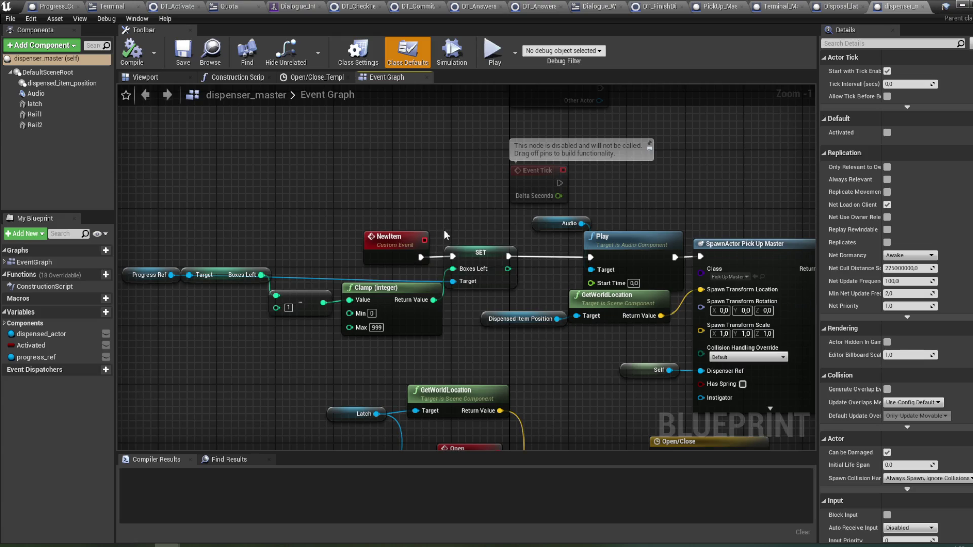
{"action": "left_click_drag", "start_coordinate": [453, 256], "coordinate": [592, 259]}
{"action": "left_click", "coordinate": [132, 53]}
{"action": "left_click_drag", "start_coordinate": [293, 202], "coordinate": [324, 198]}
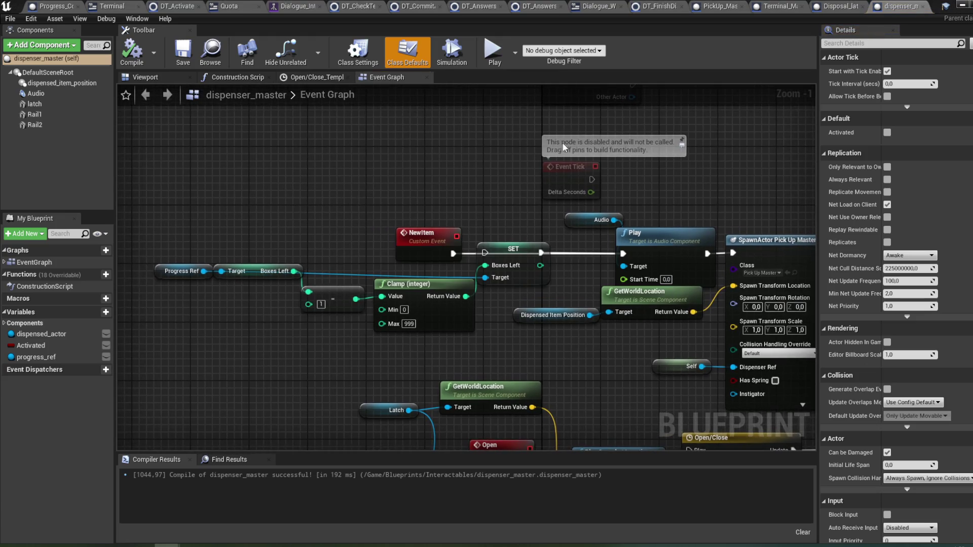
{"action": "left_click", "coordinate": [969, 5]}
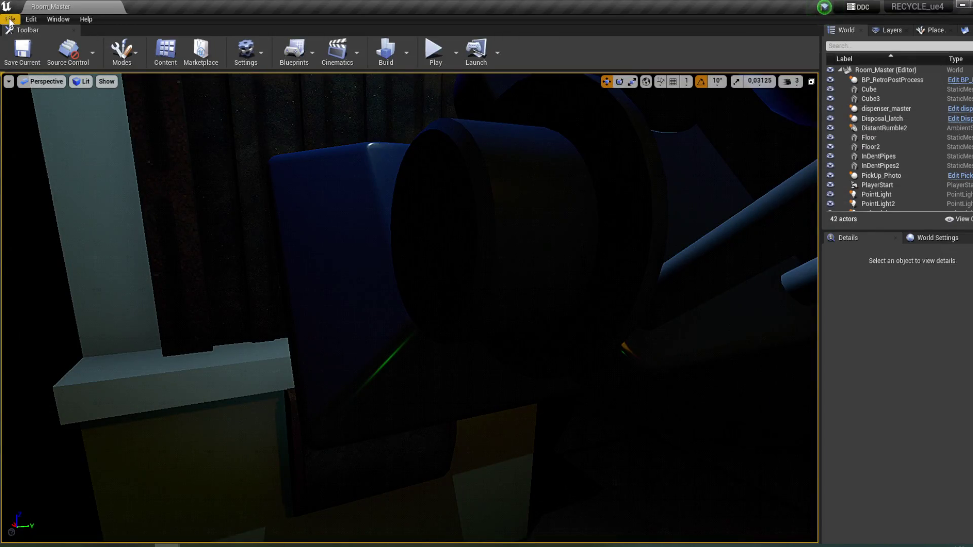
- Open and dismiss the File menu, then nudge the viewport camera
{"action": "left_click", "coordinate": [10, 19]}
{"action": "left_click", "coordinate": [44, 108]}
{"action": "left_click_drag", "start_coordinate": [418, 243], "coordinate": [484, 269]}
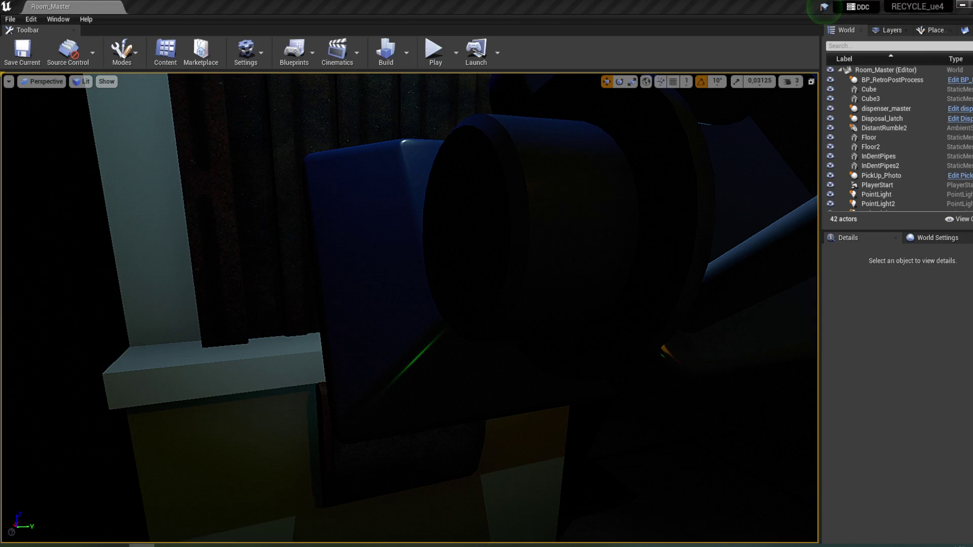
- Open the Menu level from the Levels folder via File > Open Level and play it
{"action": "left_click", "coordinate": [10, 18]}
{"action": "left_click", "coordinate": [38, 50]}
{"action": "left_click", "coordinate": [369, 157]}
{"action": "double_click", "coordinate": [369, 157]}
{"action": "left_click", "coordinate": [441, 57]}
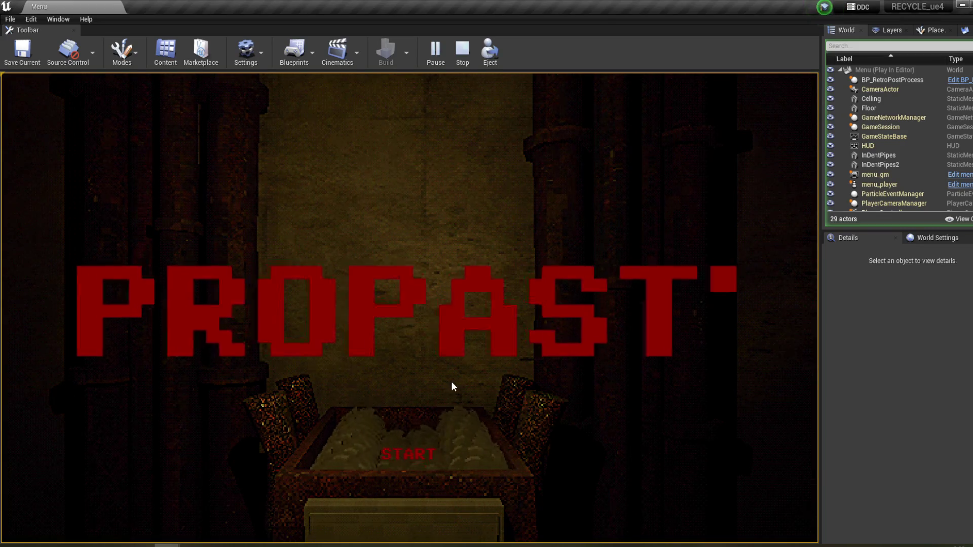
- Start the game, walk to the terminal desk, and pick up and rotate the checkered card
{"action": "left_click", "coordinate": [400, 455]}
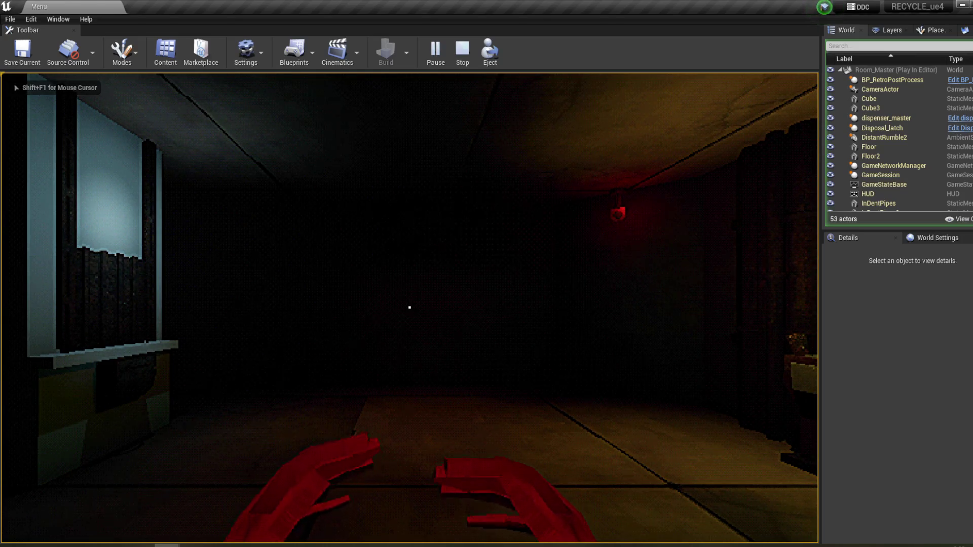
{"action": "mouse_move", "coordinate": [410, 308]}
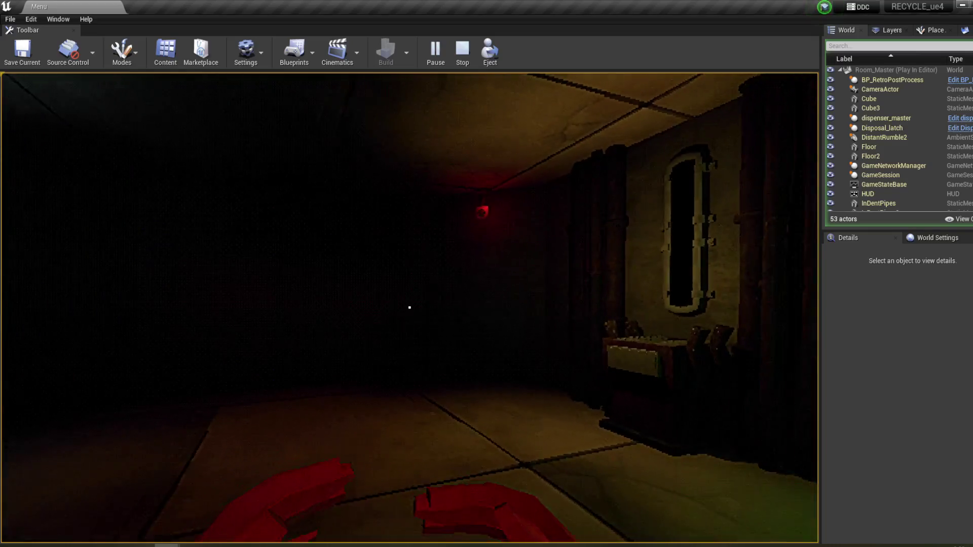
{"action": "key", "text": "w"}
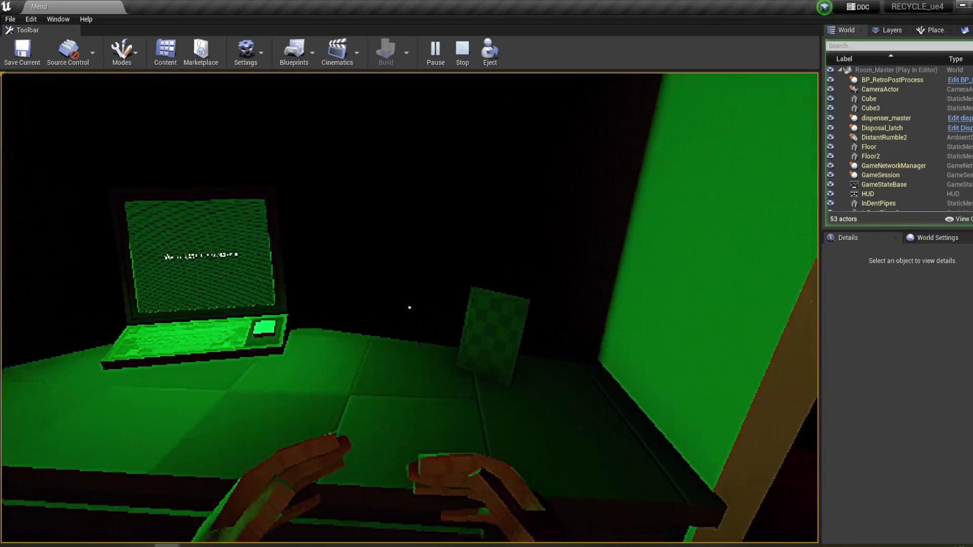
{"action": "left_click", "coordinate": [410, 308]}
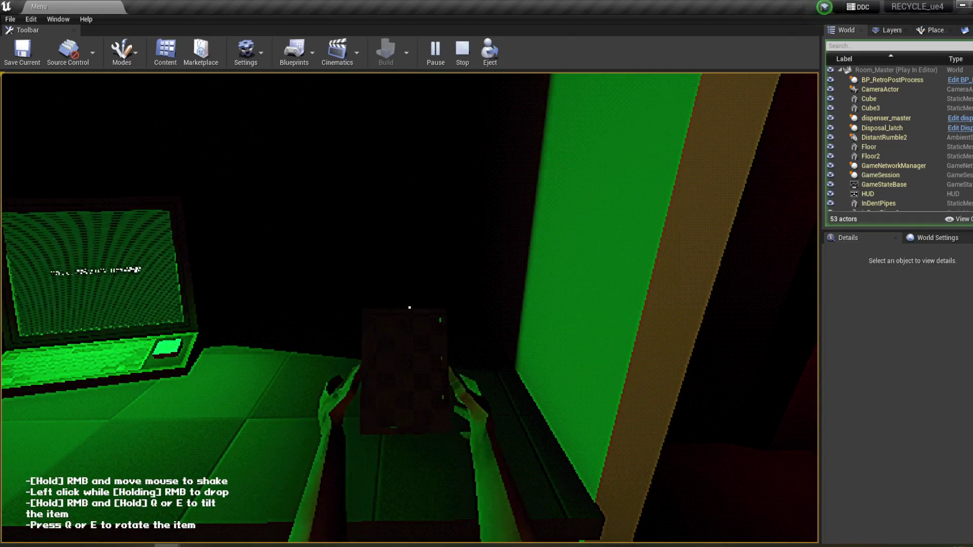
{"action": "key", "text": "e"}
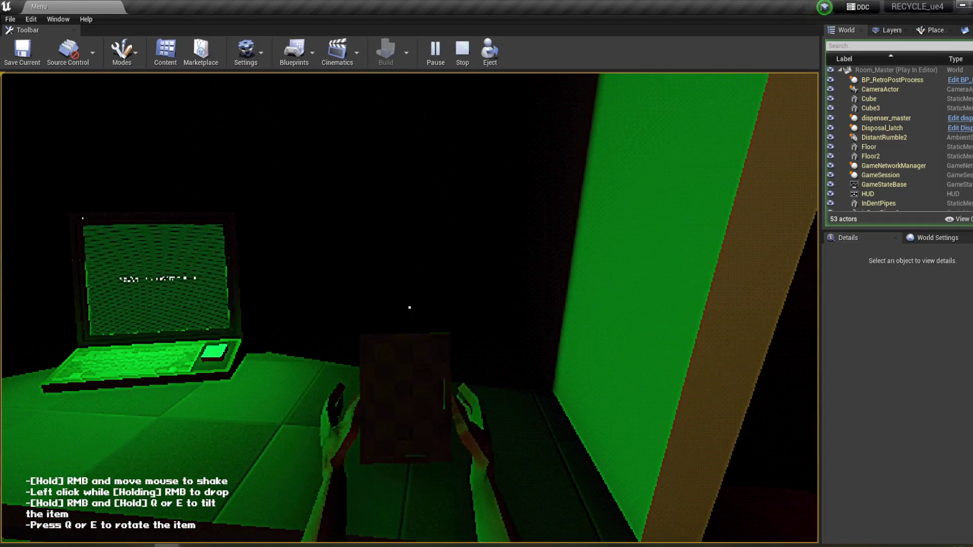
{"action": "key", "text": "e"}
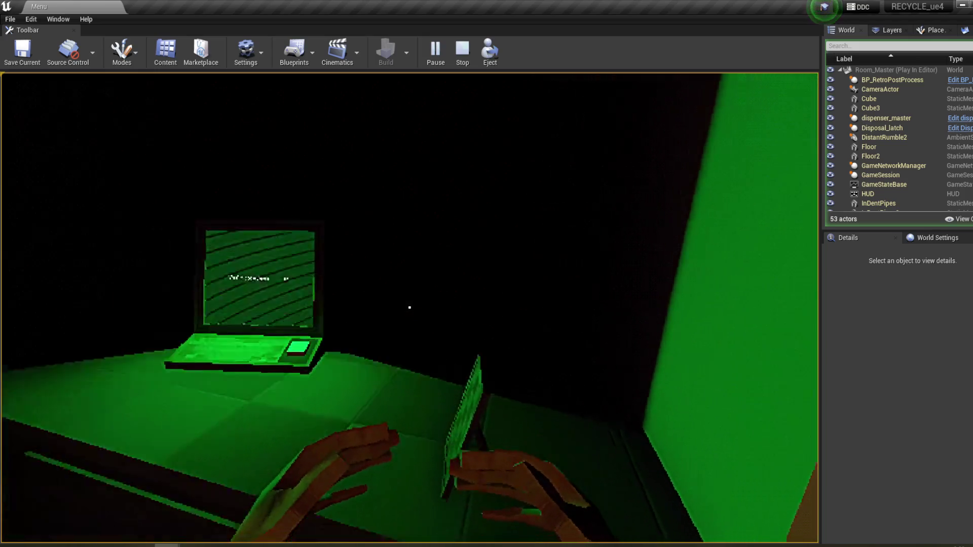
- Set the card down, open the lower dresser drawer, and enter the terminal to read the message
{"action": "left_click", "coordinate": [410, 307]}
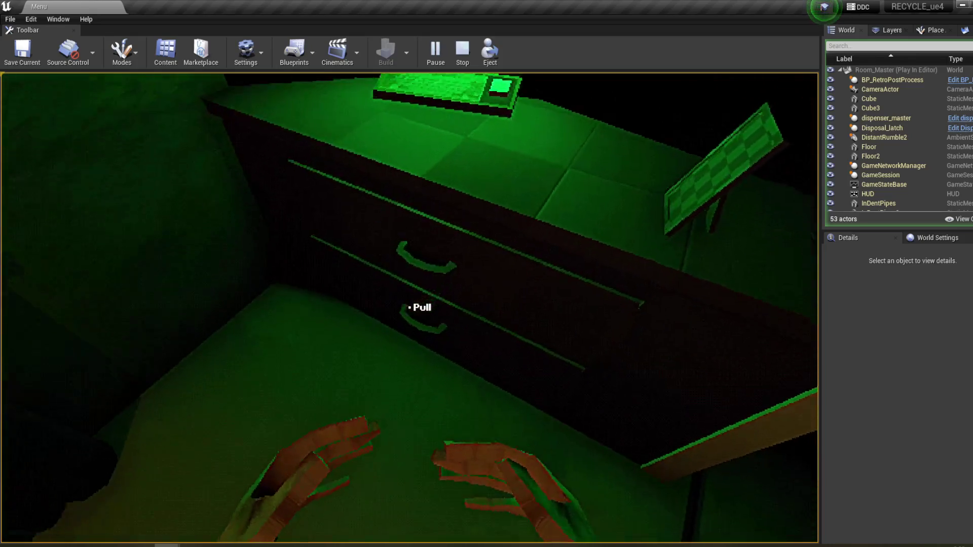
{"action": "left_click", "coordinate": [410, 307]}
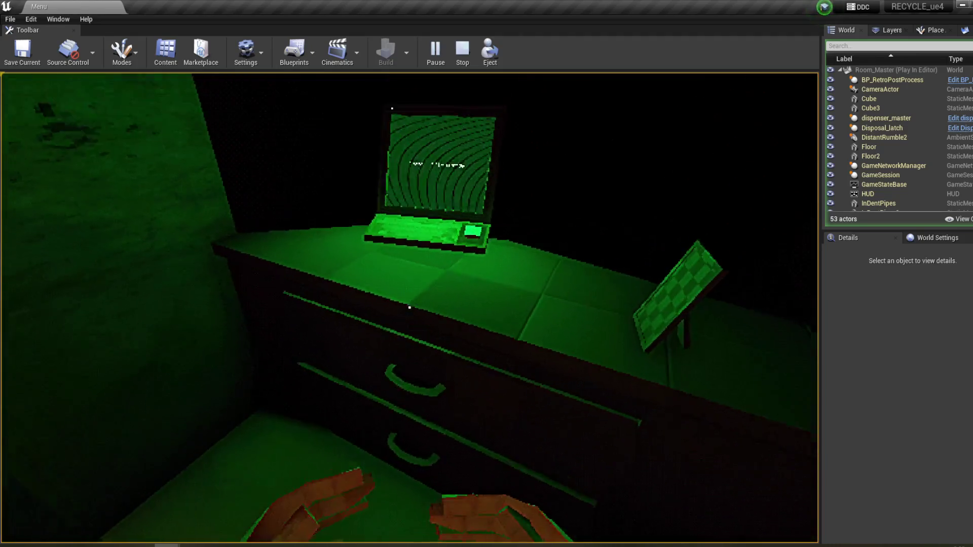
{"action": "mouse_move", "coordinate": [409, 308]}
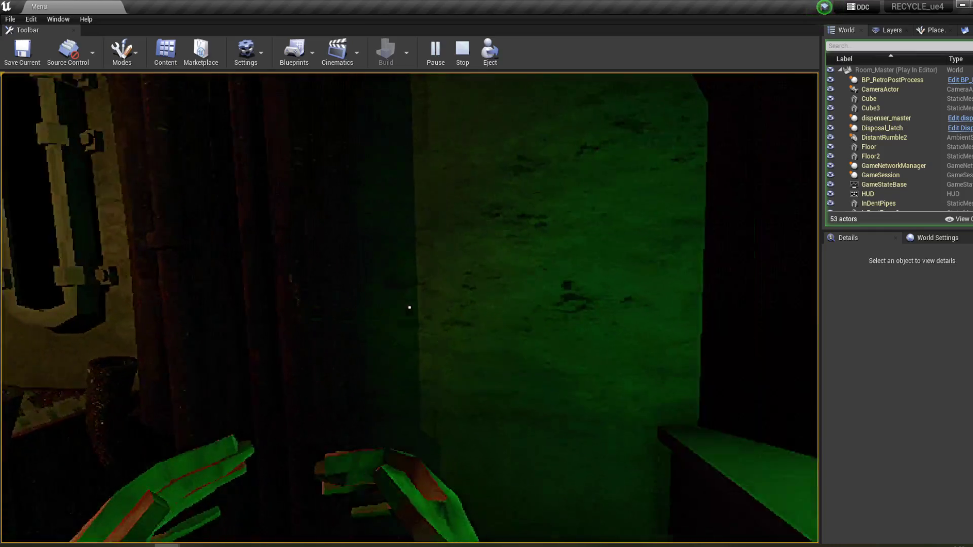
{"action": "left_click", "coordinate": [410, 307]}
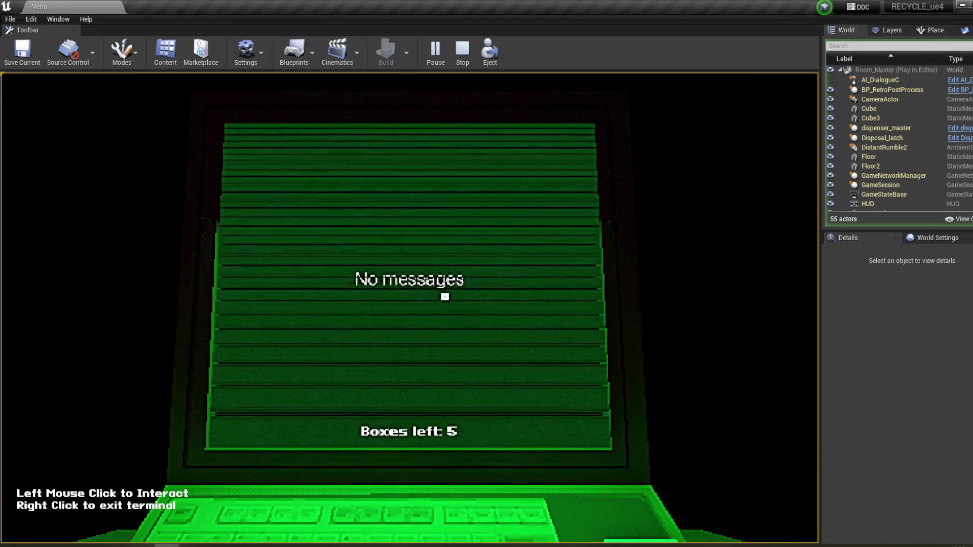
- Exit the terminal, walk through the lit doorway to the dispenser window, and target the box
{"action": "right_click", "coordinate": [445, 297]}
{"action": "left_click", "coordinate": [405, 308]}
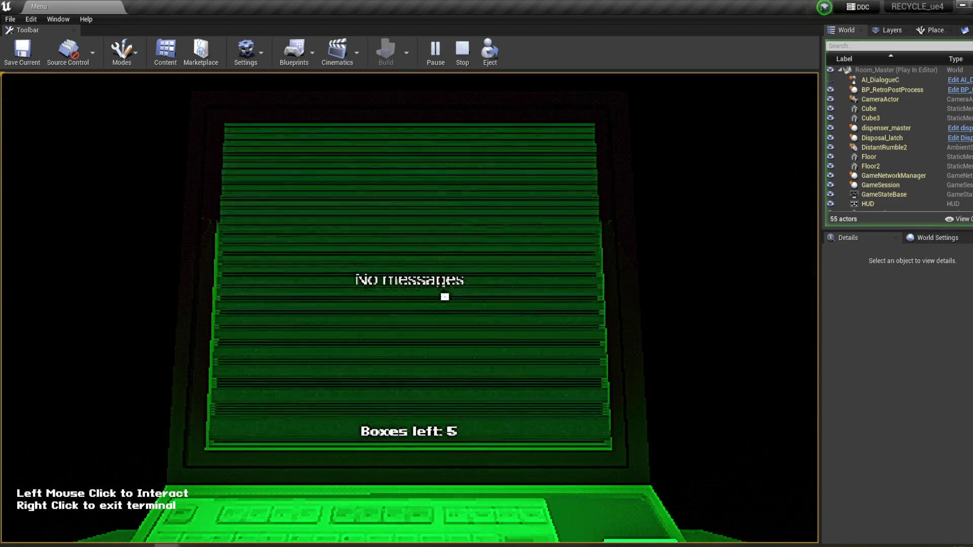
{"action": "right_click", "coordinate": [445, 297]}
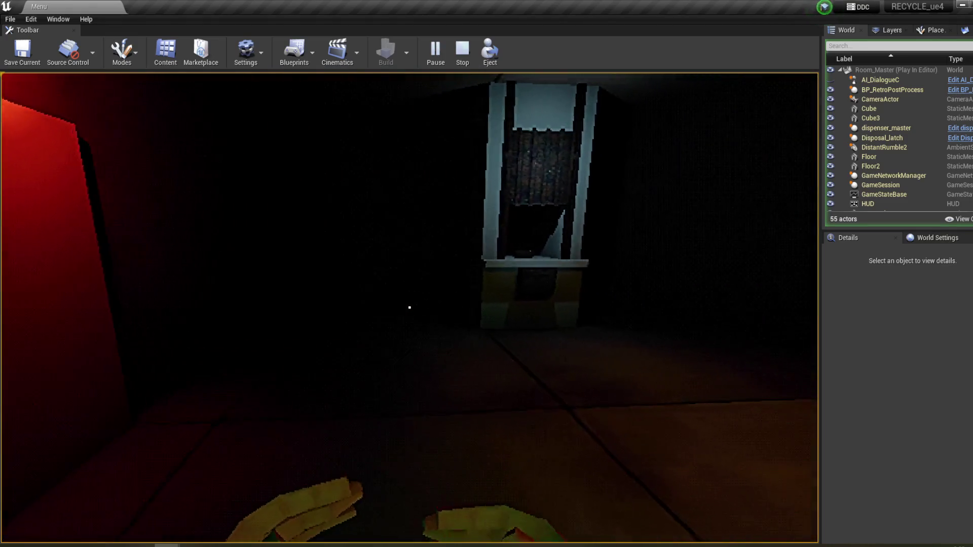
{"action": "key", "text": "w"}
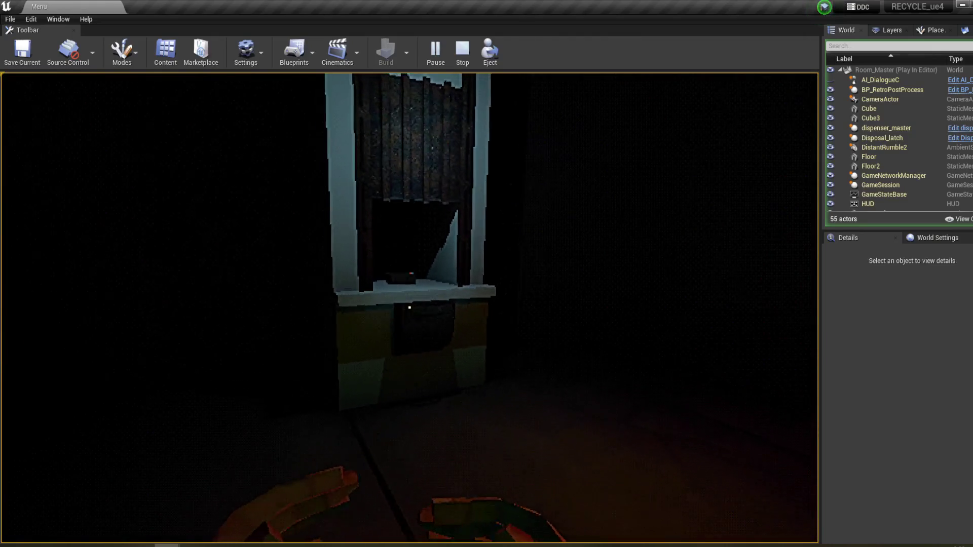
{"action": "key", "text": "w"}
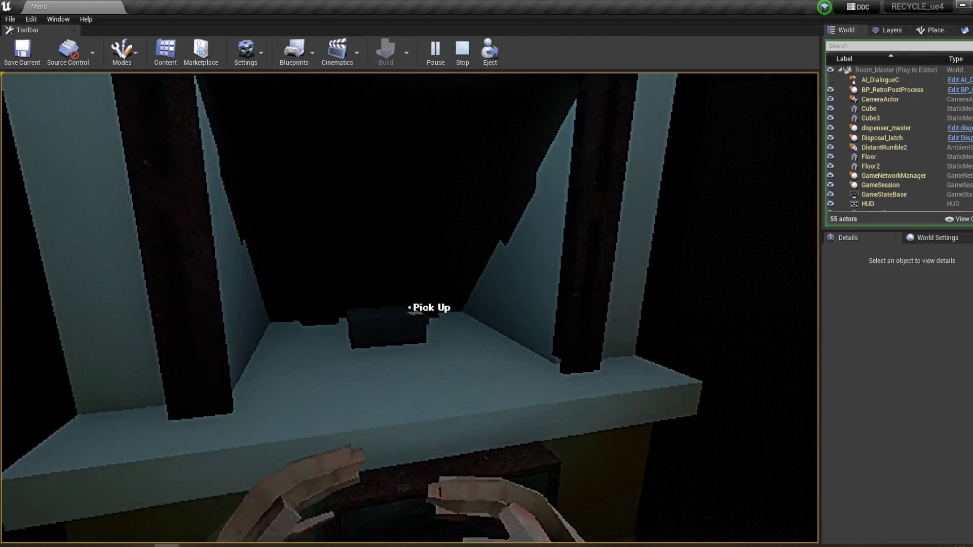
{"action": "left_click", "coordinate": [410, 308]}
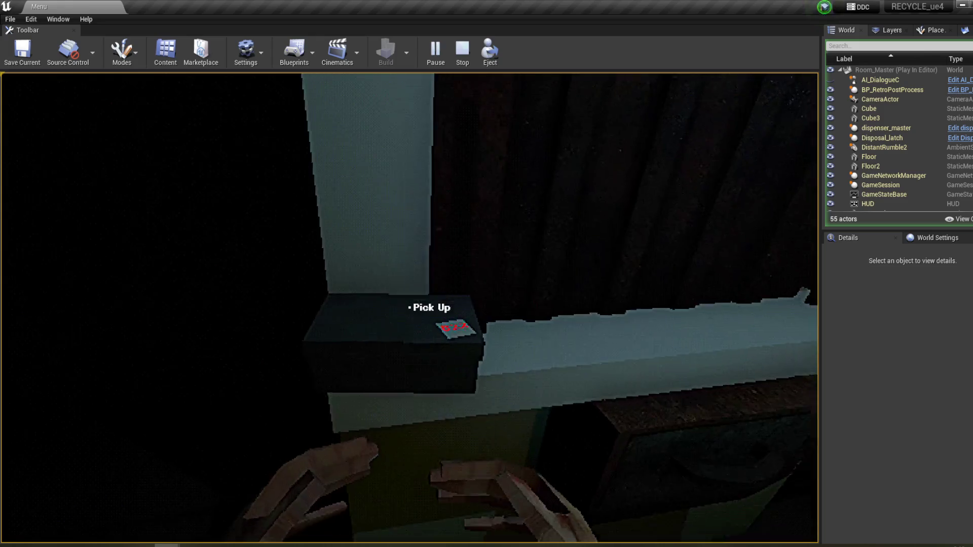
- Pick up the new box, carry it to the disposal bin, shake it and drop it in
{"action": "left_click", "coordinate": [410, 307]}
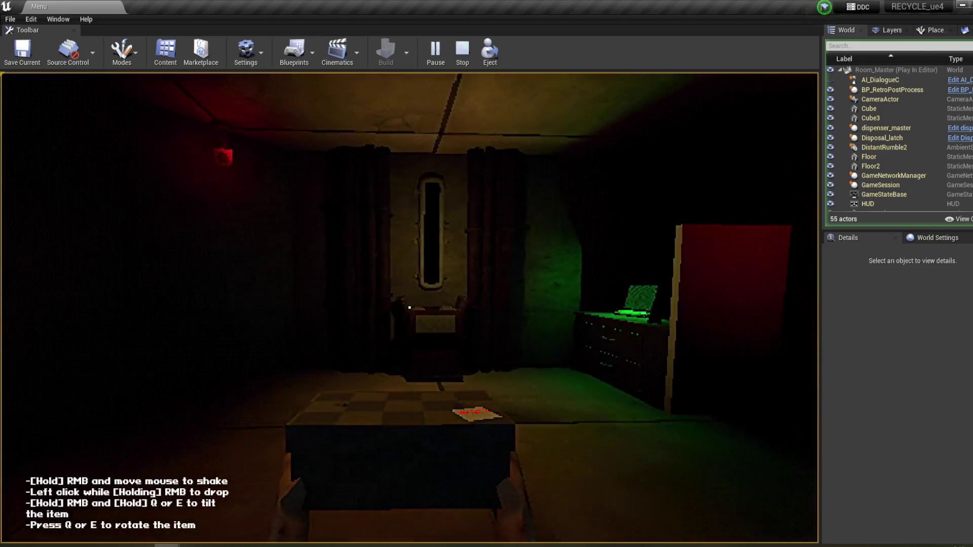
{"action": "key", "text": "w"}
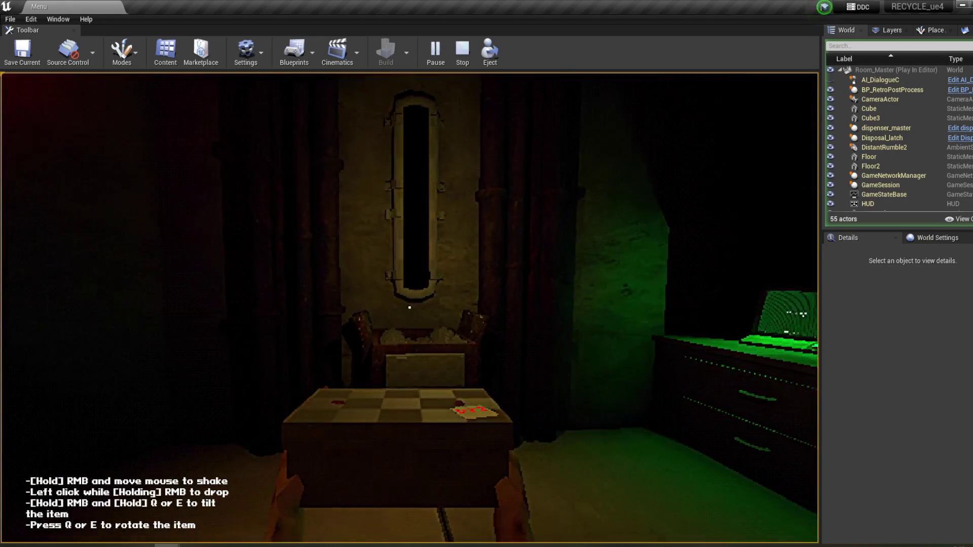
{"action": "right_click", "coordinate": [409, 307]}
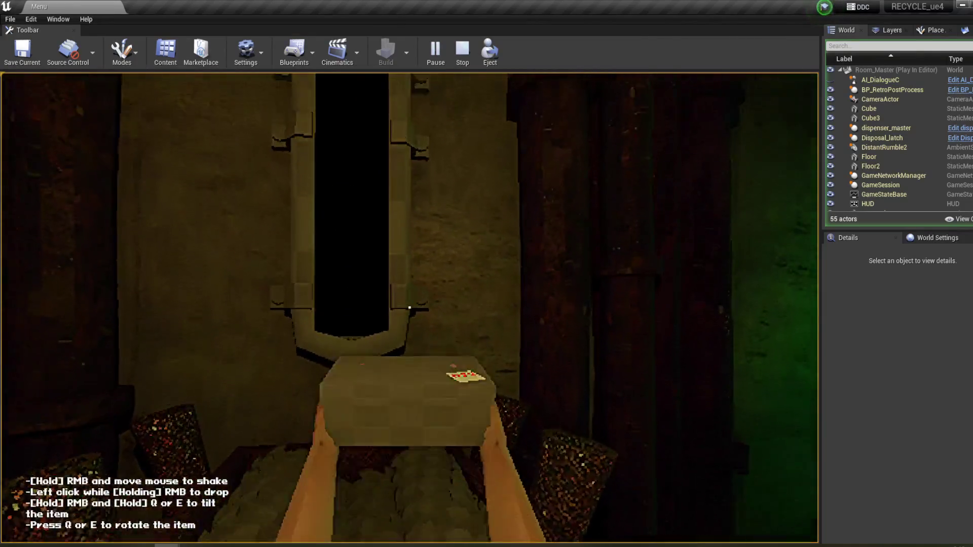
{"action": "left_click", "coordinate": [410, 307]}
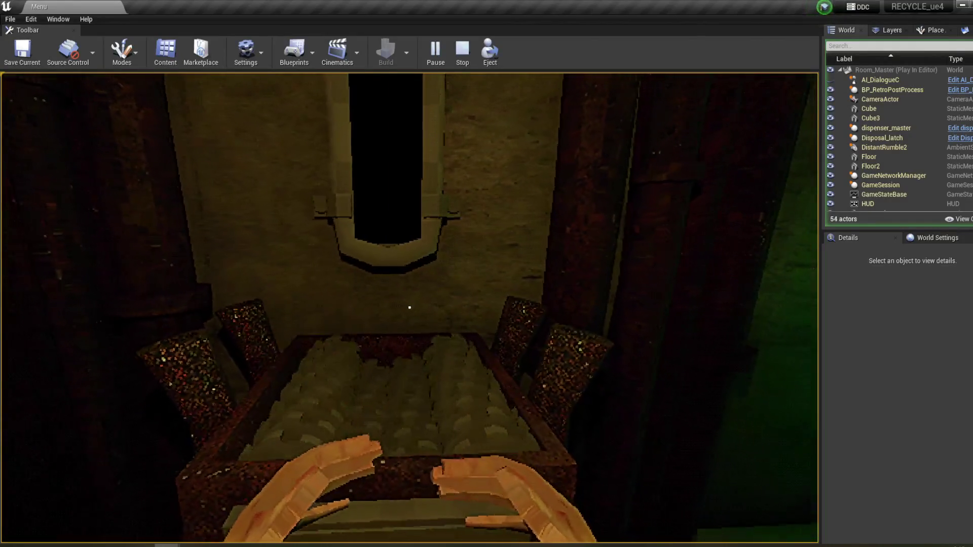
- Walk to the terminal, read the new message and answer the question about the box's materials
{"action": "key", "text": "w"}
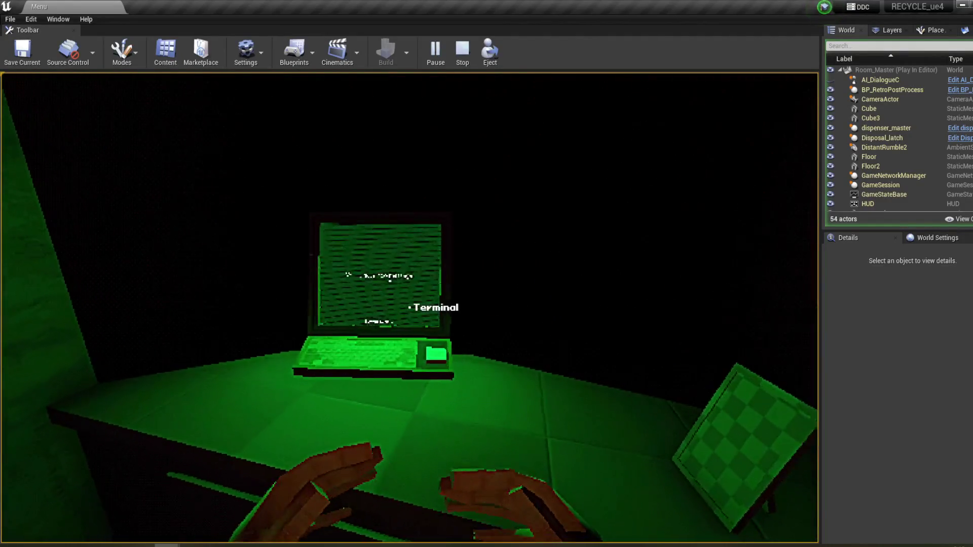
{"action": "left_click", "coordinate": [409, 307]}
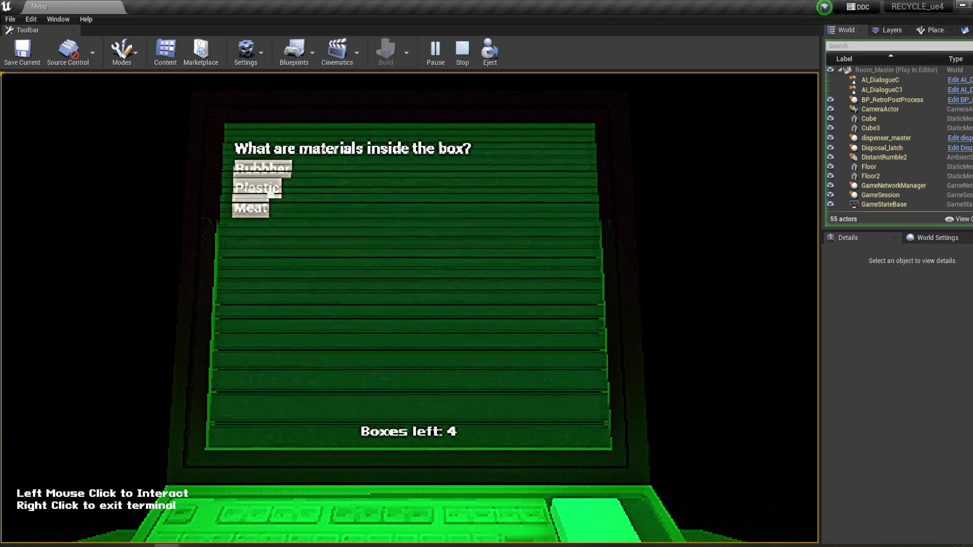
{"action": "left_click", "coordinate": [250, 207]}
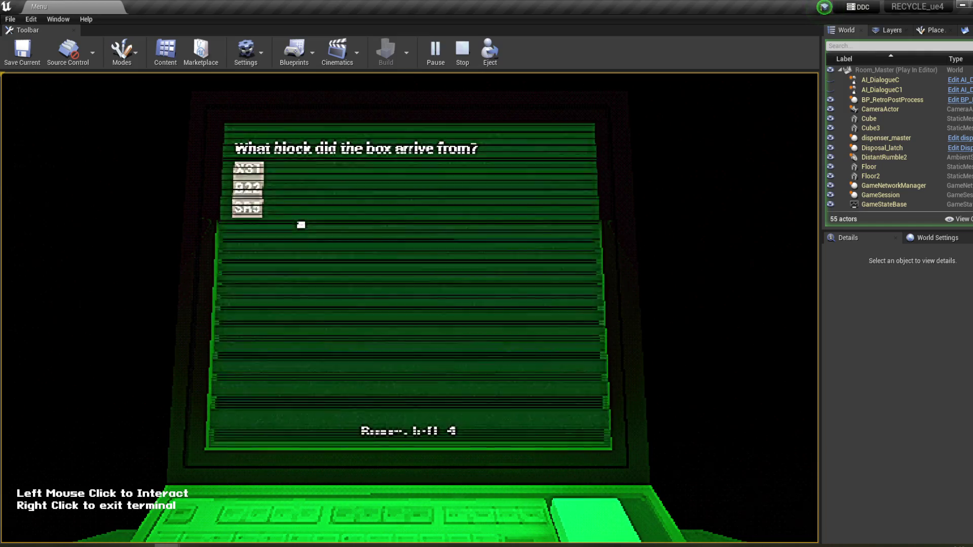
{"action": "right_click", "coordinate": [345, 241]}
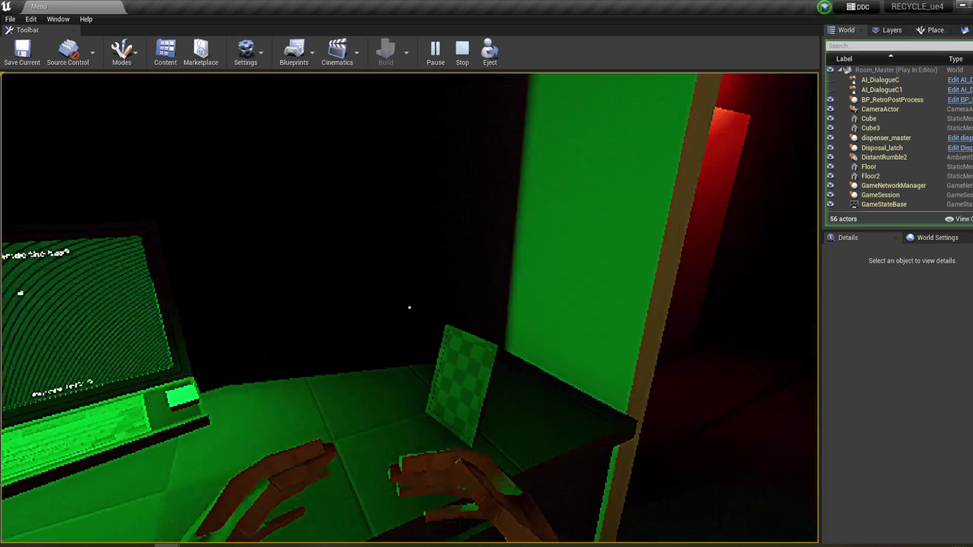
- Stop play and jump from the Message Log to PickUp_Master's failing Stop node
{"action": "key", "text": "Escape"}
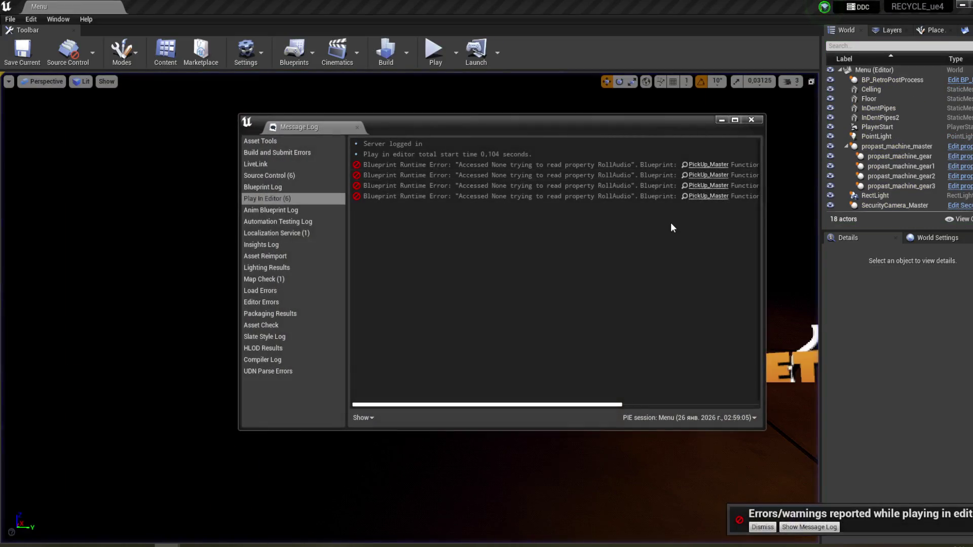
{"action": "left_click_drag", "start_coordinate": [563, 406], "coordinate": [699, 406]}
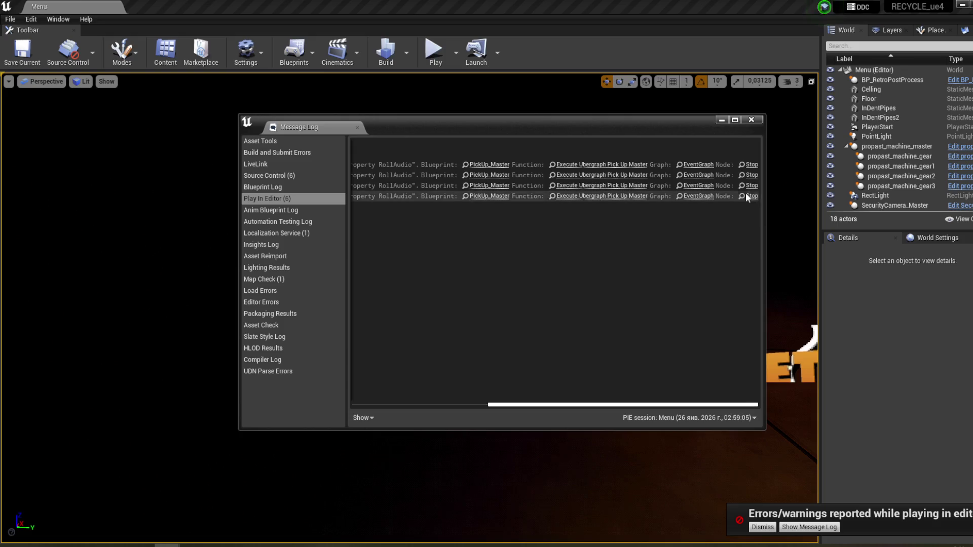
{"action": "left_click", "coordinate": [750, 165]}
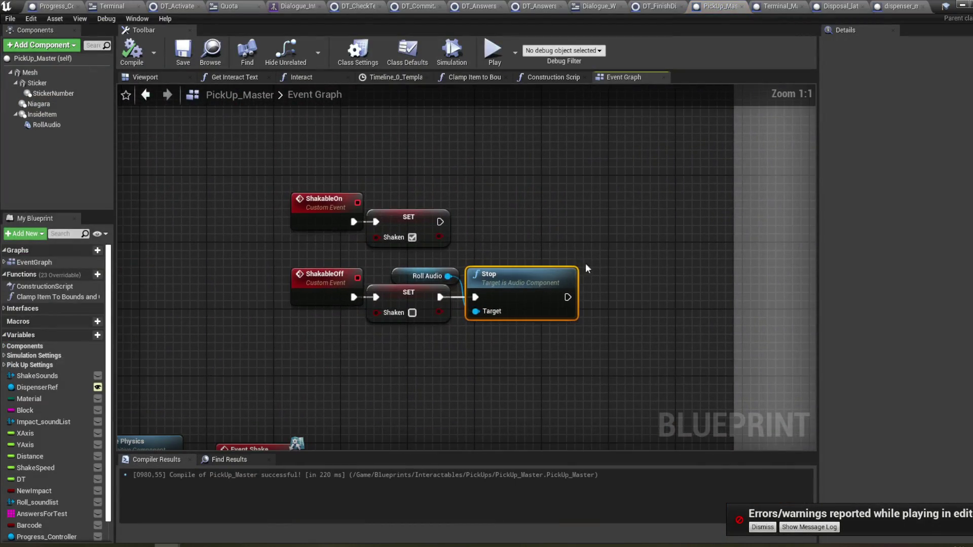
- Rearrange the Roll Audio and Stop nodes to make room, dismissing the errors notification
{"action": "left_click_drag", "start_coordinate": [500, 233], "coordinate": [528, 216]}
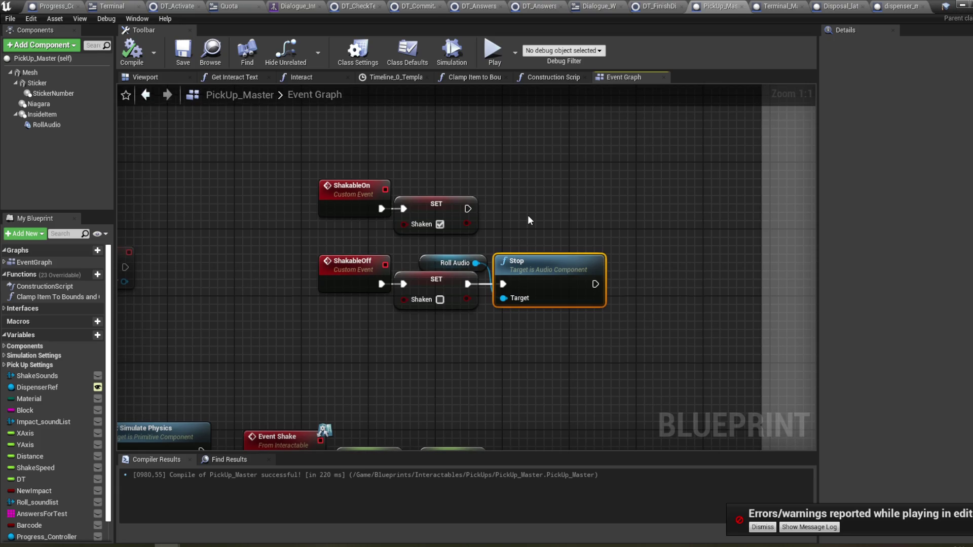
{"action": "left_click_drag", "start_coordinate": [486, 259], "coordinate": [474, 260]}
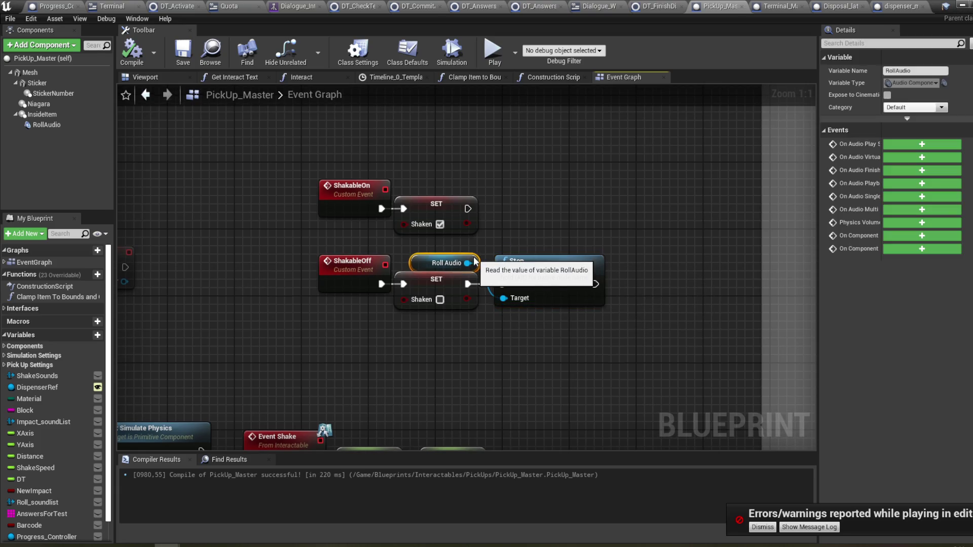
{"action": "left_click", "coordinate": [762, 526]}
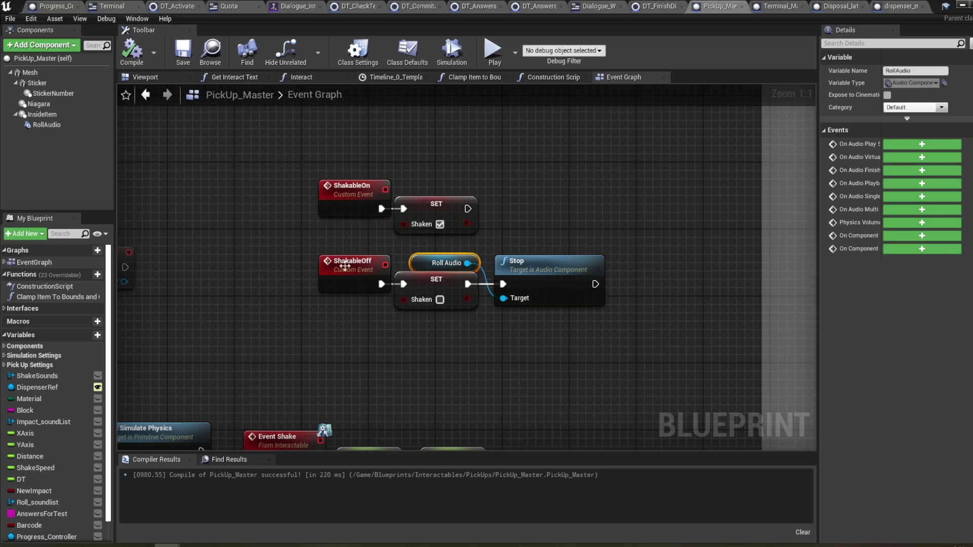
{"action": "left_click_drag", "start_coordinate": [289, 243], "coordinate": [315, 256]}
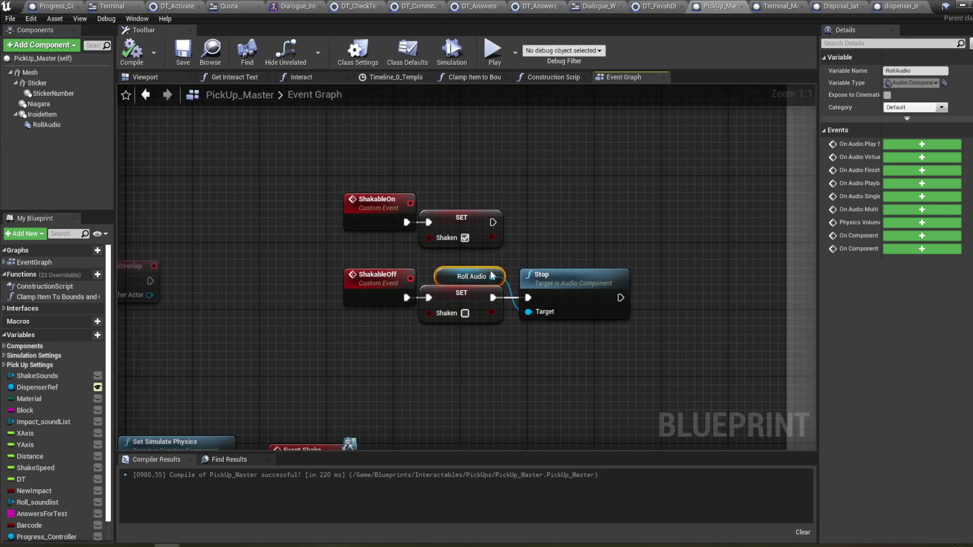
{"action": "left_click_drag", "start_coordinate": [569, 290], "coordinate": [669, 290]}
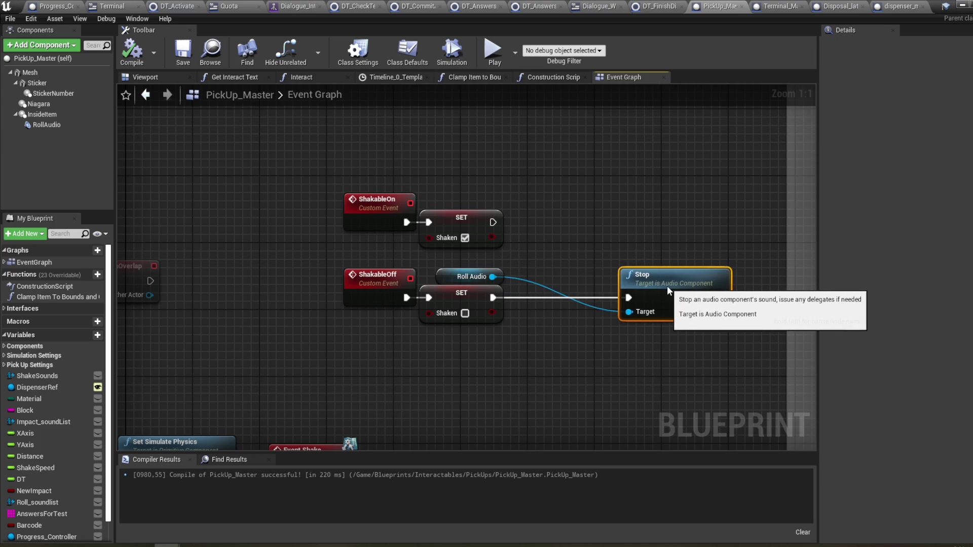
- Insert an Is Valid check on Roll Audio between SET and Stop, then compile and save
{"action": "left_click_drag", "start_coordinate": [492, 277], "coordinate": [546, 266]}
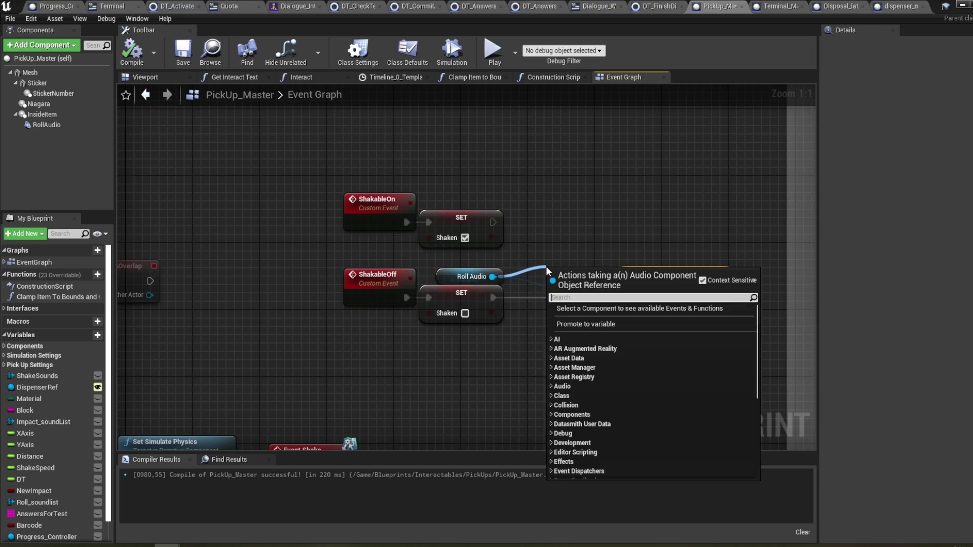
{"action": "type", "text": "is vali"}
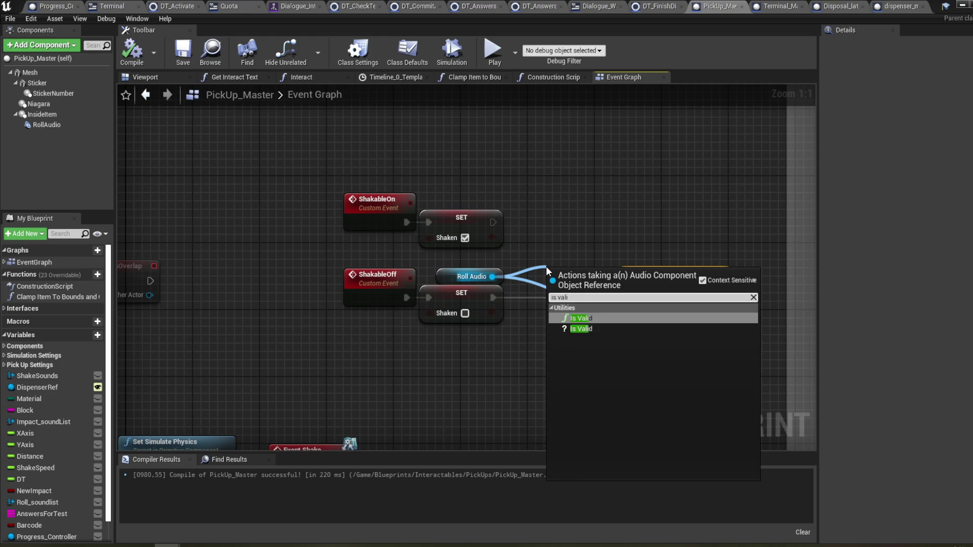
{"action": "left_click", "coordinate": [592, 329]}
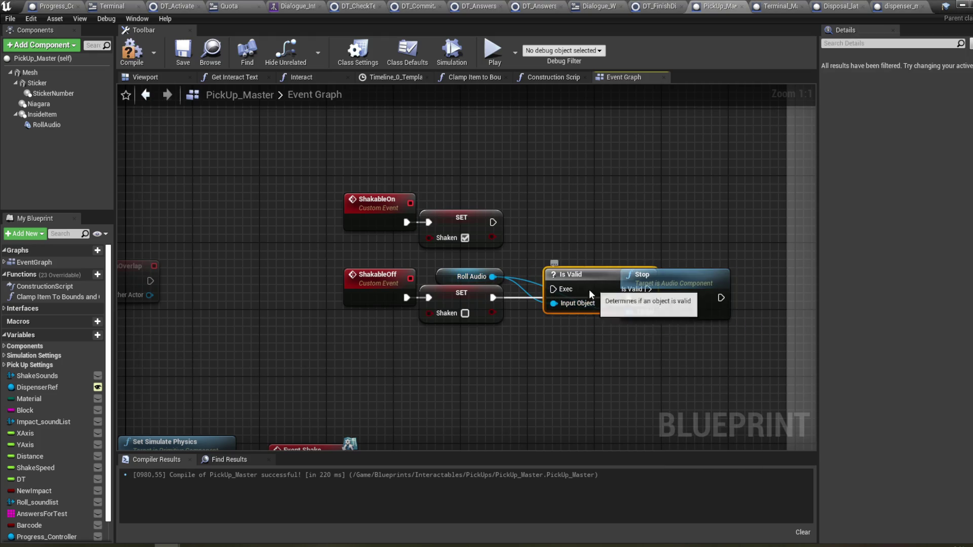
{"action": "left_click_drag", "start_coordinate": [491, 298], "coordinate": [513, 302]}
{"action": "left_click_drag", "start_coordinate": [603, 300], "coordinate": [627, 303]}
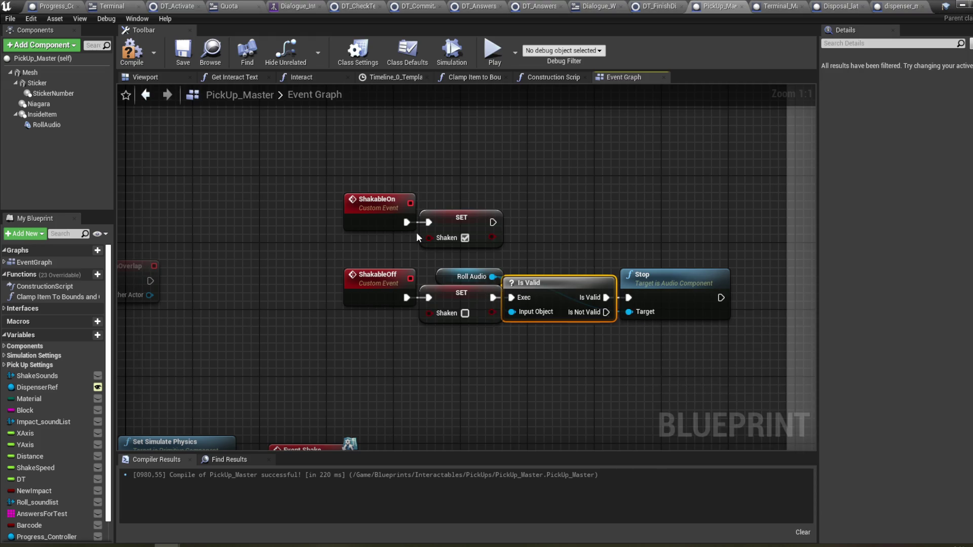
{"action": "left_click", "coordinate": [131, 51]}
{"action": "key", "text": "ctrl+s"}
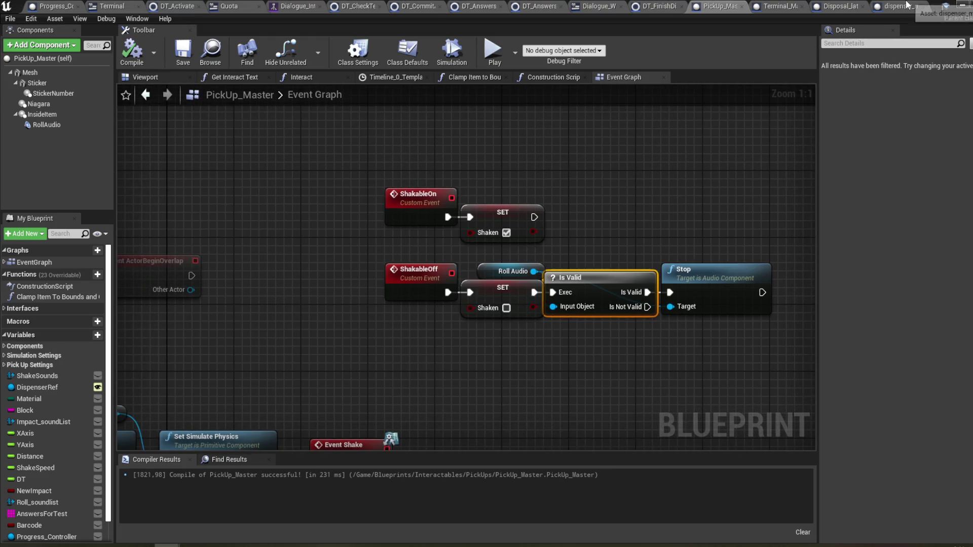
{"action": "left_click", "coordinate": [906, 7]}
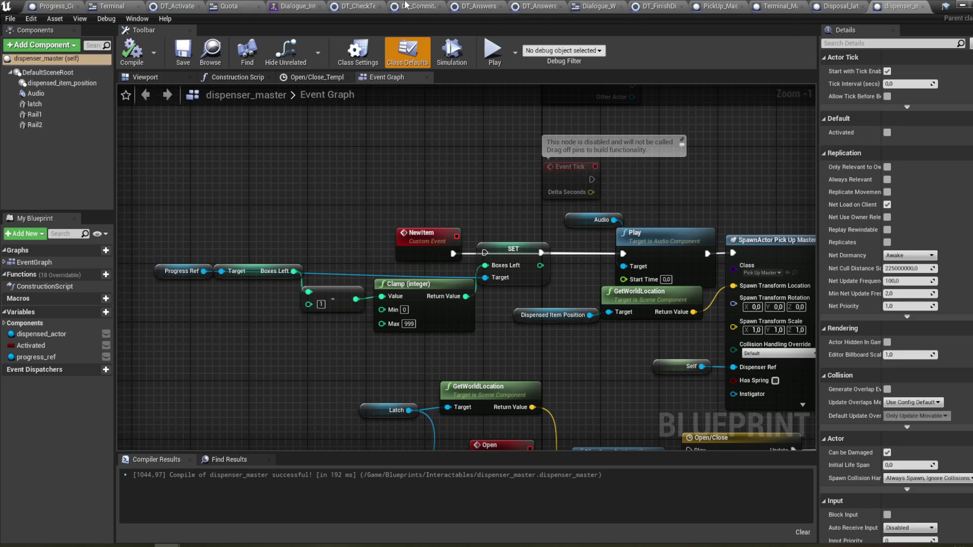
{"action": "left_click", "coordinate": [277, 5]}
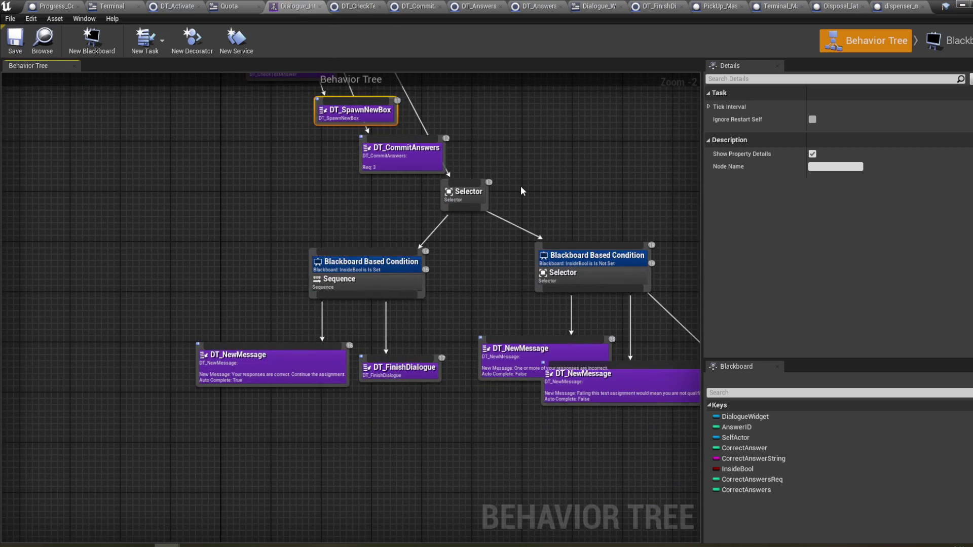
- Spread the lower tree nodes apart and line up the success DT_NewMessage and its DT_FinishDialogue
{"action": "left_click_drag", "start_coordinate": [160, 163], "coordinate": [378, 299]}
{"action": "left_click_drag", "start_coordinate": [567, 392], "coordinate": [636, 422]}
{"action": "left_click_drag", "start_coordinate": [482, 345], "coordinate": [547, 368]}
{"action": "left_click", "coordinate": [302, 187]}
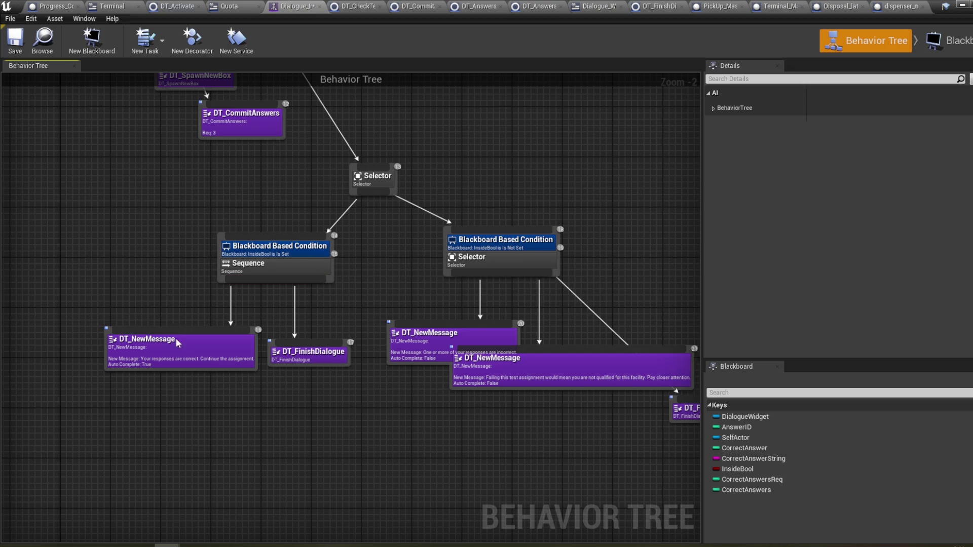
{"action": "left_click_drag", "start_coordinate": [182, 350], "coordinate": [170, 349]}
{"action": "left_click_drag", "start_coordinate": [316, 351], "coordinate": [309, 357]}
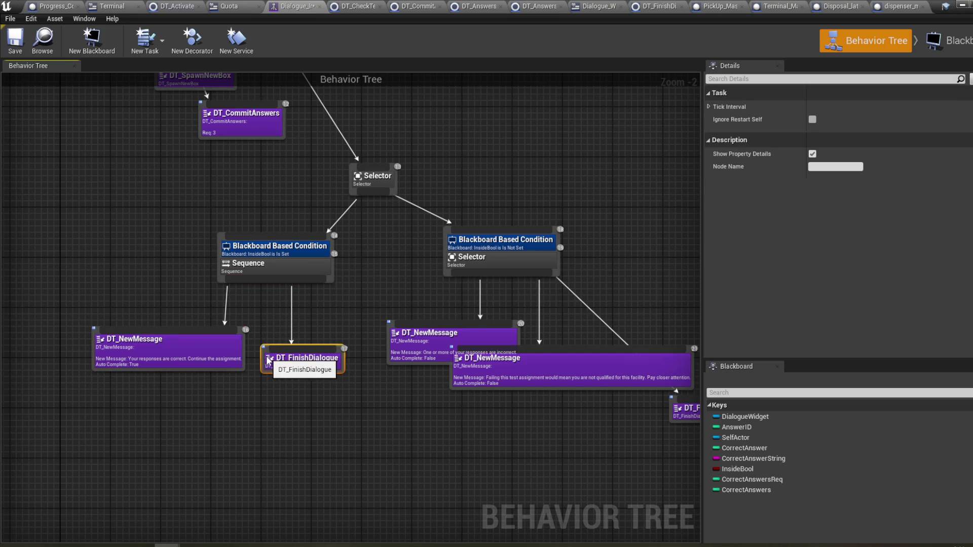
- Line up the failure DT_NewMessage and its DT_FinishDialogue under the right Selector
{"action": "left_click_drag", "start_coordinate": [553, 249], "coordinate": [525, 250]}
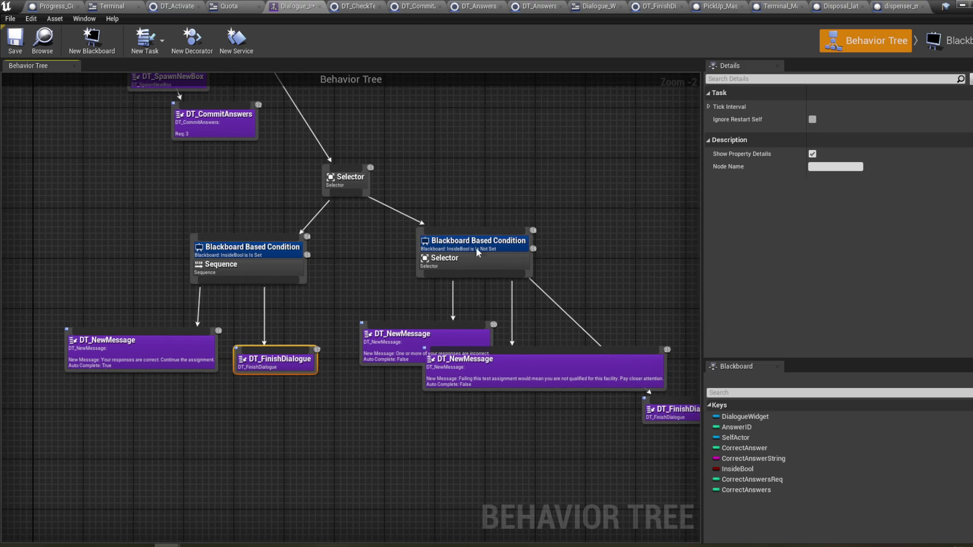
{"action": "left_click", "coordinate": [526, 250]}
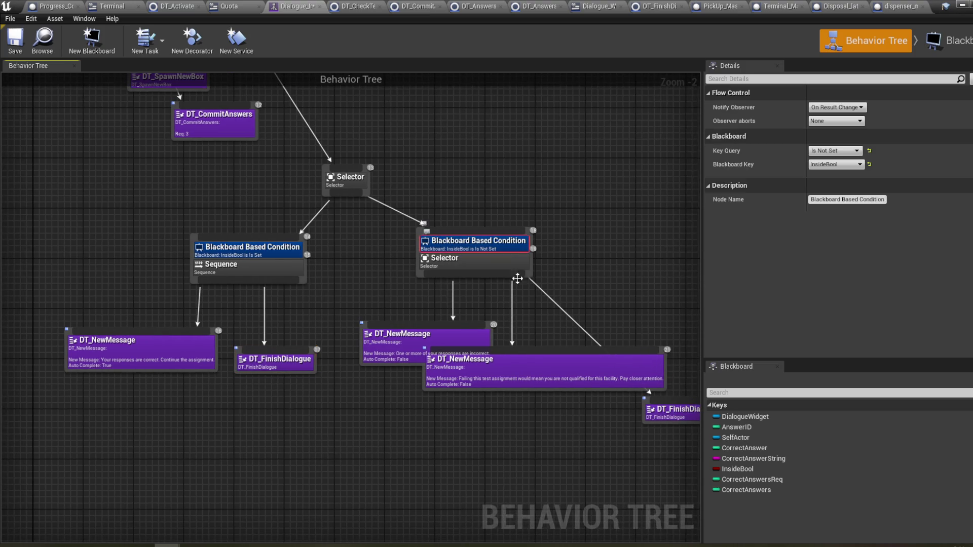
{"action": "left_click_drag", "start_coordinate": [563, 327], "coordinate": [512, 316]}
{"action": "mouse_move", "coordinate": [597, 397]}
{"action": "left_mouse_down"}
{"action": "mouse_move", "coordinate": [548, 364]}
{"action": "mouse_move", "coordinate": [587, 367]}
{"action": "mouse_move", "coordinate": [622, 345]}
{"action": "left_mouse_up"}
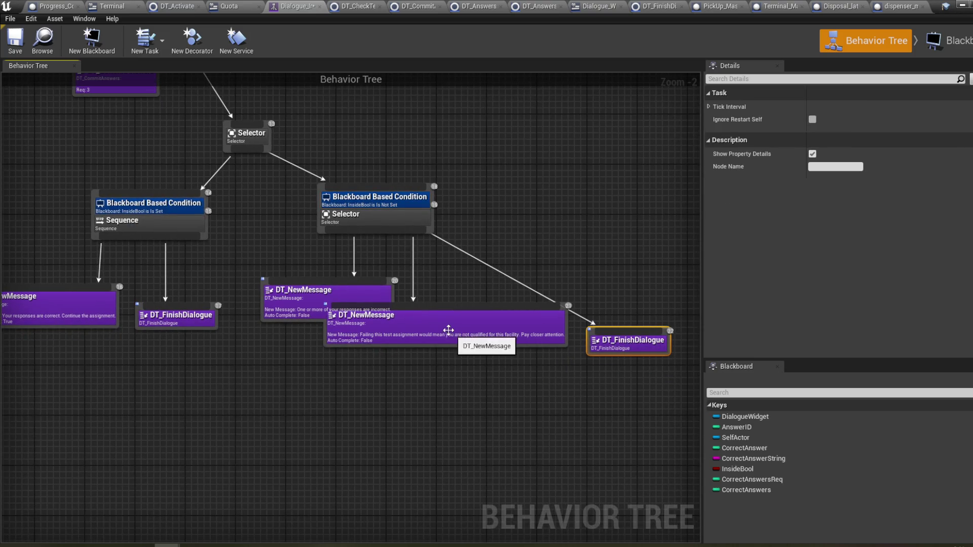
{"action": "left_click_drag", "start_coordinate": [448, 332], "coordinate": [459, 352]}
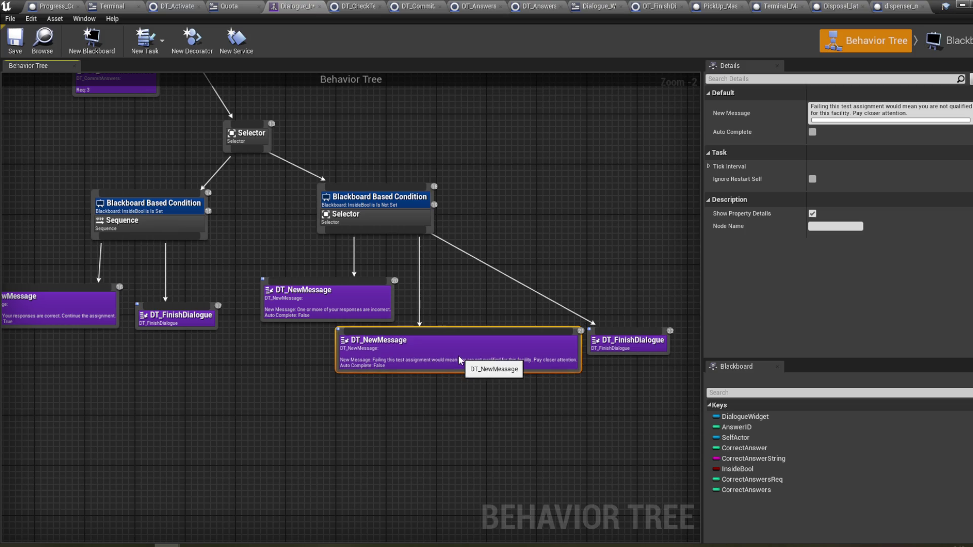
{"action": "double_click", "coordinate": [614, 349]}
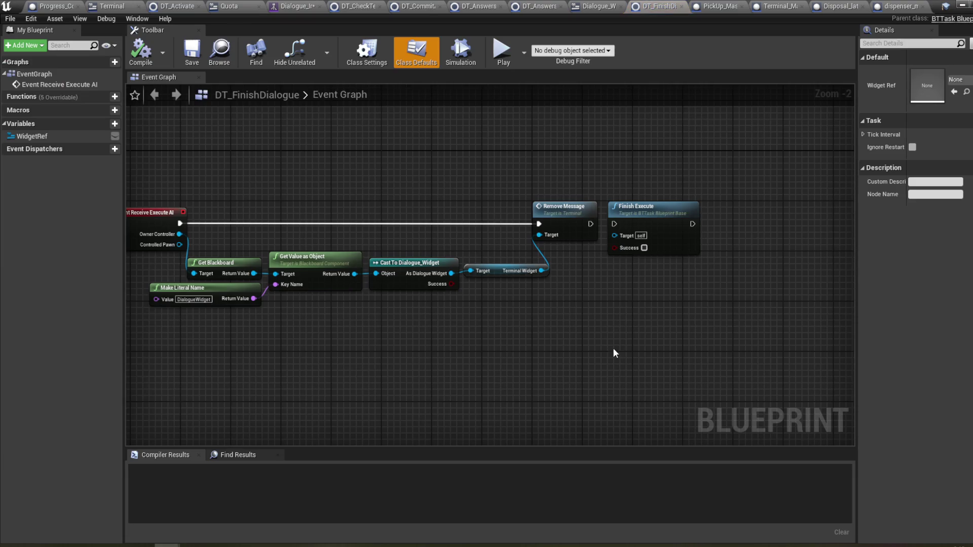
{"action": "left_click_drag", "start_coordinate": [478, 308], "coordinate": [555, 313]}
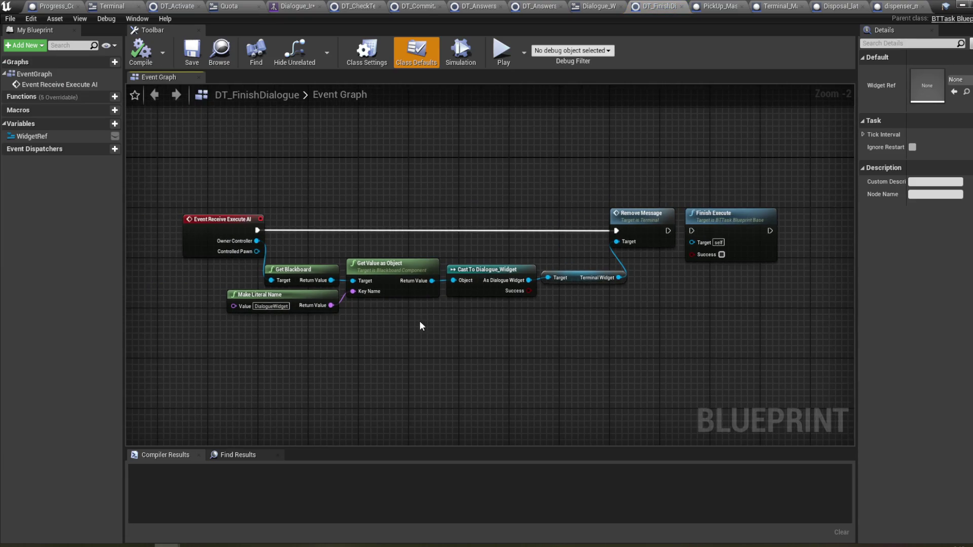
{"action": "left_click_drag", "start_coordinate": [420, 323], "coordinate": [456, 322]}
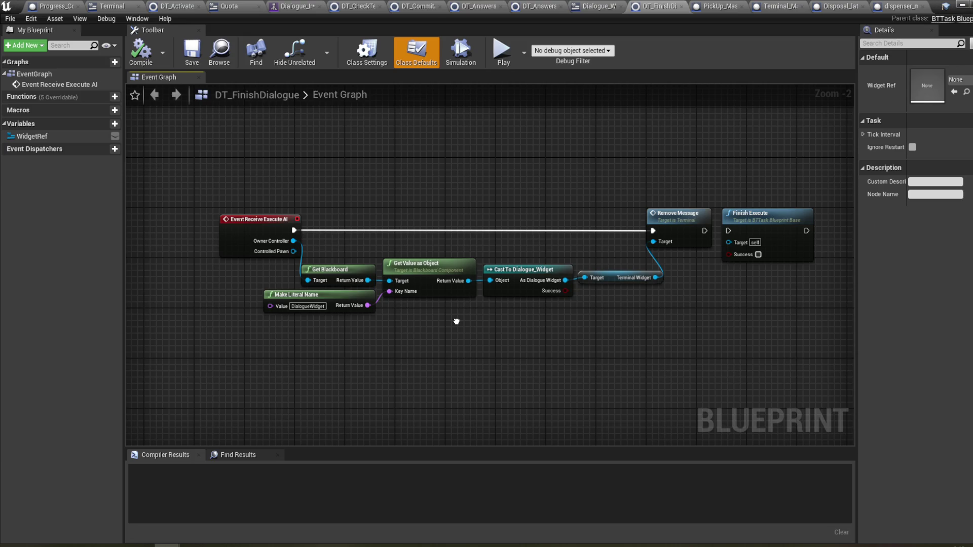
{"action": "right_click", "coordinate": [456, 321]}
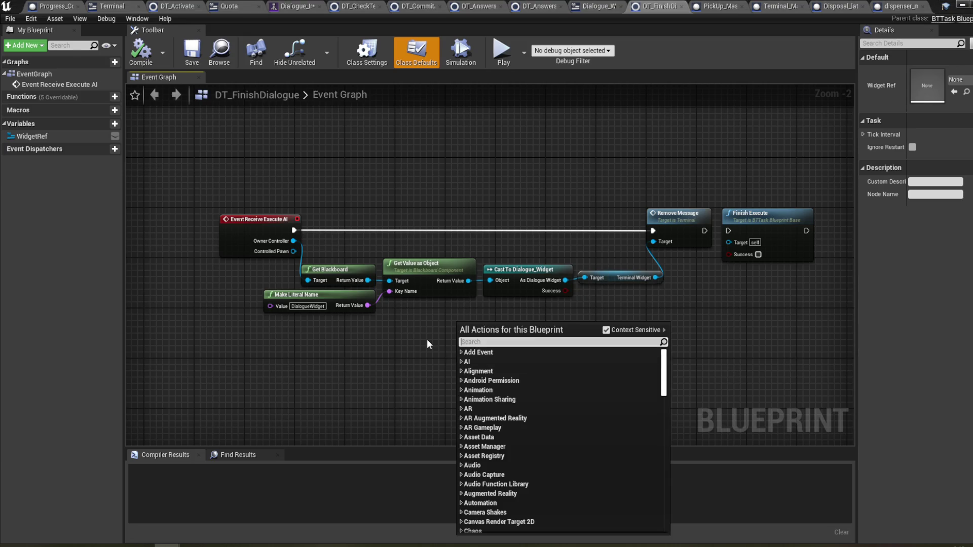
{"action": "left_click", "coordinate": [455, 329]}
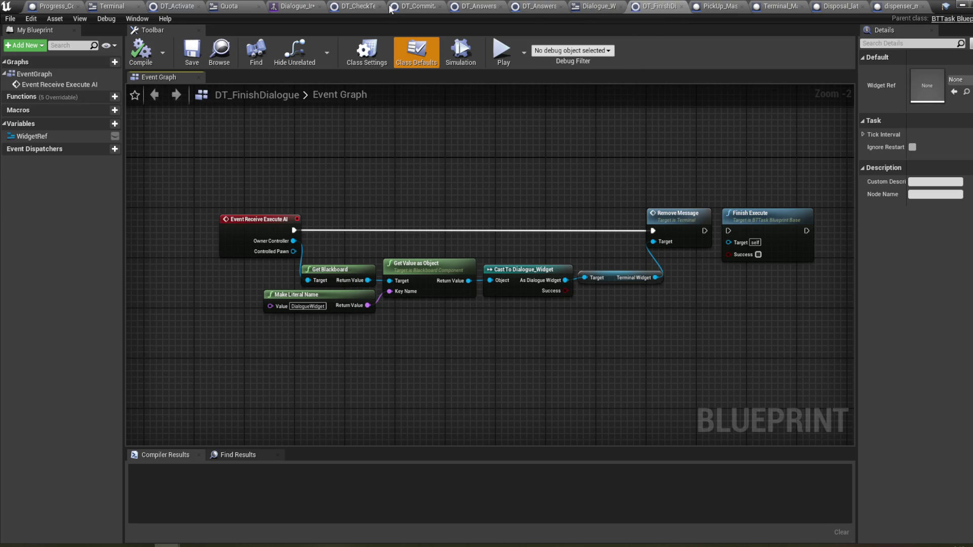
{"action": "left_click", "coordinate": [311, 9]}
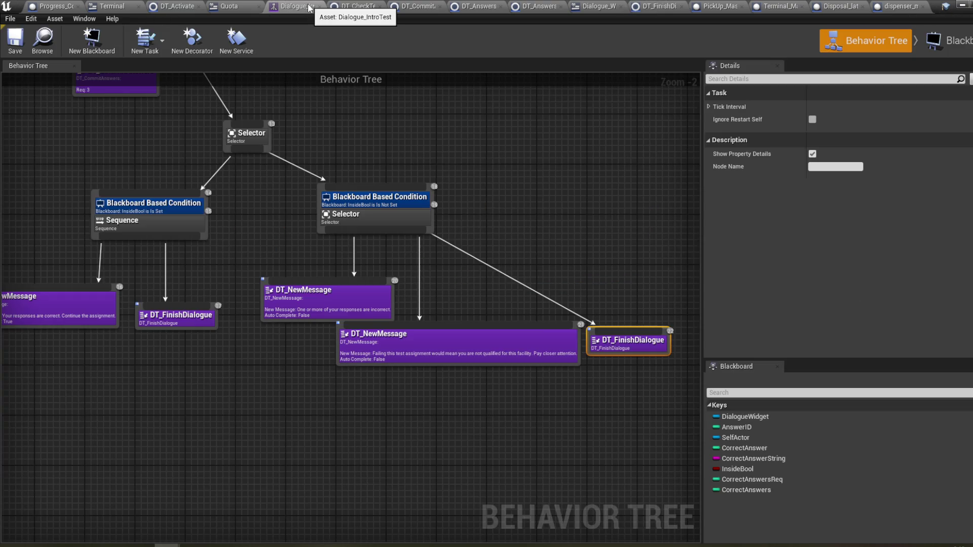
- Open the failure DT_NewMessage task blueprint and pan its Event Graph to the bind events
{"action": "left_click", "coordinate": [431, 343]}
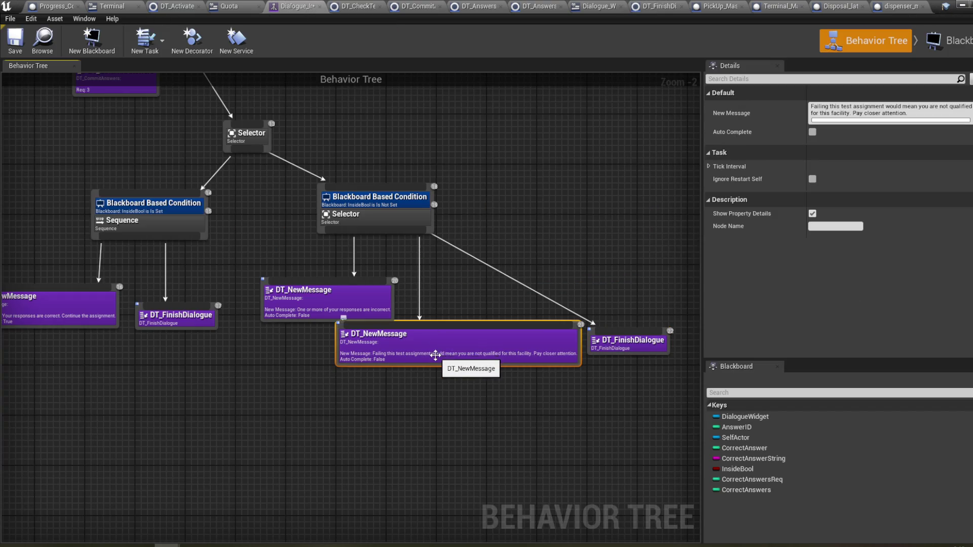
{"action": "double_click", "coordinate": [451, 354]}
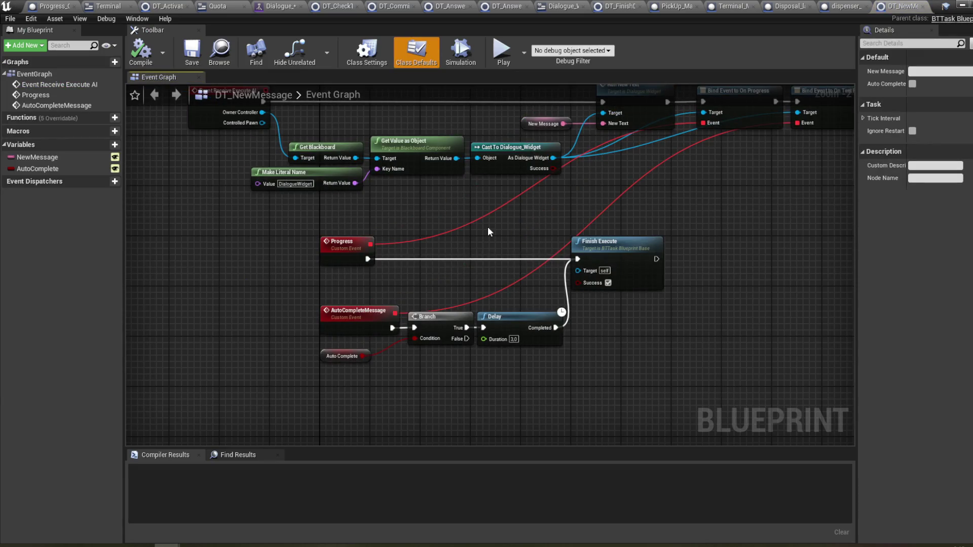
{"action": "mouse_move", "coordinate": [488, 228]}
{"action": "left_mouse_down"}
{"action": "mouse_move", "coordinate": [482, 249]}
{"action": "mouse_move", "coordinate": [402, 281]}
{"action": "mouse_move", "coordinate": [507, 262]}
{"action": "mouse_move", "coordinate": [512, 252]}
{"action": "left_mouse_up"}
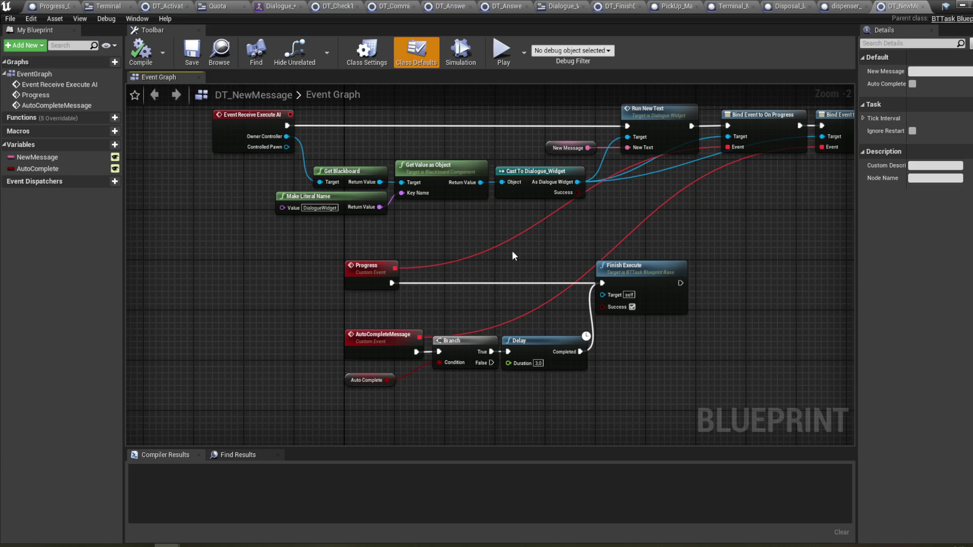
{"action": "left_click_drag", "start_coordinate": [528, 245], "coordinate": [473, 257]}
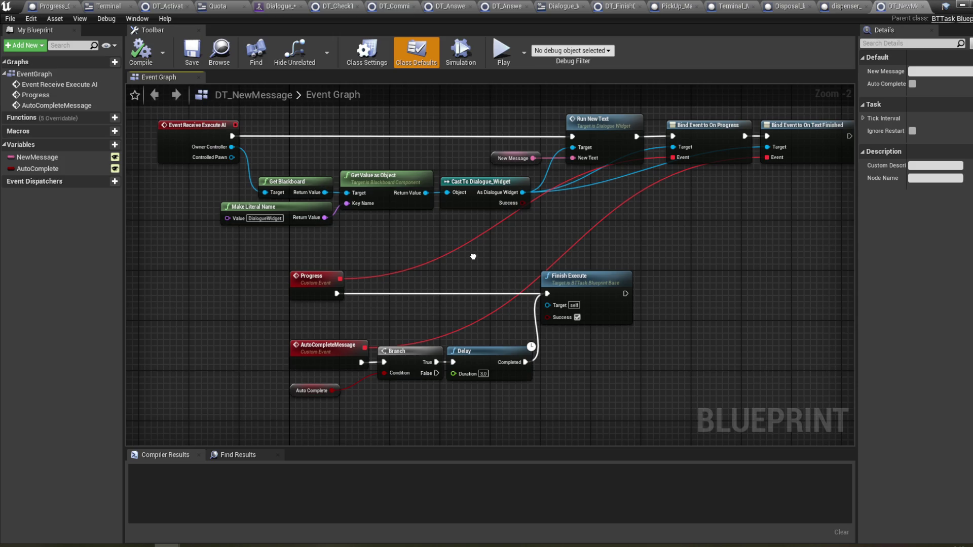
{"action": "left_click_drag", "start_coordinate": [473, 256], "coordinate": [495, 257]}
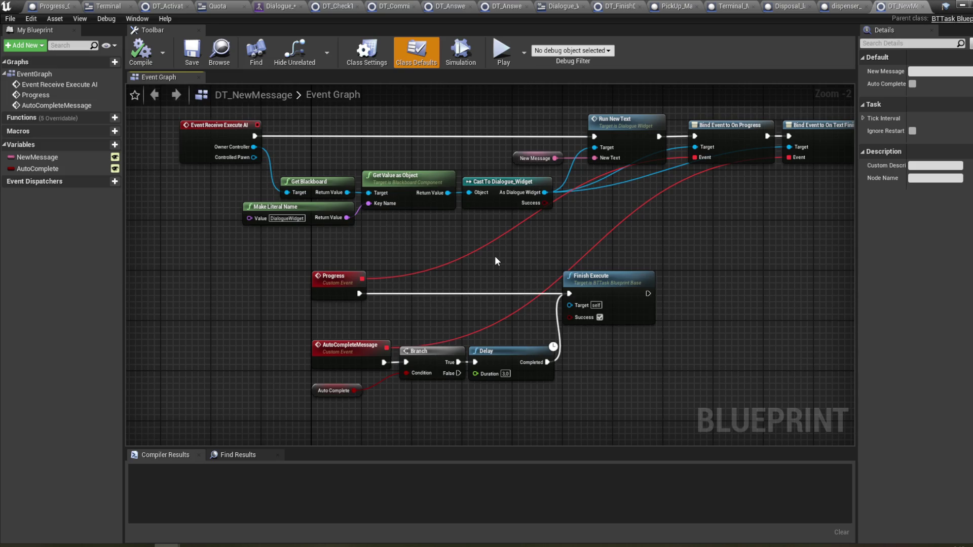
- Search for 'unbin' actions off the Progress event, then cancel and browse its delegate actions
{"action": "left_click_drag", "start_coordinate": [359, 293], "coordinate": [417, 292]}
{"action": "type", "text": "unbin"}
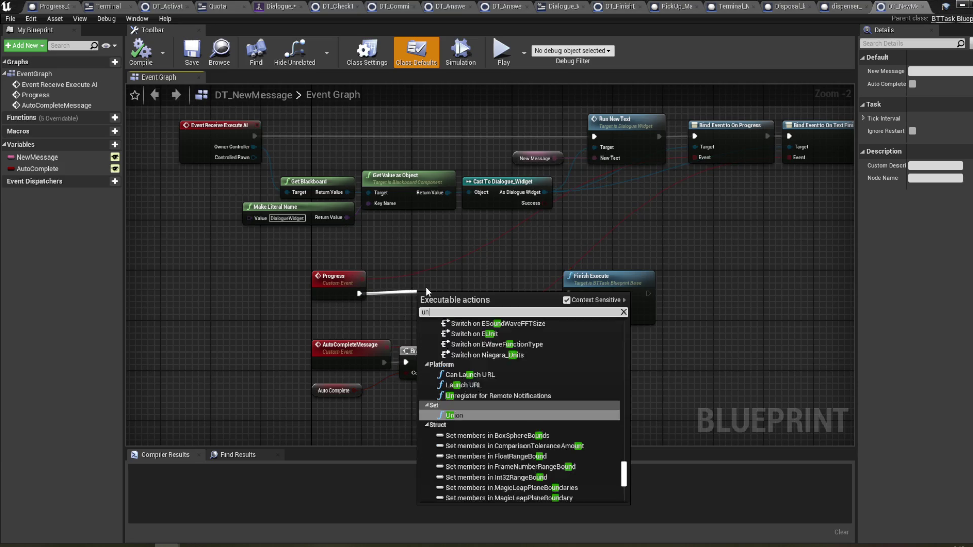
{"action": "right_click", "coordinate": [537, 242]}
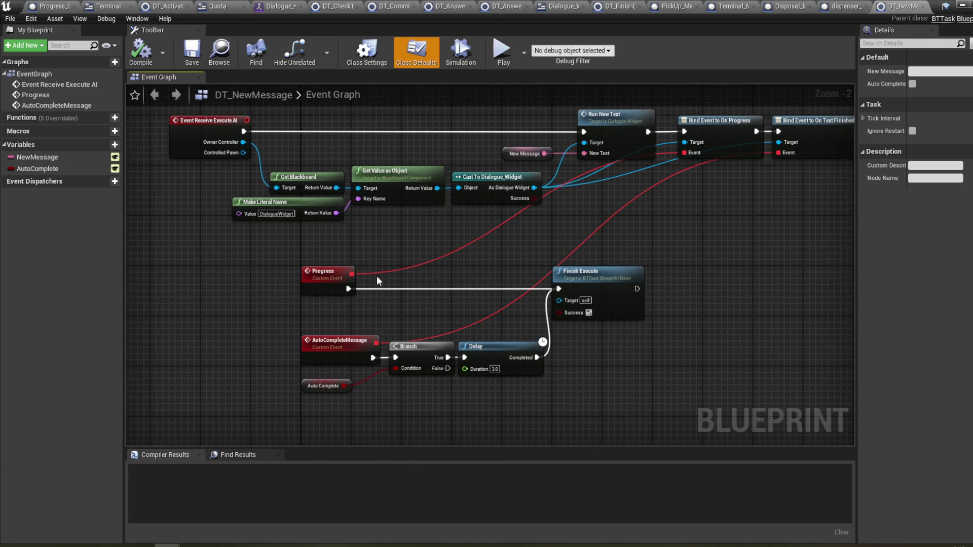
{"action": "left_click_drag", "start_coordinate": [351, 274], "coordinate": [446, 275]}
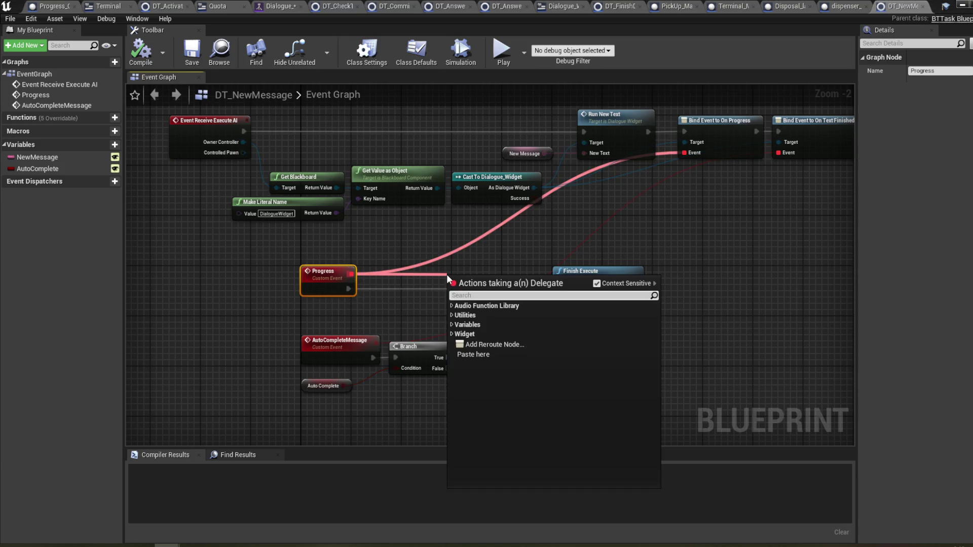
- Add an Unbind Event from On Progress node off the dialogue widget reference
{"action": "type", "text": "unb"}
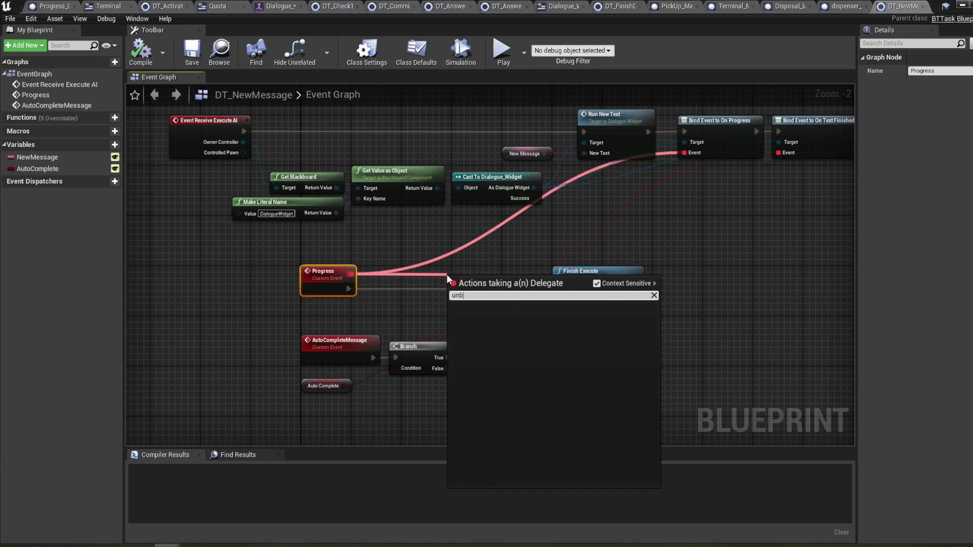
{"action": "right_click", "coordinate": [446, 275]}
{"action": "left_click", "coordinate": [628, 221]}
{"action": "left_click_drag", "start_coordinate": [533, 201], "coordinate": [631, 223]}
{"action": "type", "text": "unbin"}
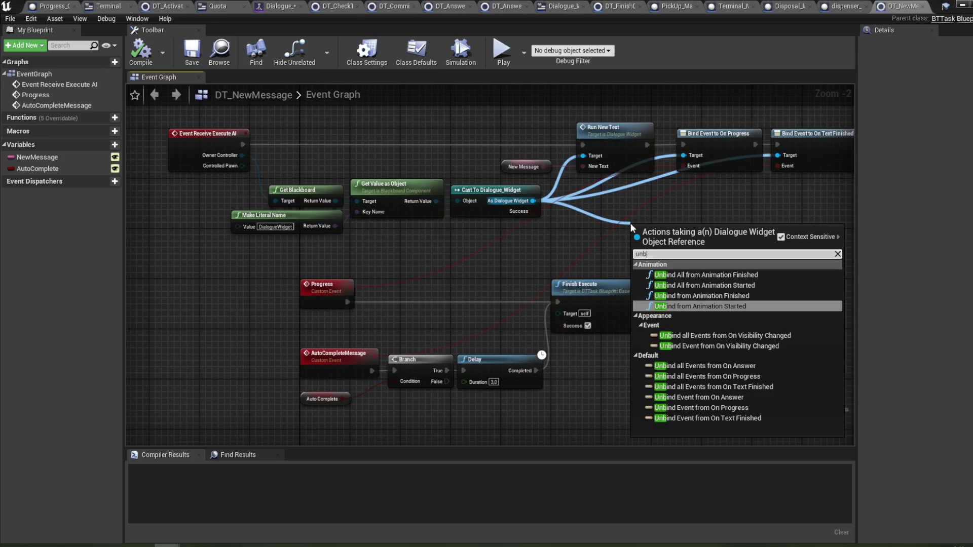
{"action": "left_click", "coordinate": [729, 408]}
- Place the unbind node beside Progress and wire it between Progress and Finish Execute
{"action": "mouse_move", "coordinate": [688, 260]}
{"action": "left_mouse_down"}
{"action": "mouse_move", "coordinate": [627, 260]}
{"action": "mouse_move", "coordinate": [445, 317]}
{"action": "left_mouse_up"}
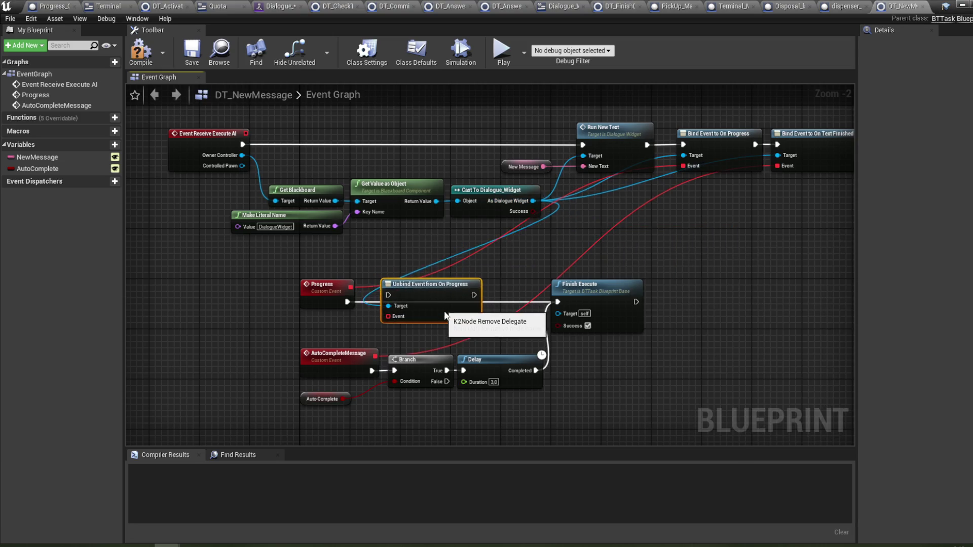
{"action": "left_click_drag", "start_coordinate": [347, 303], "coordinate": [395, 303]}
{"action": "mouse_move", "coordinate": [480, 301]}
{"action": "left_mouse_down"}
{"action": "mouse_move", "coordinate": [570, 302]}
{"action": "mouse_move", "coordinate": [560, 302]}
{"action": "left_mouse_up"}
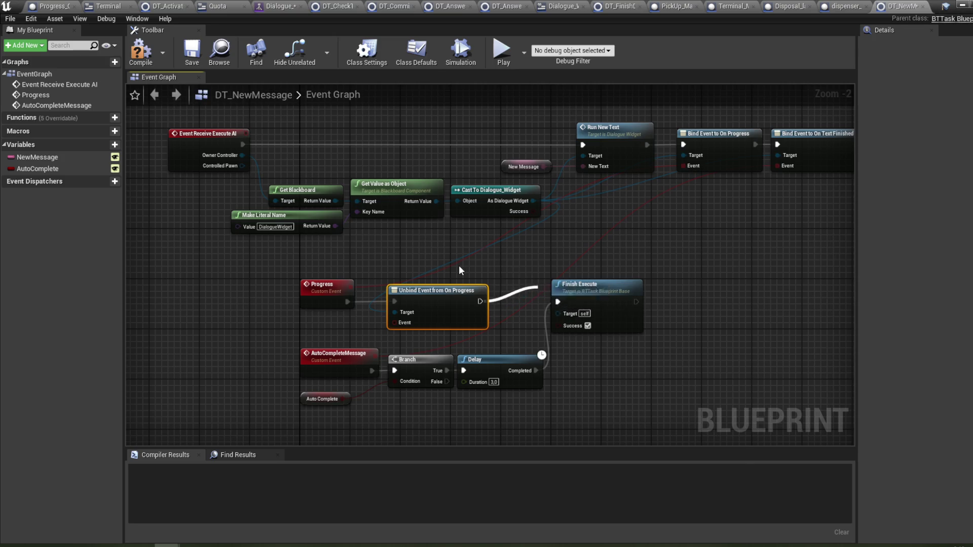
{"action": "left_click_drag", "start_coordinate": [459, 265], "coordinate": [472, 261]}
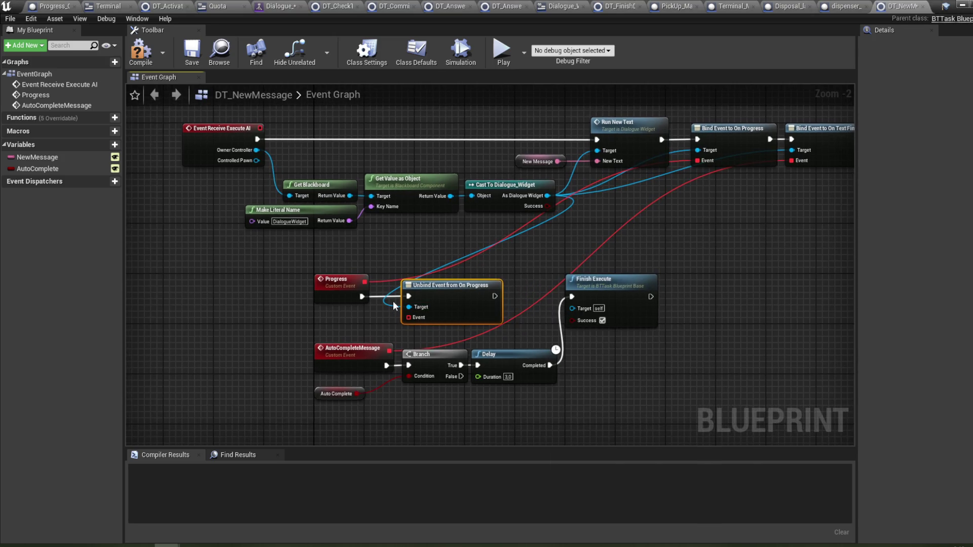
- Delete the unbind node, reconnect Progress straight to Finish Execute, and compile DT_NewMessage
{"action": "key", "text": "Delete"}
{"action": "left_click_drag", "start_coordinate": [362, 296], "coordinate": [577, 297]}
{"action": "left_click", "coordinate": [140, 49]}
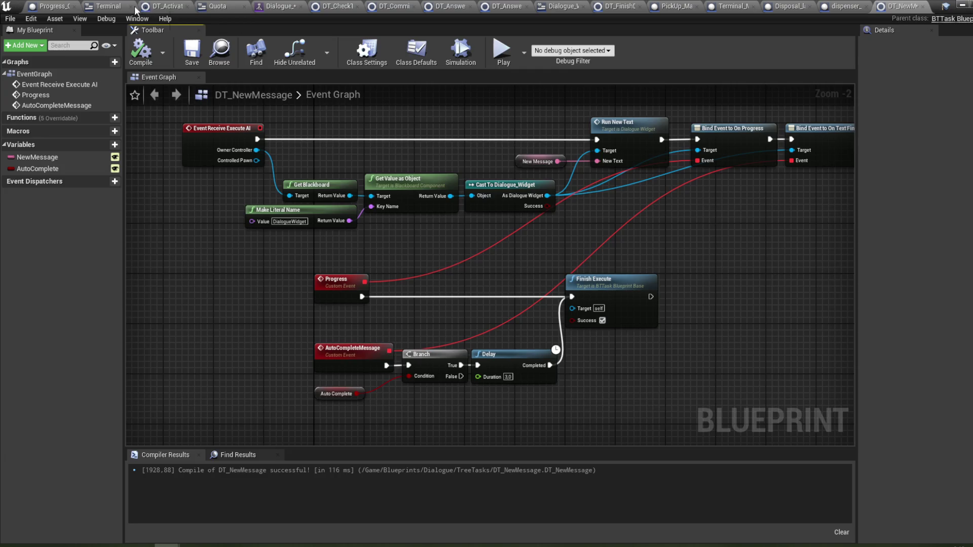
{"action": "left_click", "coordinate": [109, 6]}
- Look over the Terminal widget blueprint's Event Graph
{"action": "left_click", "coordinate": [902, 44]}
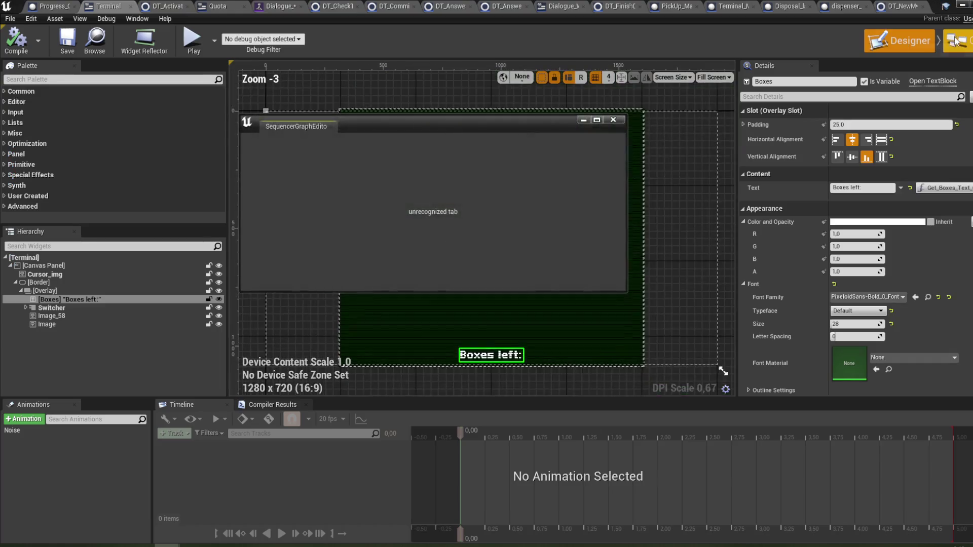
{"action": "left_click", "coordinate": [958, 40]}
{"action": "left_click", "coordinate": [375, 66]}
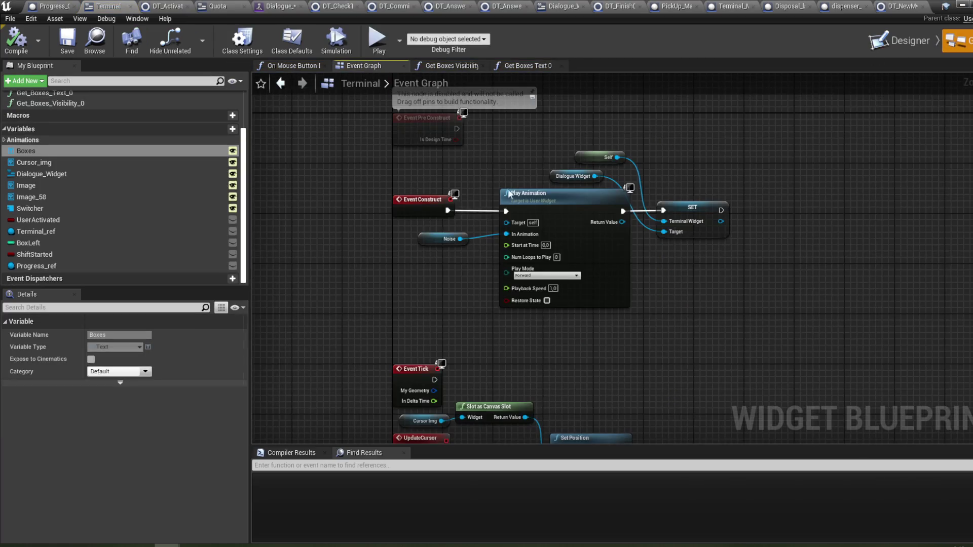
{"action": "scroll", "coordinate": [431, 220], "scroll_direction": "down", "scroll_amount": 4}
{"action": "scroll", "coordinate": [445, 159], "scroll_direction": "up", "scroll_amount": 5}
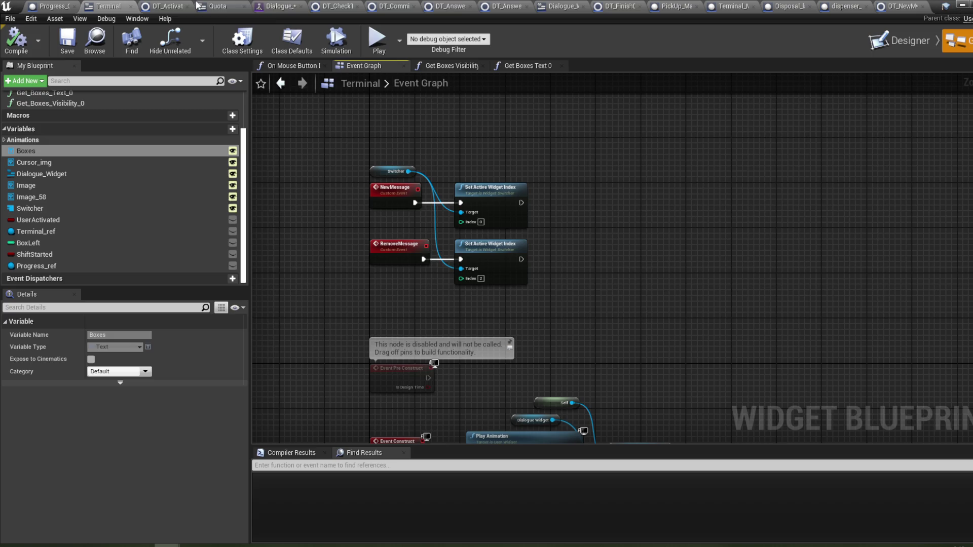
- Bring up the Dialogue_Widget blueprint in Graph view to see its typing logic
{"action": "left_click", "coordinate": [166, 7]}
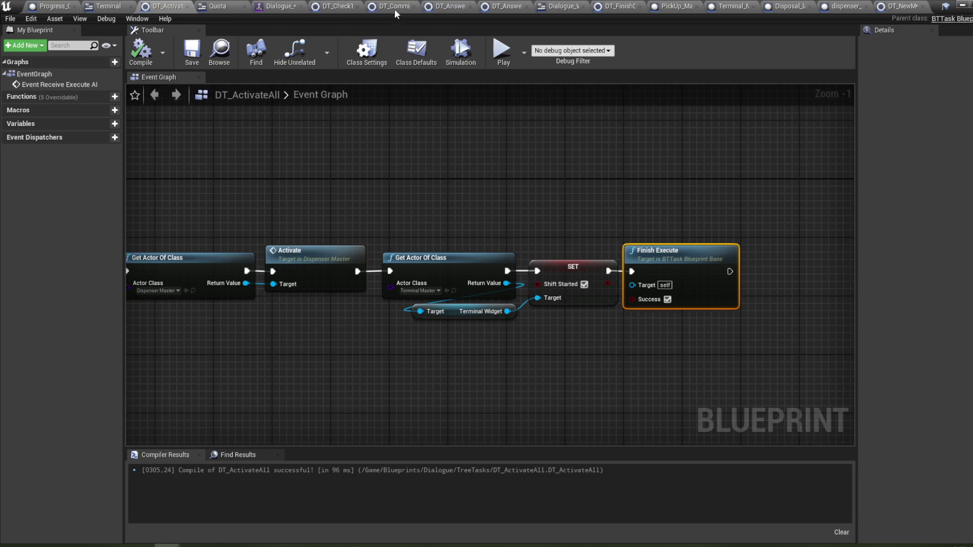
{"action": "left_click", "coordinate": [579, 5]}
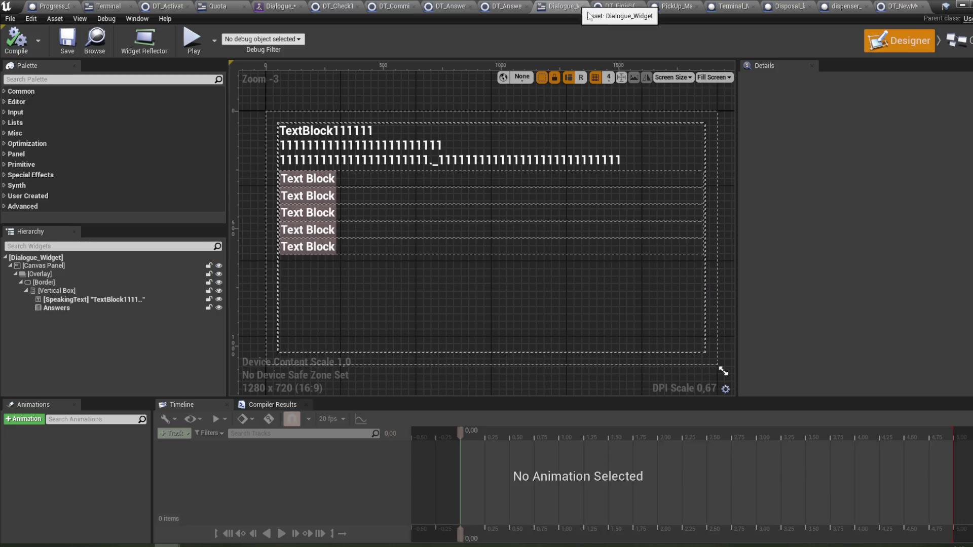
{"action": "left_click", "coordinate": [958, 41]}
{"action": "scroll", "coordinate": [620, 265], "scroll_direction": "down", "scroll_amount": 2}
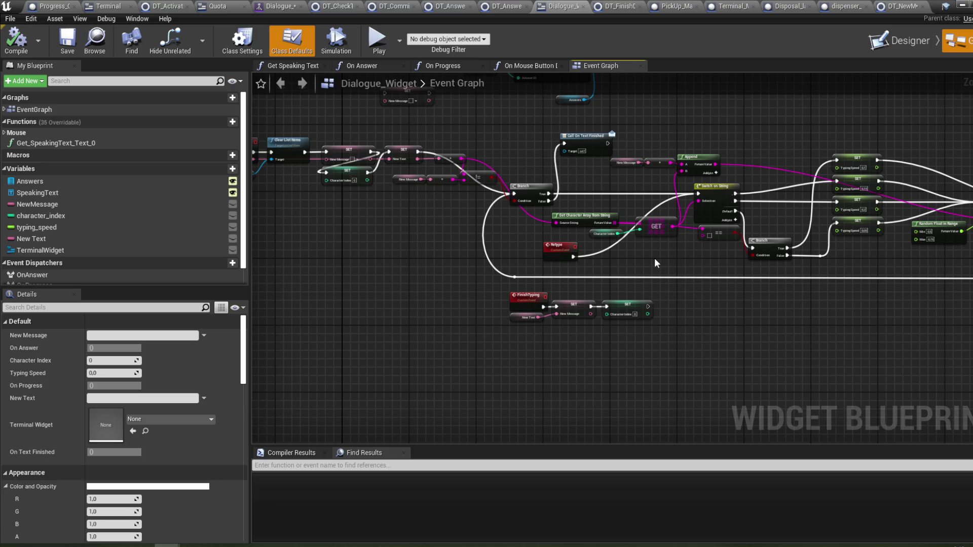
{"action": "scroll", "coordinate": [212, 245], "scroll_direction": "down", "scroll_amount": 1}
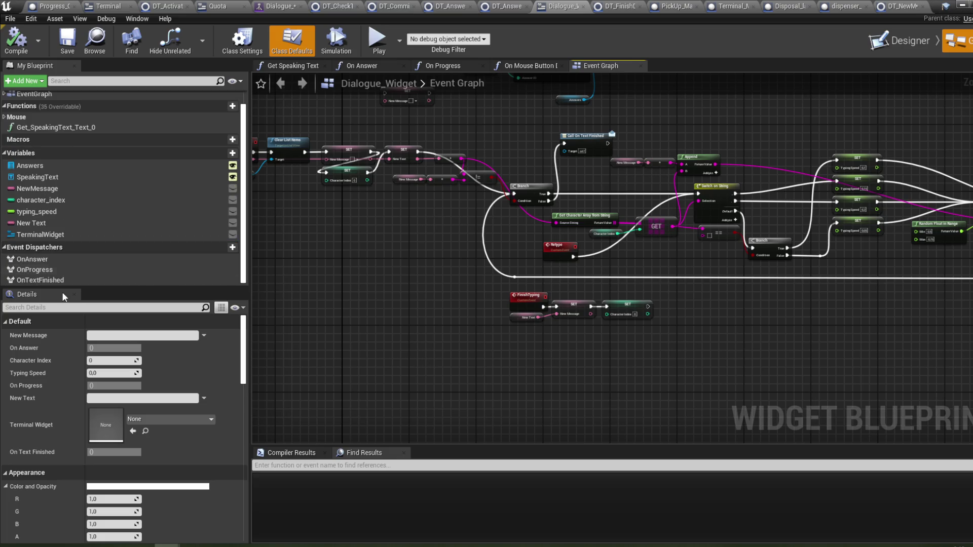
{"action": "mouse_move", "coordinate": [587, 289]}
{"action": "left_mouse_down"}
{"action": "mouse_move", "coordinate": [659, 336]}
{"action": "mouse_move", "coordinate": [646, 418]}
{"action": "left_mouse_up"}
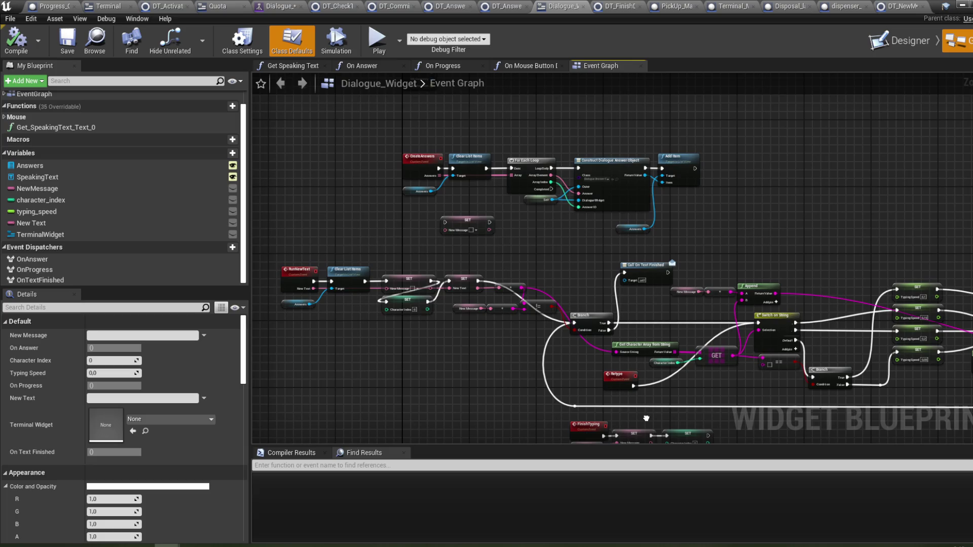
{"action": "right_click", "coordinate": [646, 418]}
{"action": "left_click", "coordinate": [519, 66]}
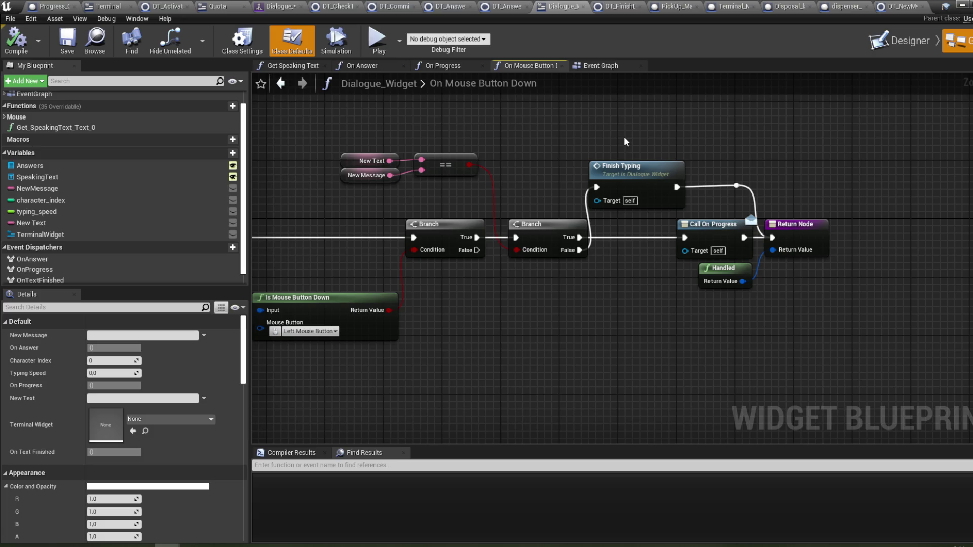
{"action": "mouse_move", "coordinate": [543, 144]}
{"action": "left_mouse_down"}
{"action": "mouse_move", "coordinate": [724, 145]}
{"action": "mouse_move", "coordinate": [779, 162]}
{"action": "mouse_move", "coordinate": [617, 139]}
{"action": "left_mouse_up"}
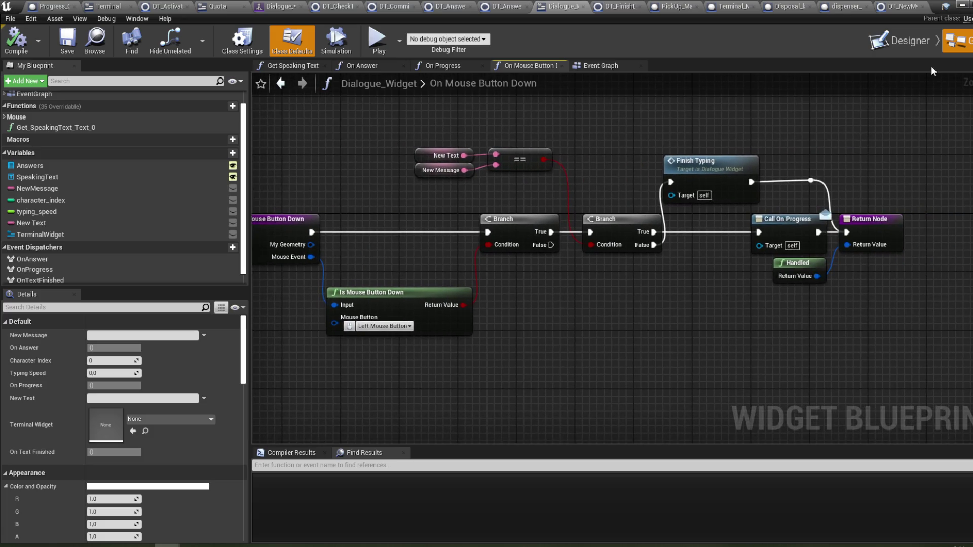
{"action": "left_click", "coordinate": [615, 65]}
{"action": "mouse_move", "coordinate": [569, 261]}
{"action": "left_mouse_down"}
{"action": "mouse_move", "coordinate": [623, 304]}
{"action": "mouse_move", "coordinate": [610, 283]}
{"action": "mouse_move", "coordinate": [573, 334]}
{"action": "mouse_move", "coordinate": [578, 388]}
{"action": "left_mouse_up"}
{"action": "right_click", "coordinate": [577, 388]}
{"action": "mouse_move", "coordinate": [554, 305]}
{"action": "left_mouse_down"}
{"action": "mouse_move", "coordinate": [547, 299]}
{"action": "mouse_move", "coordinate": [589, 221]}
{"action": "left_mouse_up"}
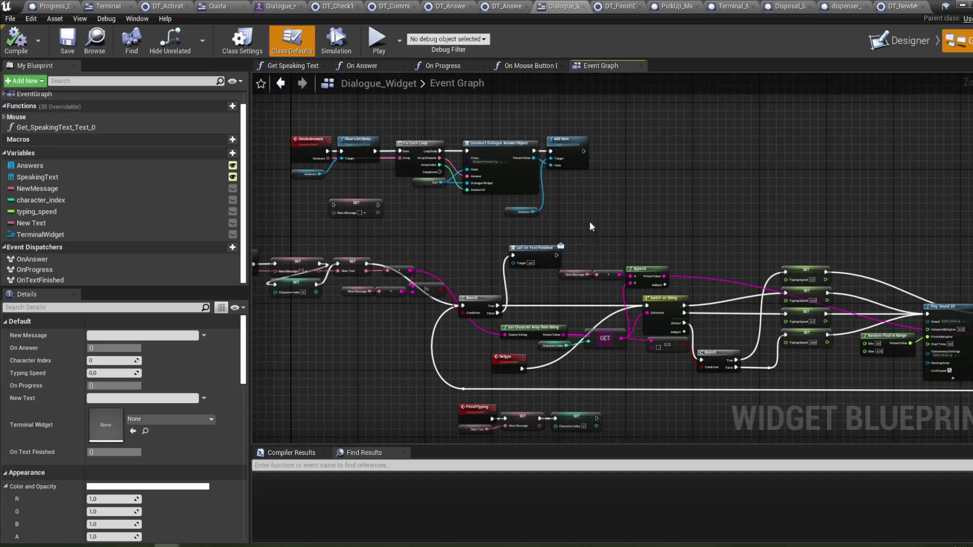
{"action": "mouse_move", "coordinate": [561, 264]}
{"action": "left_mouse_down"}
{"action": "mouse_move", "coordinate": [587, 217]}
{"action": "mouse_move", "coordinate": [571, 232]}
{"action": "left_mouse_up"}
{"action": "scroll", "coordinate": [571, 232], "scroll_direction": "up", "scroll_amount": 2}
{"action": "mouse_move", "coordinate": [491, 227]}
{"action": "left_mouse_down"}
{"action": "mouse_move", "coordinate": [584, 346]}
{"action": "mouse_move", "coordinate": [589, 445]}
{"action": "mouse_move", "coordinate": [546, 330]}
{"action": "mouse_move", "coordinate": [370, 229]}
{"action": "left_mouse_up"}
{"action": "mouse_move", "coordinate": [625, 275]}
{"action": "left_mouse_down"}
{"action": "mouse_move", "coordinate": [435, 200]}
{"action": "mouse_move", "coordinate": [469, 208]}
{"action": "mouse_move", "coordinate": [439, 238]}
{"action": "left_mouse_up"}
{"action": "scroll", "coordinate": [434, 200], "scroll_direction": "down", "scroll_amount": 4}
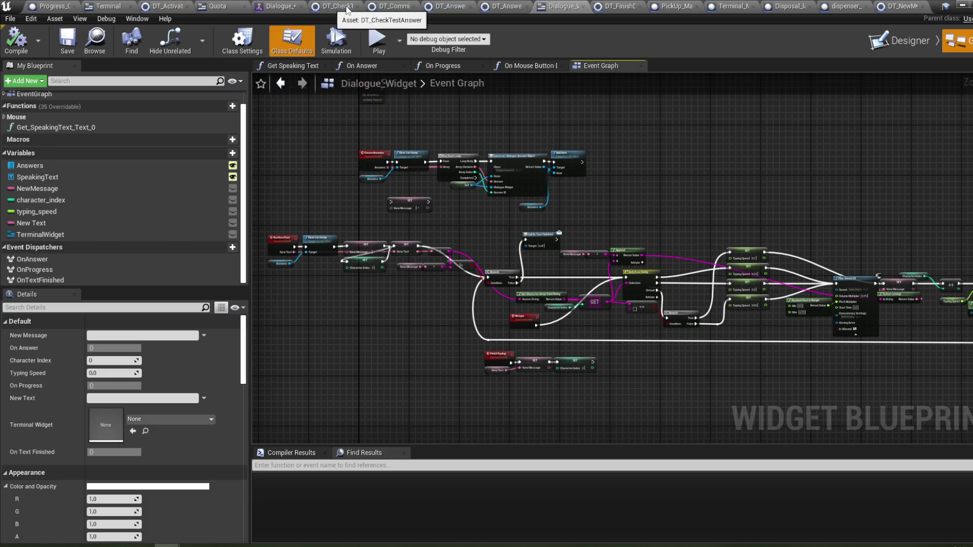
- Inspect the DT_AnswersRandomized and DT_Answers task graphs
{"action": "left_click", "coordinate": [505, 9]}
{"action": "left_click_drag", "start_coordinate": [598, 183], "coordinate": [318, 114]}
{"action": "scroll", "coordinate": [550, 215], "scroll_direction": "down", "scroll_amount": 2}
{"action": "left_click_drag", "start_coordinate": [550, 214], "coordinate": [369, 138]}
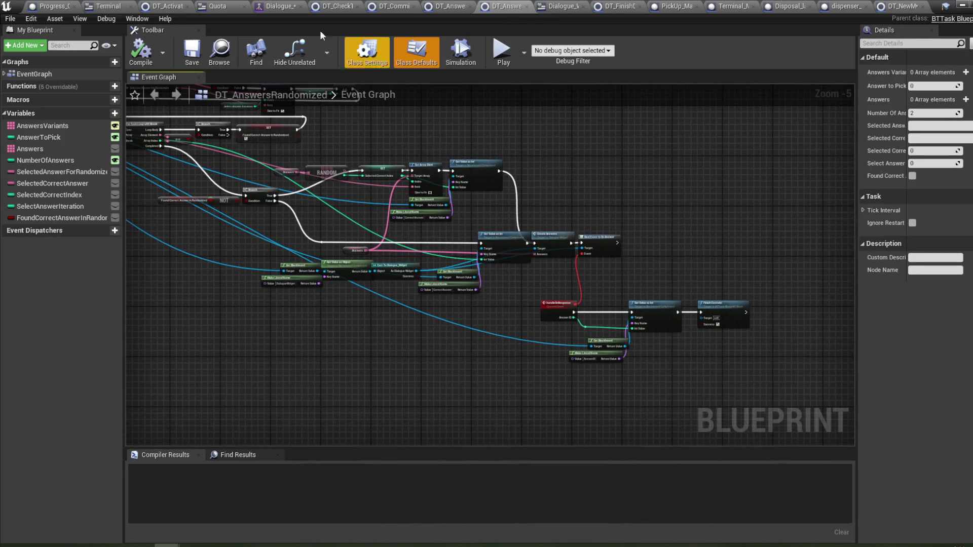
{"action": "left_click", "coordinate": [449, 6]}
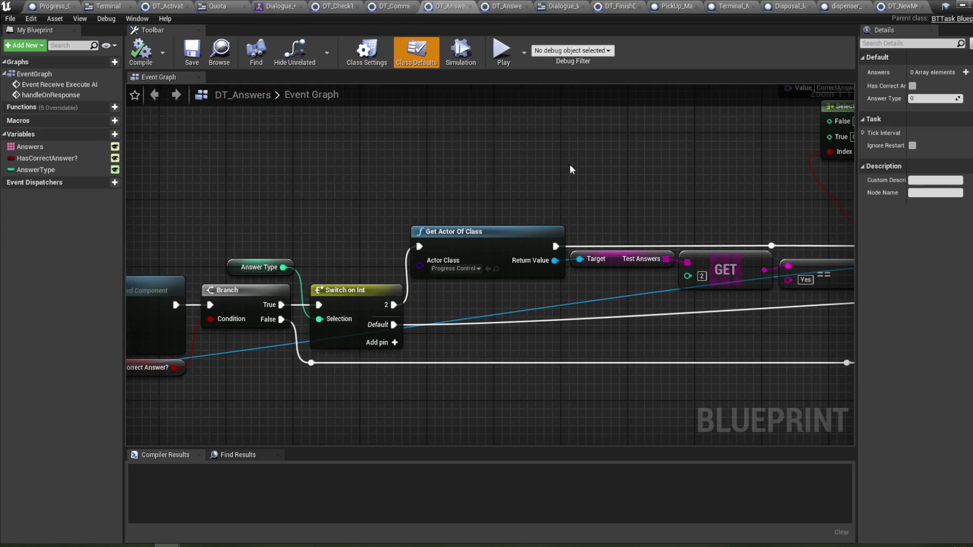
{"action": "scroll", "coordinate": [475, 150], "scroll_direction": "down", "scroll_amount": 3}
{"action": "mouse_move", "coordinate": [476, 151]}
{"action": "left_mouse_down"}
{"action": "mouse_move", "coordinate": [246, 167]}
{"action": "mouse_move", "coordinate": [646, 191]}
{"action": "left_mouse_up"}
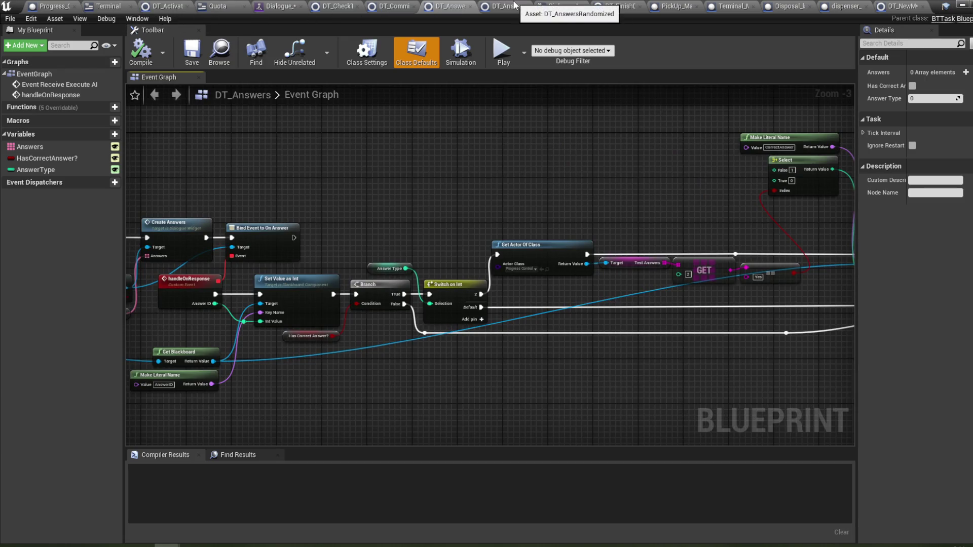
- Return to DT_NewMessage and list actions for the As Dialogue Widget pin
{"action": "left_click", "coordinate": [566, 11]}
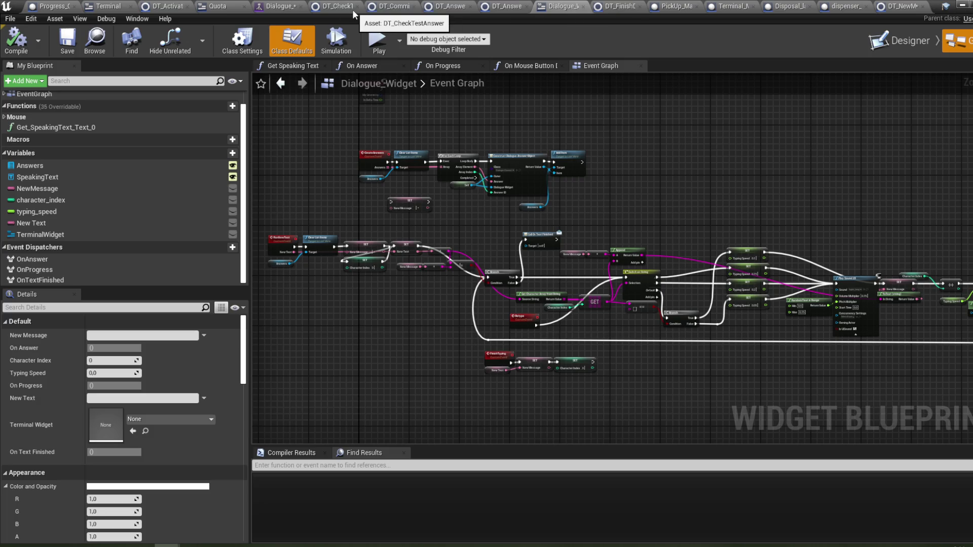
{"action": "left_click", "coordinate": [900, 6]}
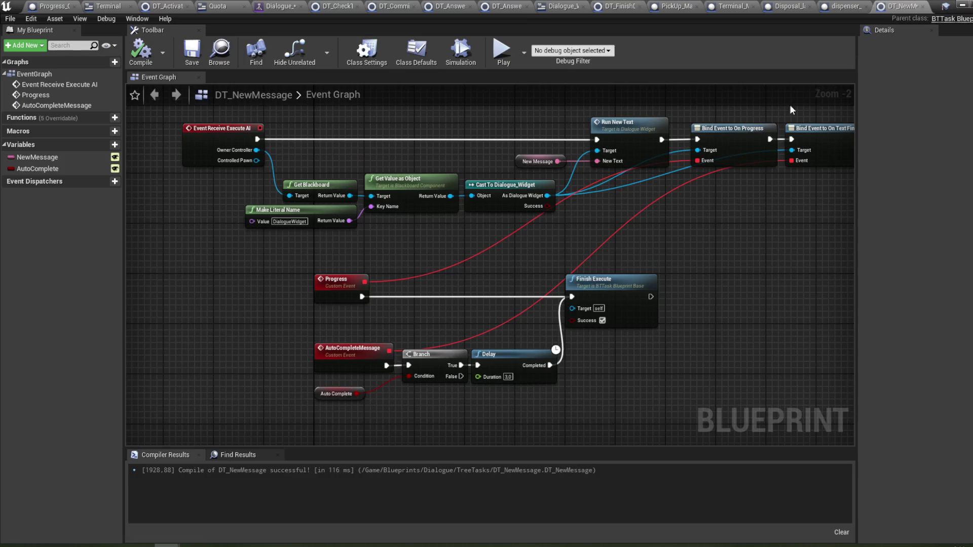
{"action": "left_click_drag", "start_coordinate": [648, 236], "coordinate": [675, 225]}
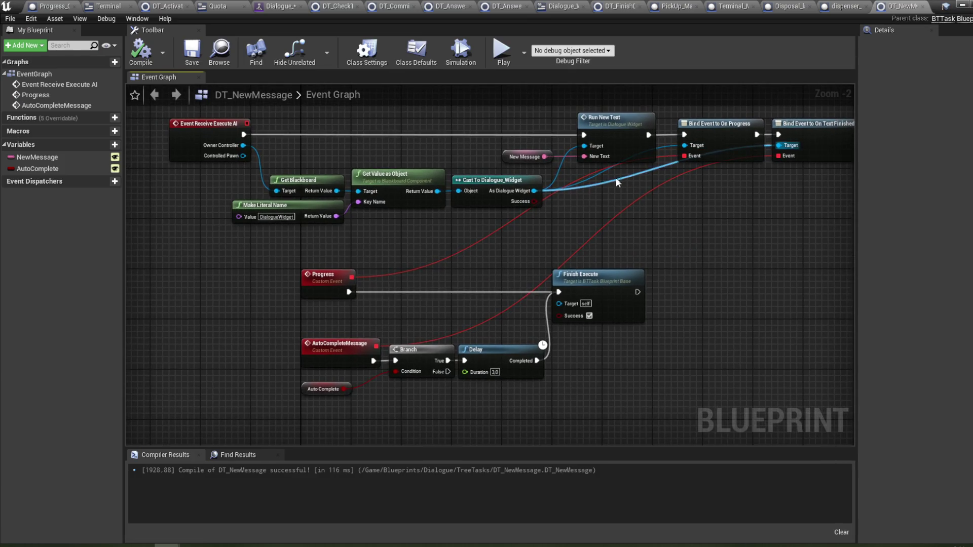
{"action": "left_click_drag", "start_coordinate": [534, 191], "coordinate": [589, 214]}
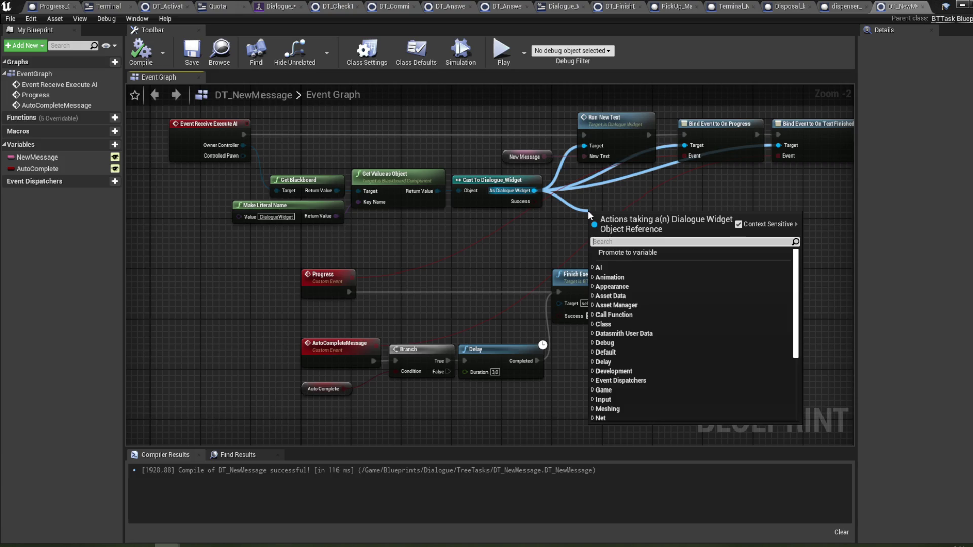
- Add Unbind all Events from On Progress, wired Progress → Unbind → Finish Execute
{"action": "type", "text": "unbind all"}
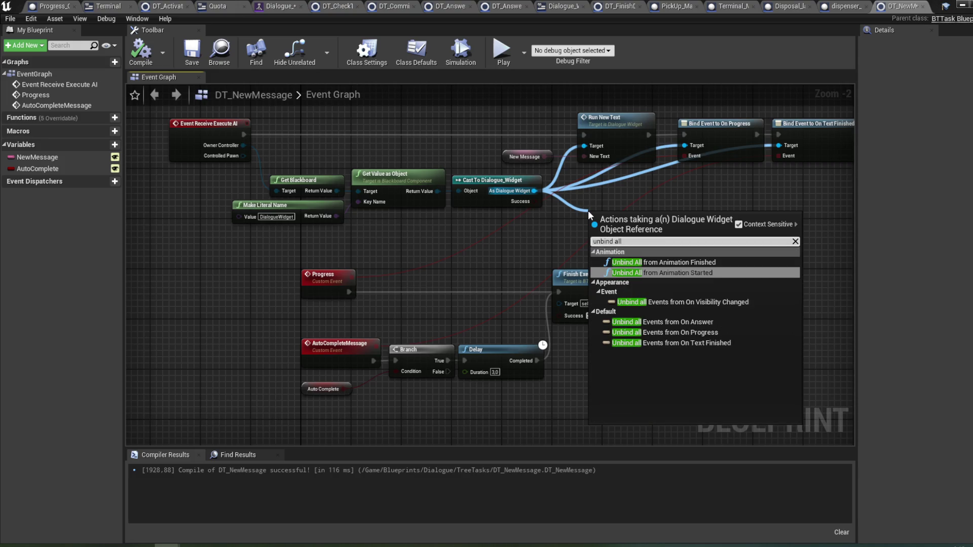
{"action": "left_click", "coordinate": [696, 333]}
{"action": "mouse_move", "coordinate": [603, 230]}
{"action": "left_mouse_down"}
{"action": "mouse_move", "coordinate": [404, 288]}
{"action": "mouse_move", "coordinate": [423, 290]}
{"action": "left_mouse_up"}
{"action": "left_click_drag", "start_coordinate": [348, 292], "coordinate": [382, 293]}
{"action": "left_click_drag", "start_coordinate": [478, 292], "coordinate": [558, 292]}
{"action": "mouse_move", "coordinate": [383, 405]}
{"action": "left_mouse_down"}
{"action": "mouse_move", "coordinate": [503, 395]}
{"action": "mouse_move", "coordinate": [447, 350]}
{"action": "left_mouse_up"}
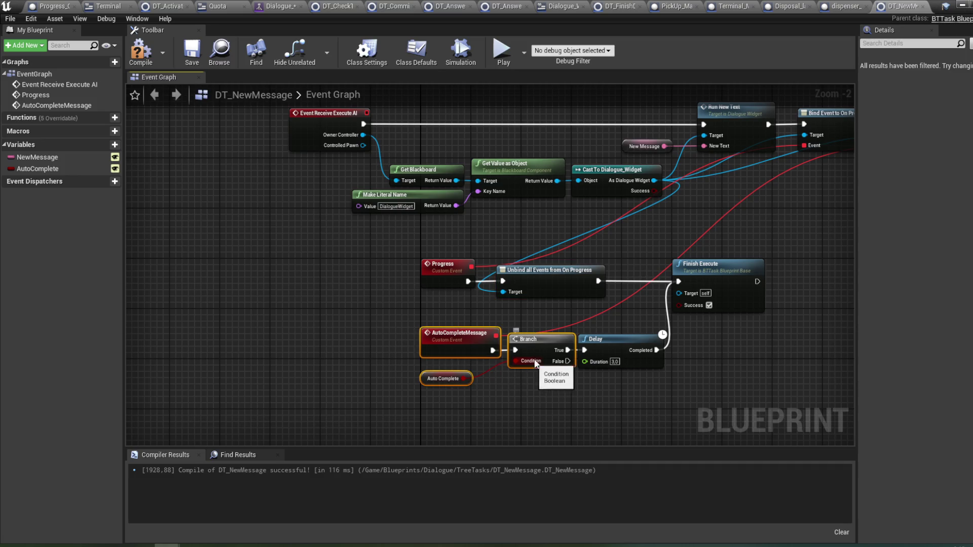
- Move the AutoCompleteMessage nodes further left to make room
{"action": "mouse_move", "coordinate": [540, 355]}
{"action": "left_mouse_down"}
{"action": "mouse_move", "coordinate": [508, 351]}
{"action": "mouse_move", "coordinate": [535, 349]}
{"action": "left_mouse_up"}
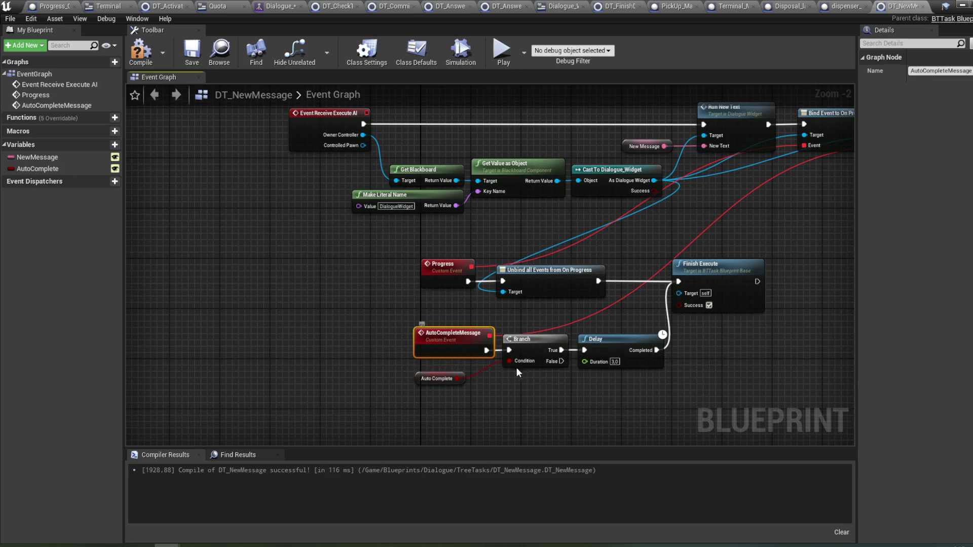
{"action": "left_click_drag", "start_coordinate": [532, 347], "coordinate": [406, 345]}
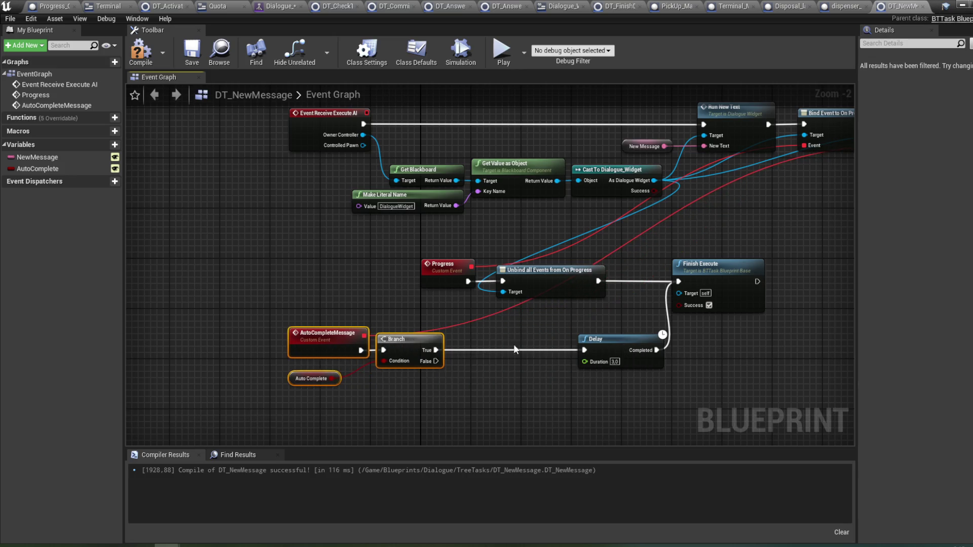
{"action": "left_click_drag", "start_coordinate": [630, 251], "coordinate": [523, 282]}
{"action": "left_click_drag", "start_coordinate": [547, 213], "coordinate": [606, 230]}
- Add a single-event Unbind from On Text Finished node, then delete it
{"action": "type", "text": "unbin"}
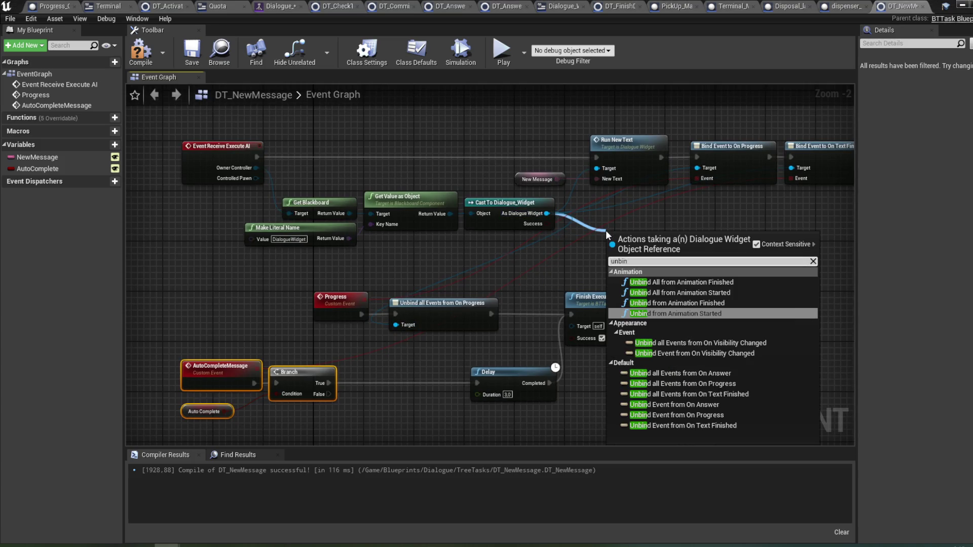
{"action": "left_click", "coordinate": [725, 427]}
{"action": "mouse_move", "coordinate": [670, 257]}
{"action": "left_mouse_down"}
{"action": "mouse_move", "coordinate": [427, 371]}
{"action": "mouse_move", "coordinate": [424, 390]}
{"action": "left_mouse_up"}
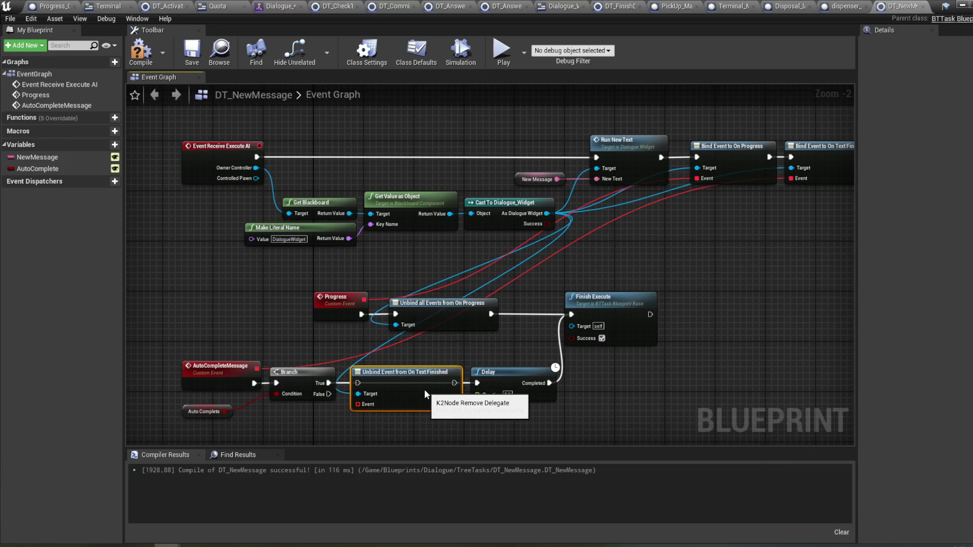
{"action": "key", "text": "Delete"}
- Insert Unbind all Events from On Text Finished between Branch True and Delay
{"action": "left_click_drag", "start_coordinate": [547, 213], "coordinate": [627, 234]}
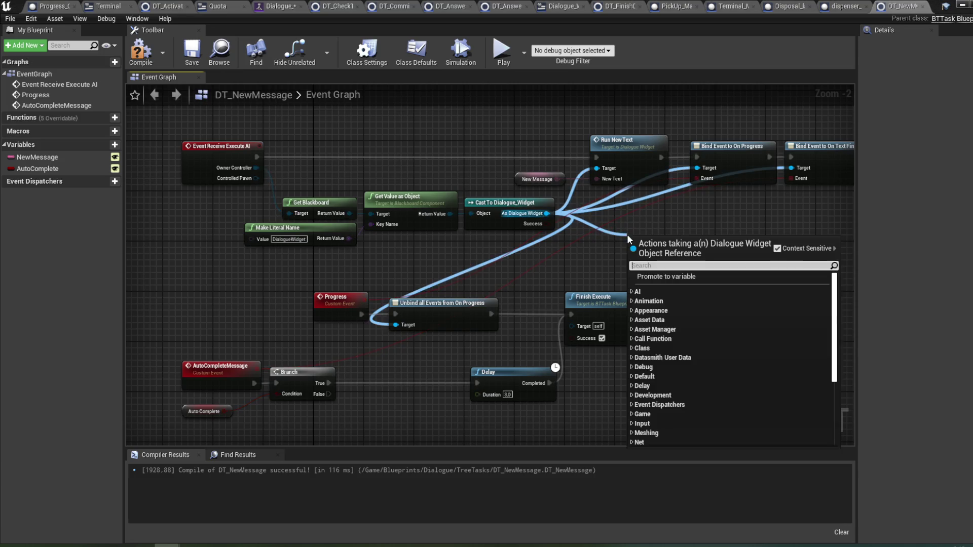
{"action": "type", "text": "unbind"}
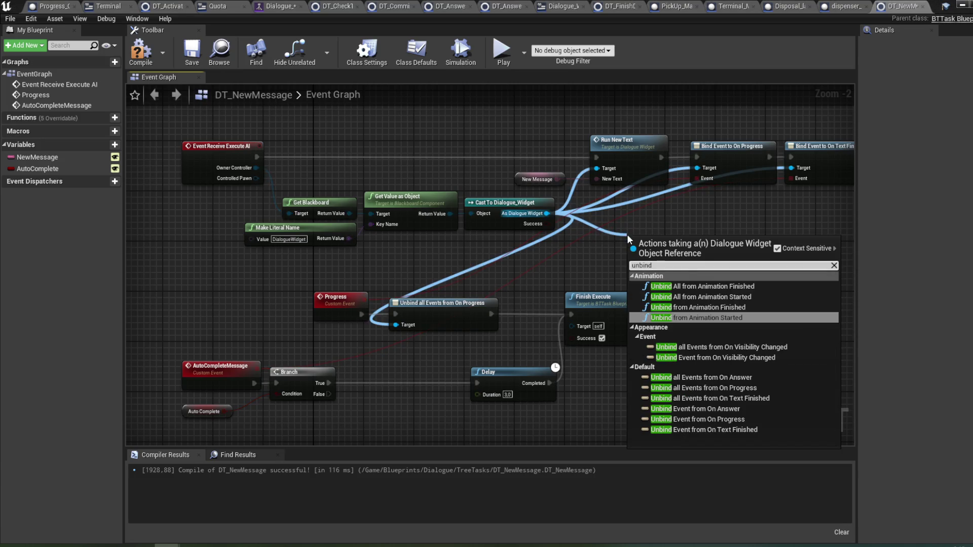
{"action": "left_click", "coordinate": [716, 398]}
{"action": "mouse_move", "coordinate": [671, 268]}
{"action": "left_mouse_down"}
{"action": "mouse_move", "coordinate": [408, 384]}
{"action": "mouse_move", "coordinate": [372, 395]}
{"action": "mouse_move", "coordinate": [351, 383]}
{"action": "left_mouse_up"}
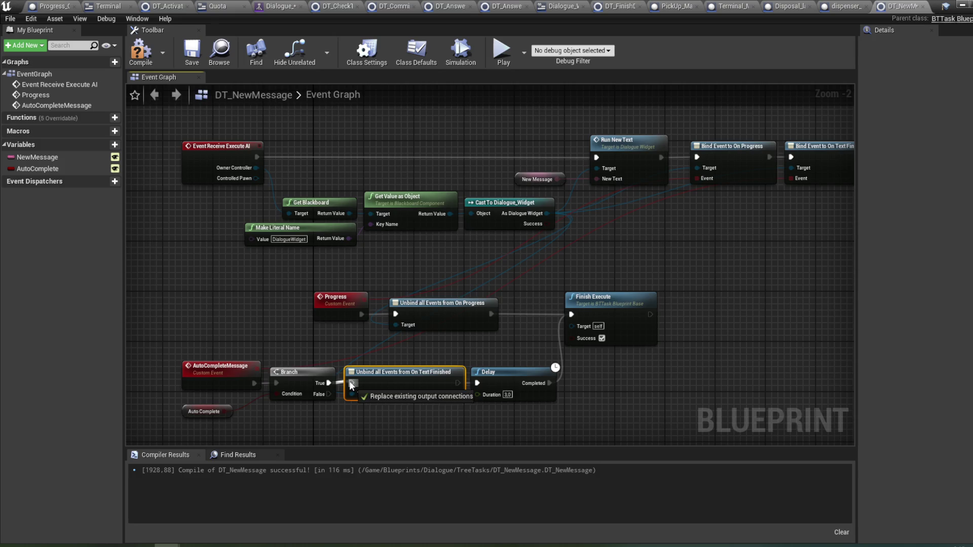
{"action": "left_click_drag", "start_coordinate": [457, 383], "coordinate": [480, 384]}
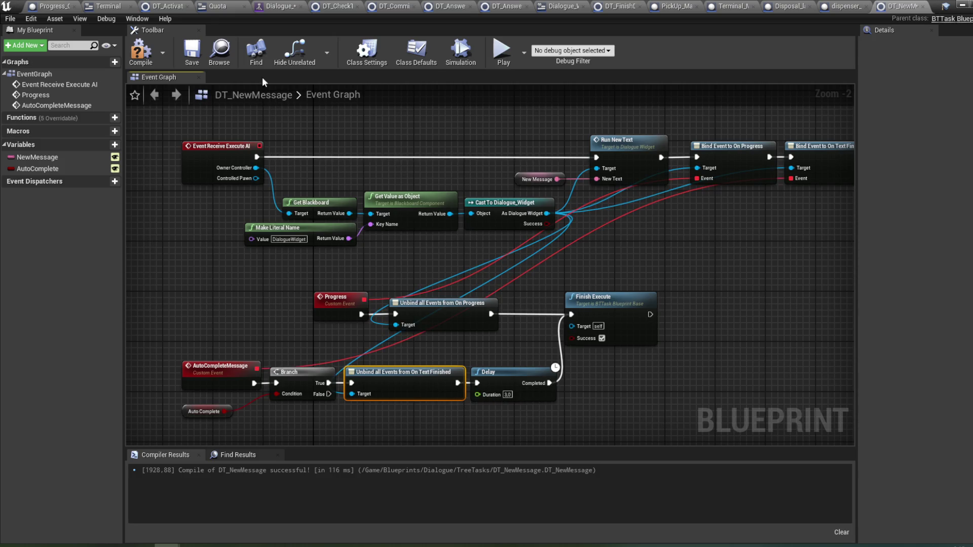
- Compile DT_NewMessage and minimise the blueprint editor
{"action": "left_click", "coordinate": [140, 51]}
{"action": "left_click_drag", "start_coordinate": [381, 140], "coordinate": [407, 135]}
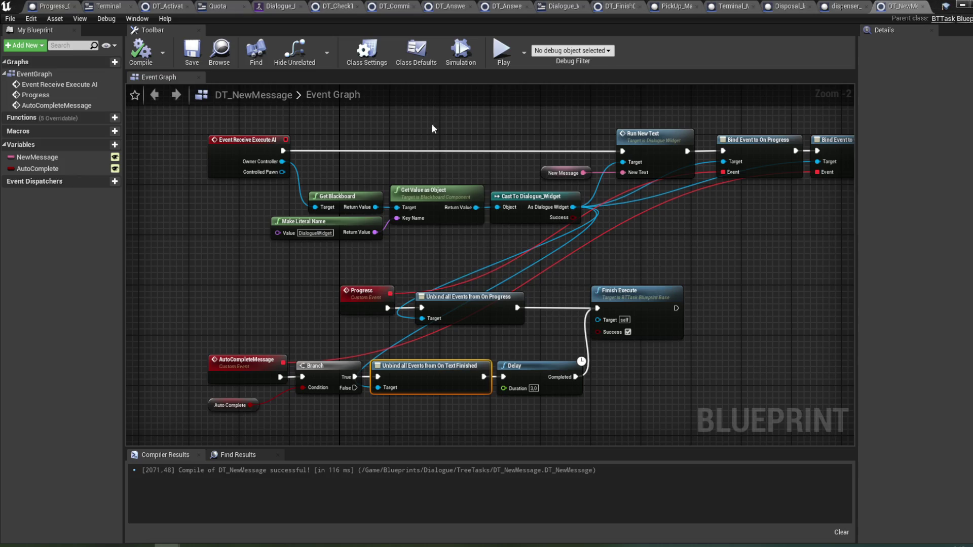
{"action": "left_click", "coordinate": [962, 5]}
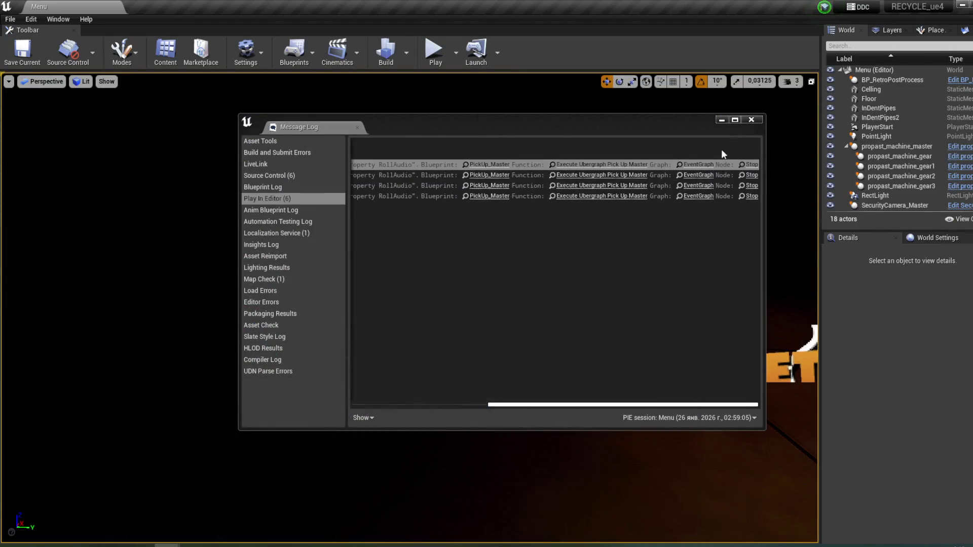
- Start a PIE session from the PROPAST menu and open the laptop terminal
{"action": "left_click", "coordinate": [759, 119]}
{"action": "left_click", "coordinate": [434, 49]}
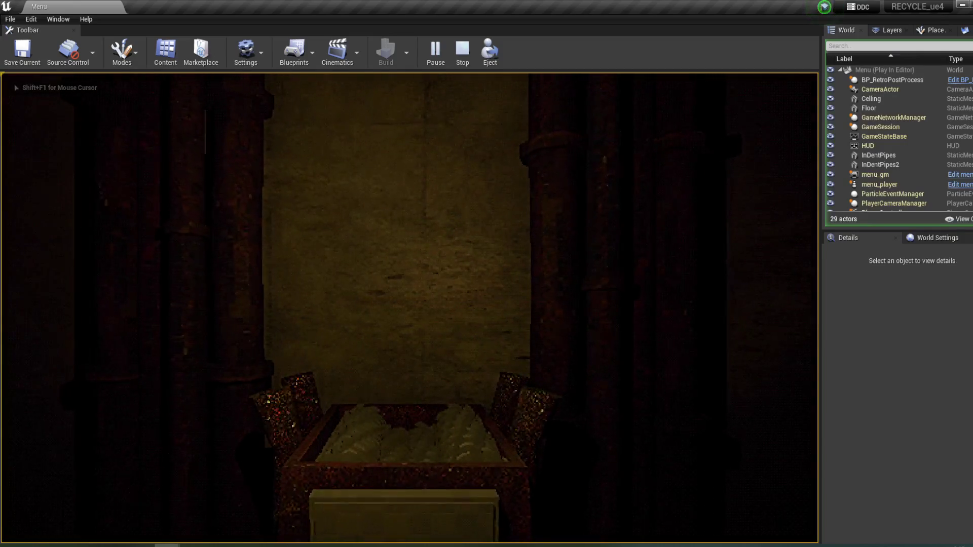
{"action": "left_click", "coordinate": [415, 454]}
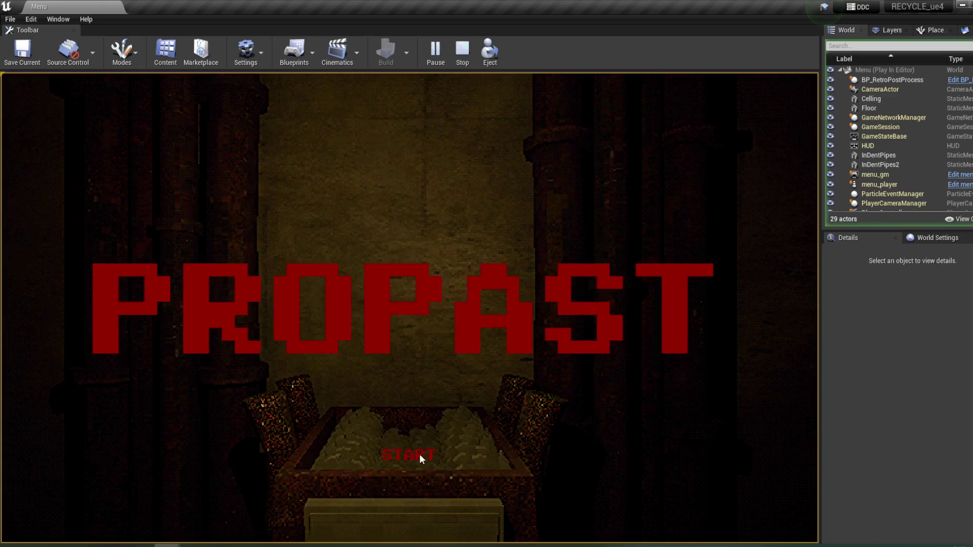
{"action": "key", "text": "w"}
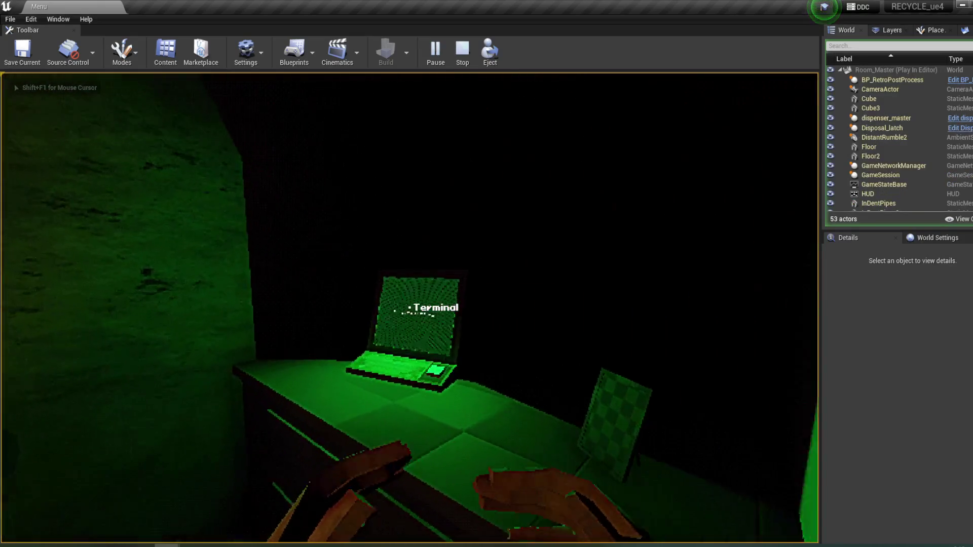
{"action": "left_click", "coordinate": [409, 308]}
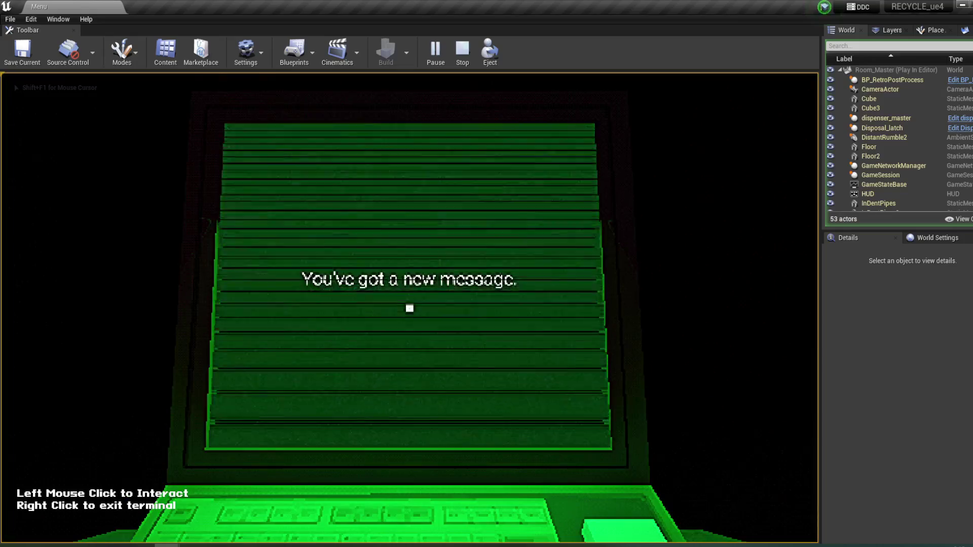
- Read through the terminal messages, answer that instructions were clear, then leave the terminal
{"action": "left_click", "coordinate": [409, 308]}
{"action": "left_click", "coordinate": [409, 308]}
{"action": "left_click", "coordinate": [410, 308]}
{"action": "left_click", "coordinate": [410, 308]}
{"action": "left_click", "coordinate": [410, 308]}
{"action": "left_click", "coordinate": [410, 308]}
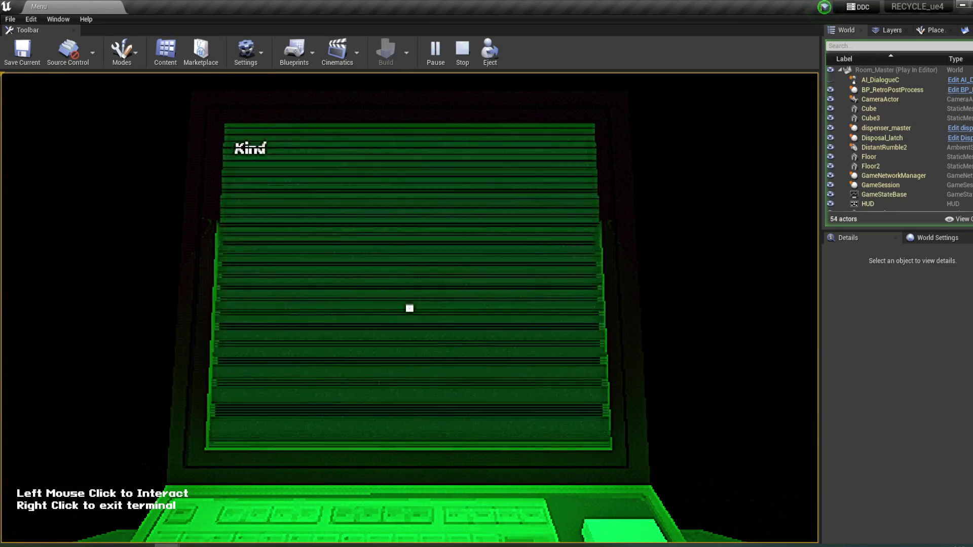
{"action": "left_click", "coordinate": [409, 308]}
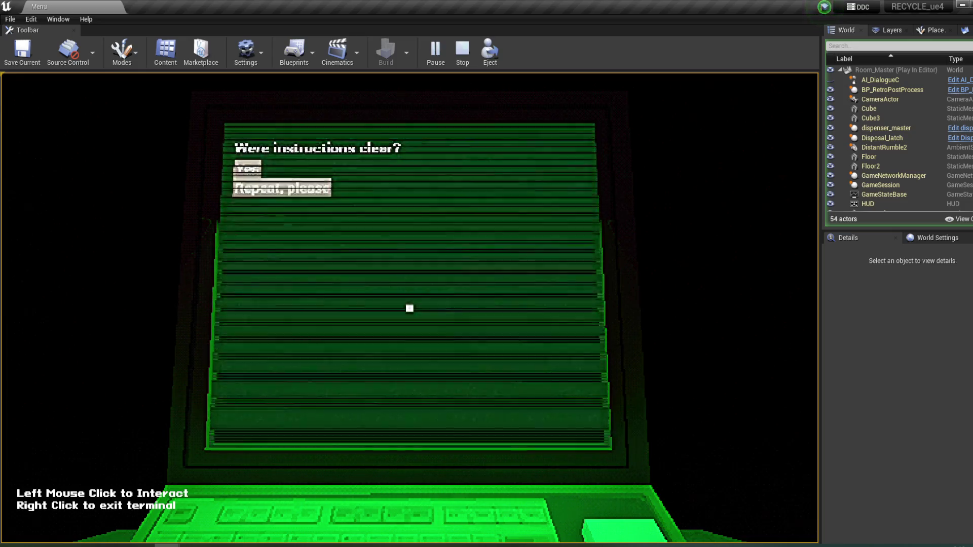
{"action": "left_click", "coordinate": [244, 167]}
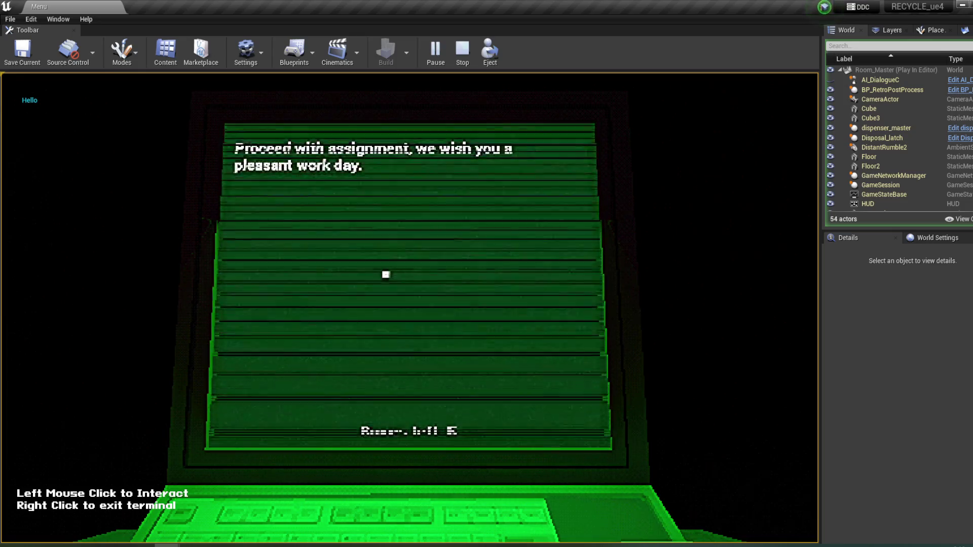
{"action": "left_click", "coordinate": [396, 279]}
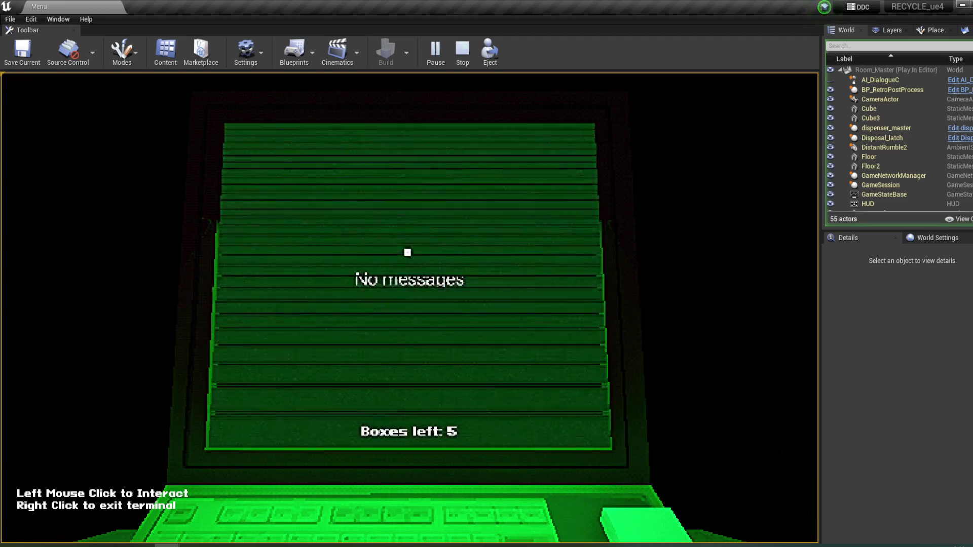
{"action": "right_click", "coordinate": [421, 283]}
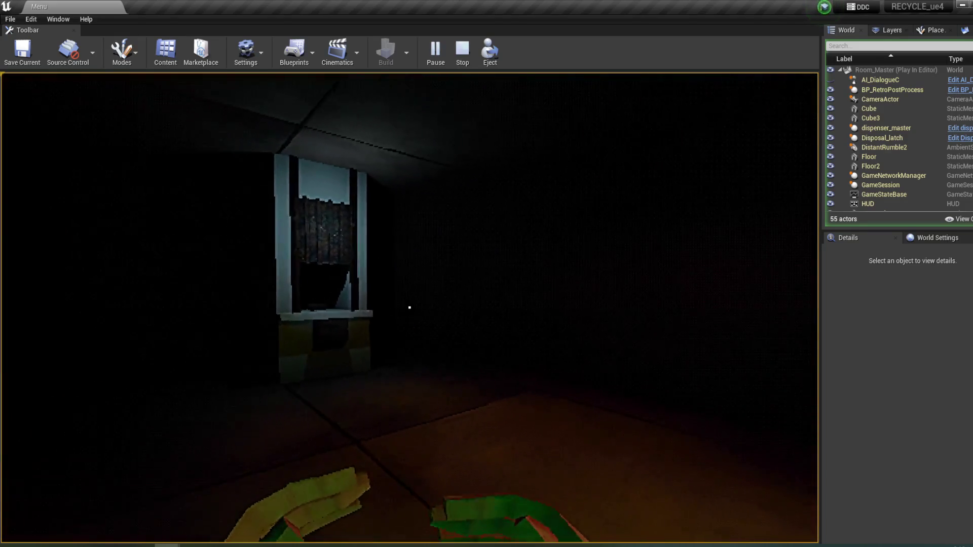
- Pick up the box from the window sill and put it down on the laptop desk
{"action": "key", "text": "w"}
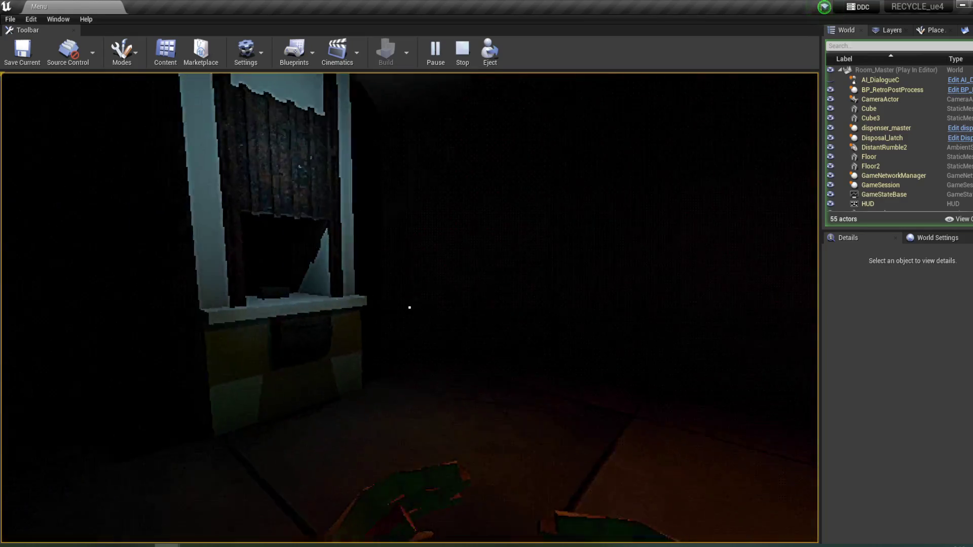
{"action": "key", "text": "w"}
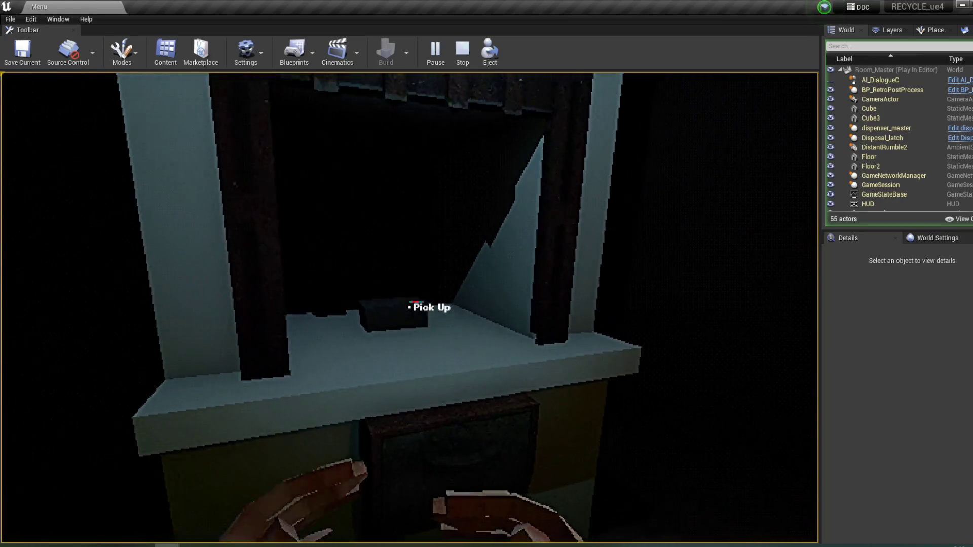
{"action": "left_click", "coordinate": [410, 307]}
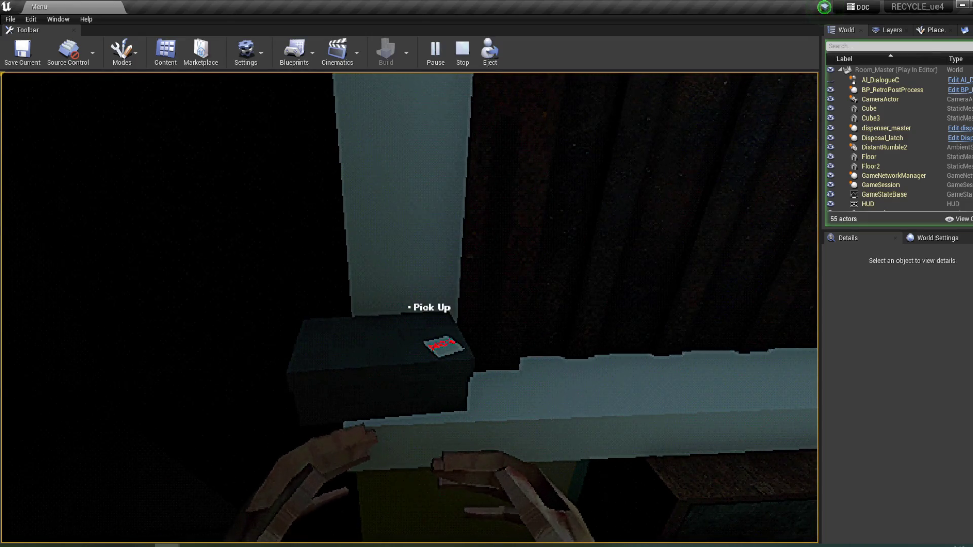
{"action": "left_click", "coordinate": [409, 308]}
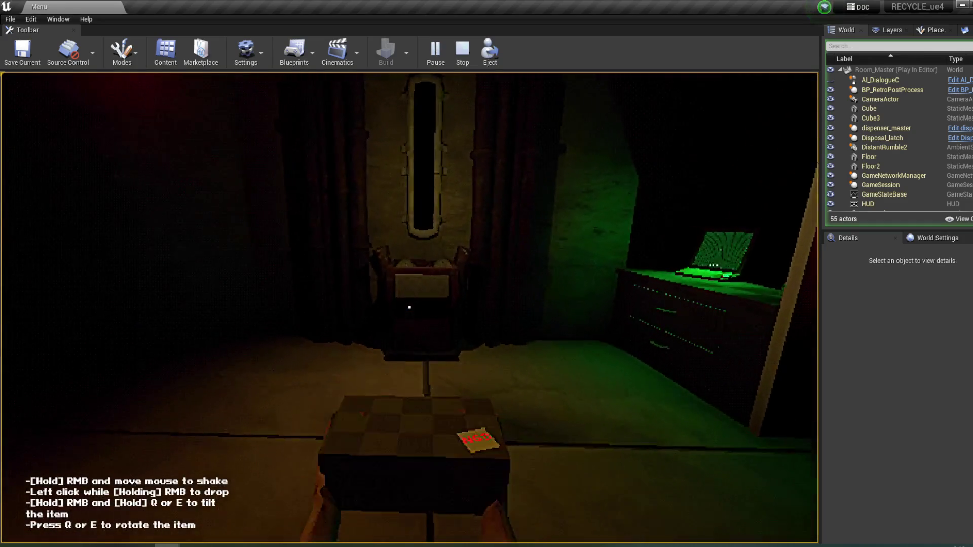
{"action": "key", "text": "w"}
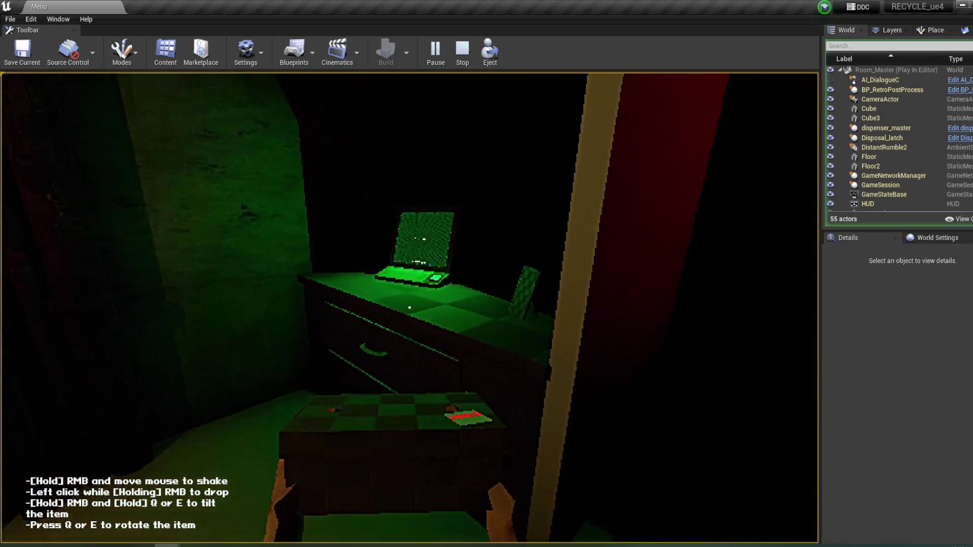
{"action": "left_click", "coordinate": [409, 307]}
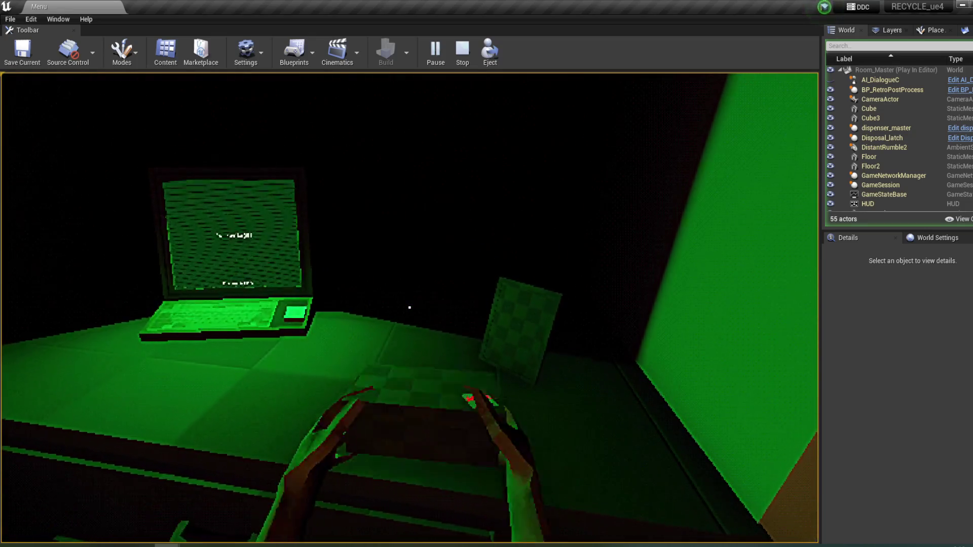
- Pick the box back up from the desk and open it over the disposal chute
{"action": "key", "text": "w"}
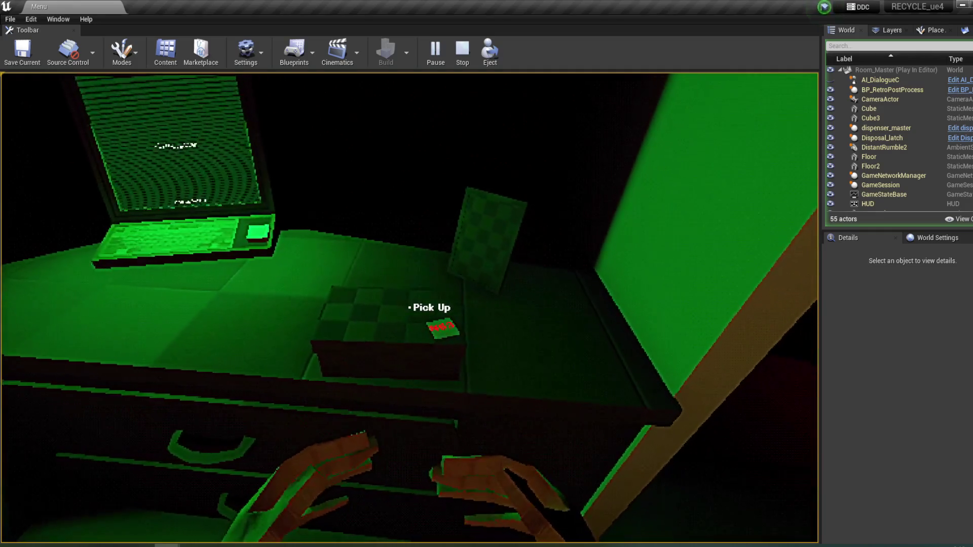
{"action": "left_click", "coordinate": [409, 308]}
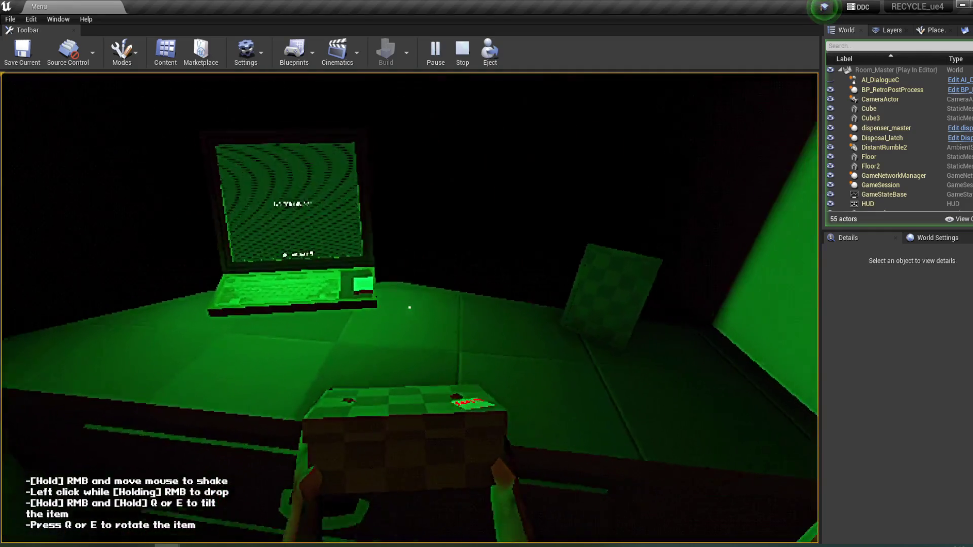
{"action": "left_click", "coordinate": [410, 307]}
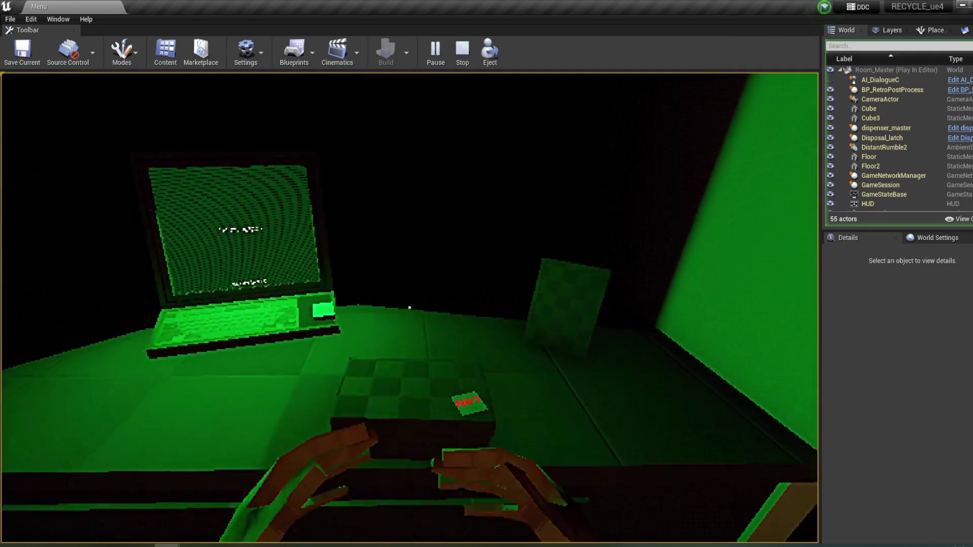
{"action": "left_click", "coordinate": [409, 307]}
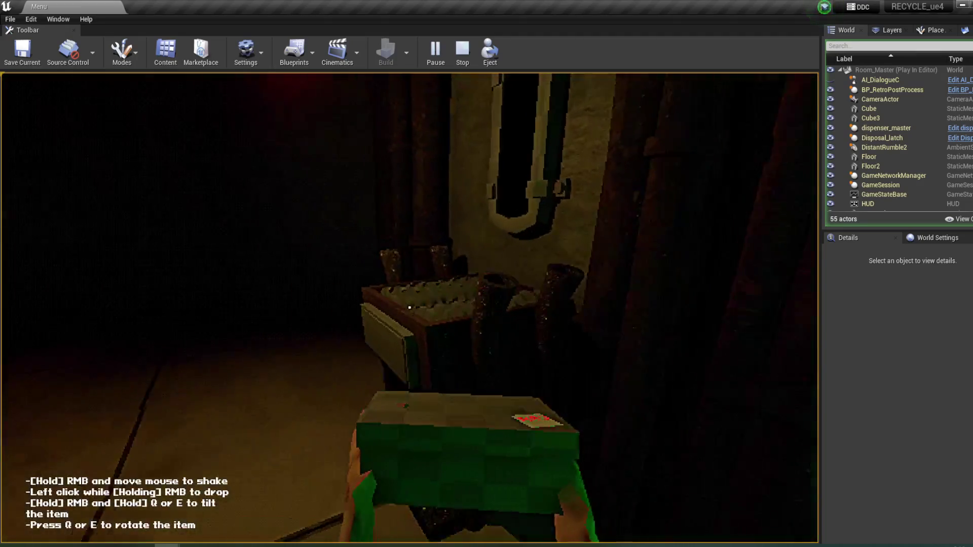
{"action": "left_click", "coordinate": [410, 307]}
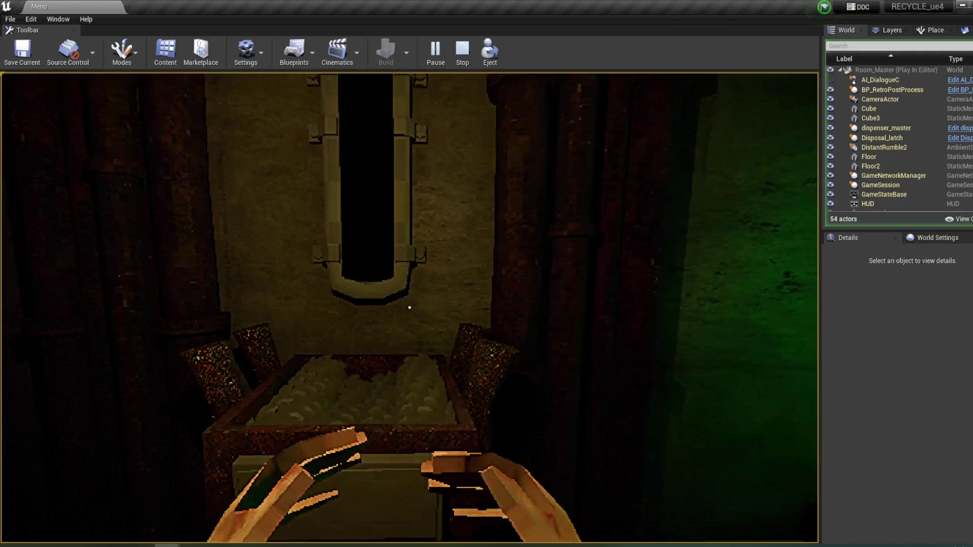
- Answer the terminal's box-source and barcode questions, then exit and stop the play session
{"action": "key", "text": "w"}
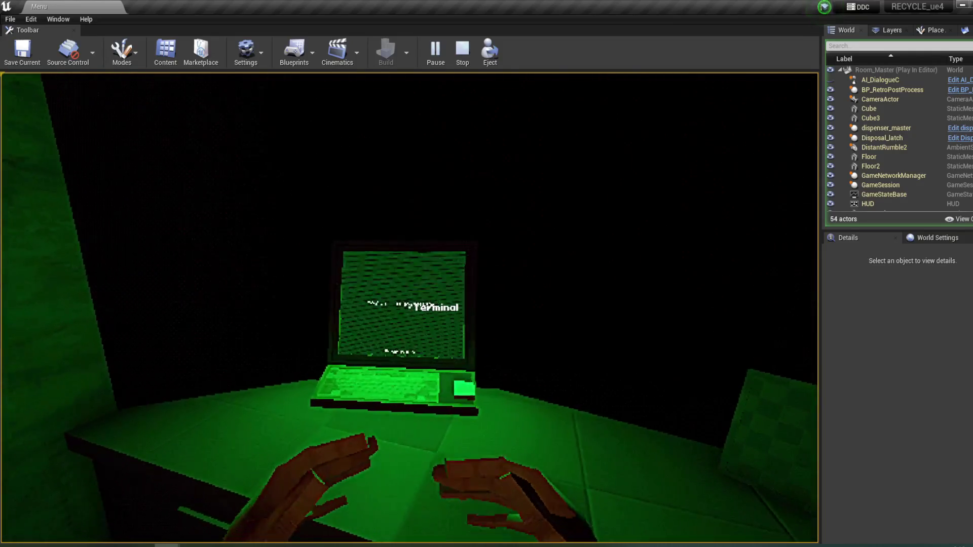
{"action": "left_click", "coordinate": [409, 308]}
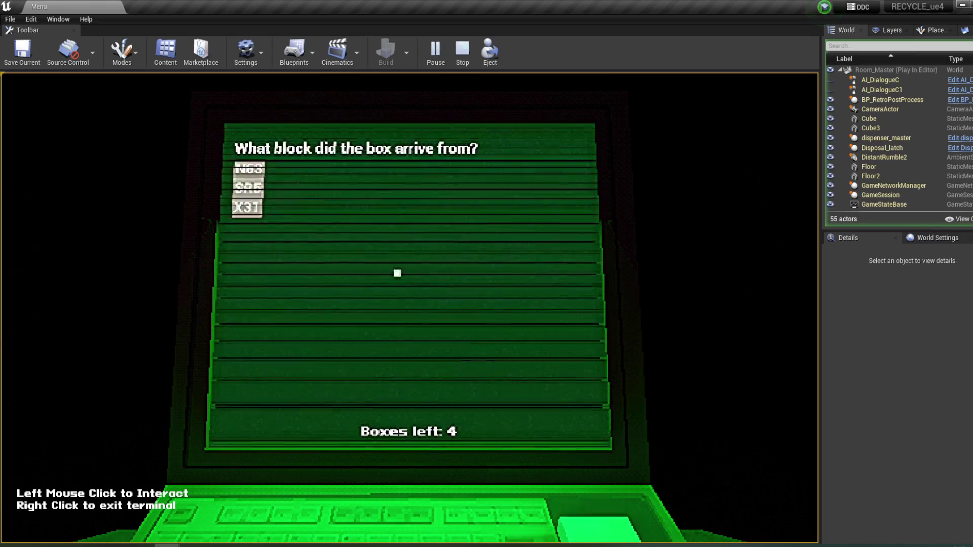
{"action": "left_click", "coordinate": [252, 169]}
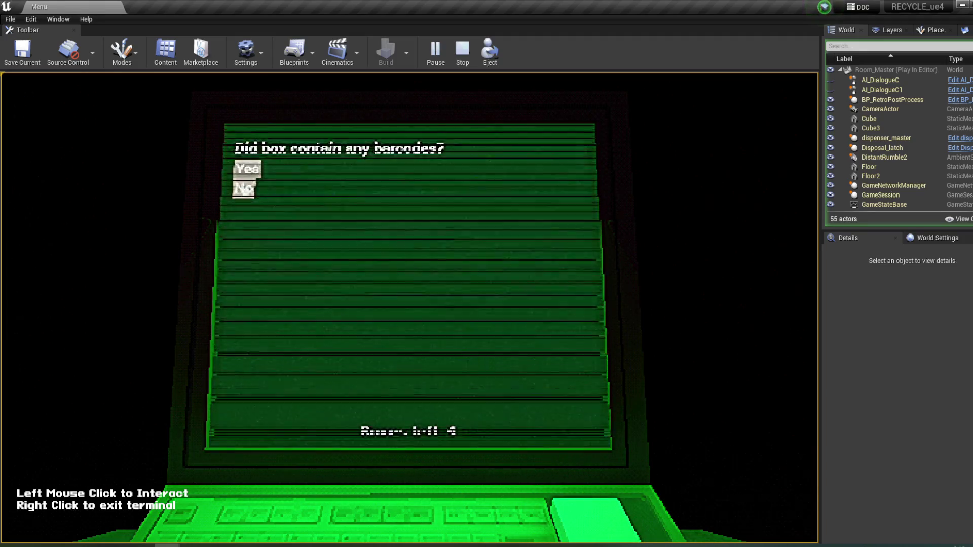
{"action": "left_click", "coordinate": [248, 169]}
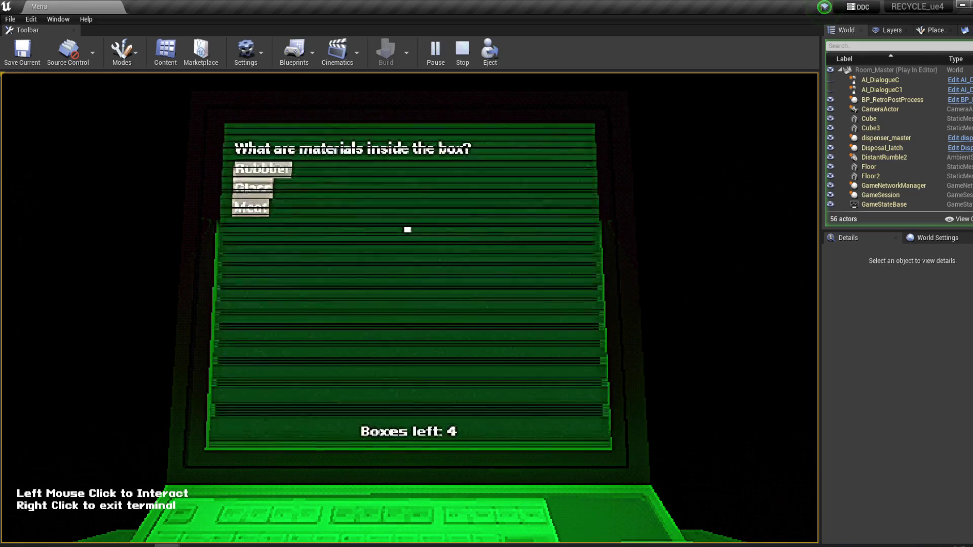
{"action": "right_click", "coordinate": [354, 219]}
{"action": "key", "text": "Escape"}
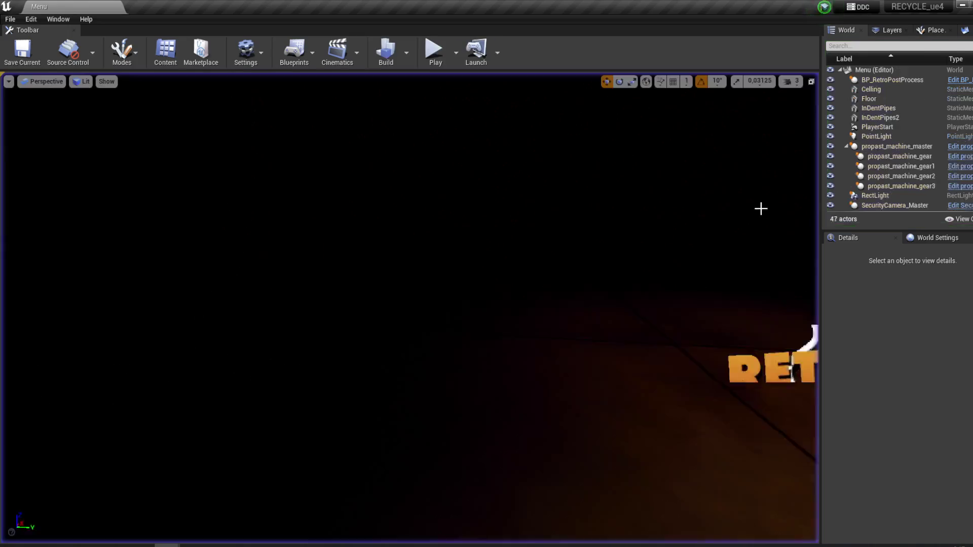
- In the Dialogue behavior tree, inspect the incorrect-responses and test-failure message nodes
{"action": "mouse_move", "coordinate": [170, 544]}
{"action": "left_click", "coordinate": [278, 522]}
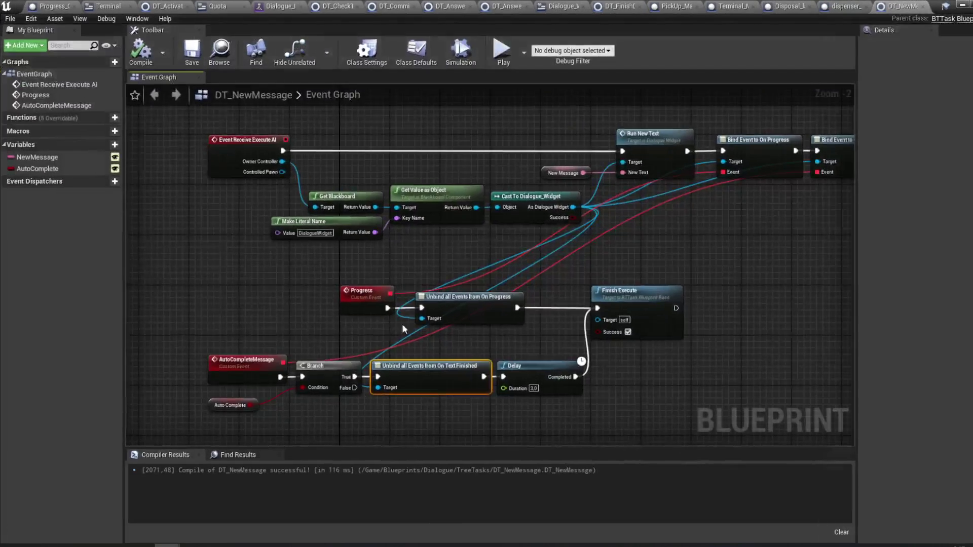
{"action": "left_click", "coordinate": [260, 5]}
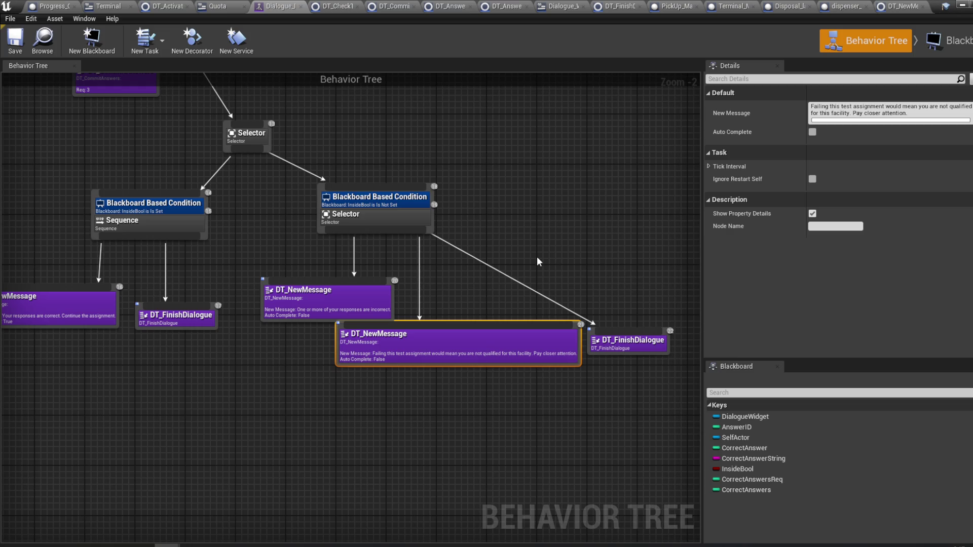
{"action": "left_click", "coordinate": [363, 305]}
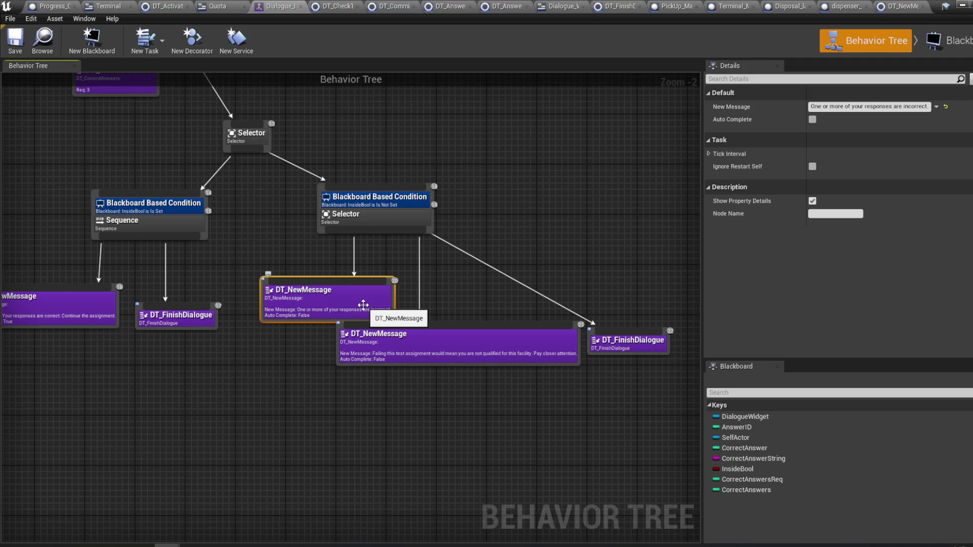
{"action": "left_click", "coordinate": [460, 351]}
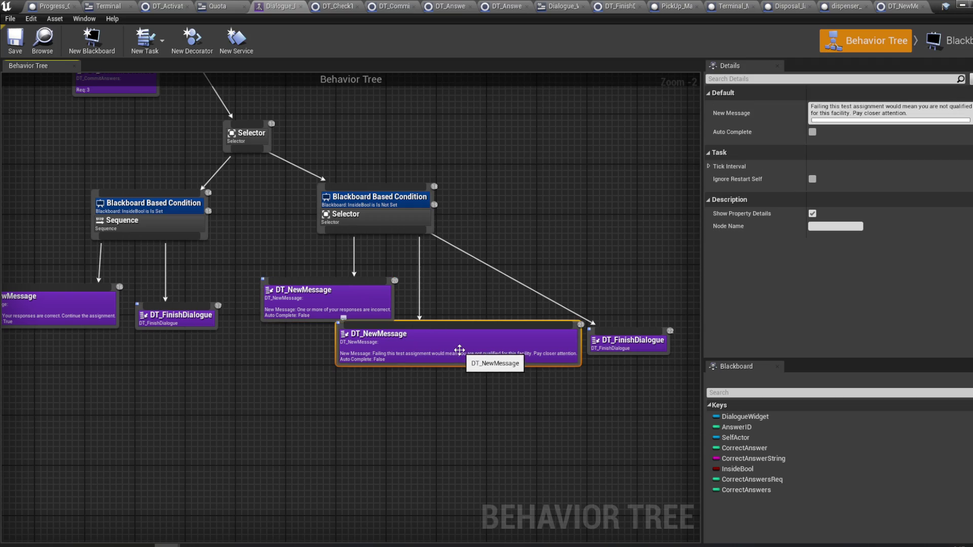
{"action": "left_click", "coordinate": [319, 312]}
- Move the failure DT_NewMessage and DT_FinishDialogue nodes up beside the other message, then save
{"action": "left_click_drag", "start_coordinate": [391, 349], "coordinate": [444, 308]}
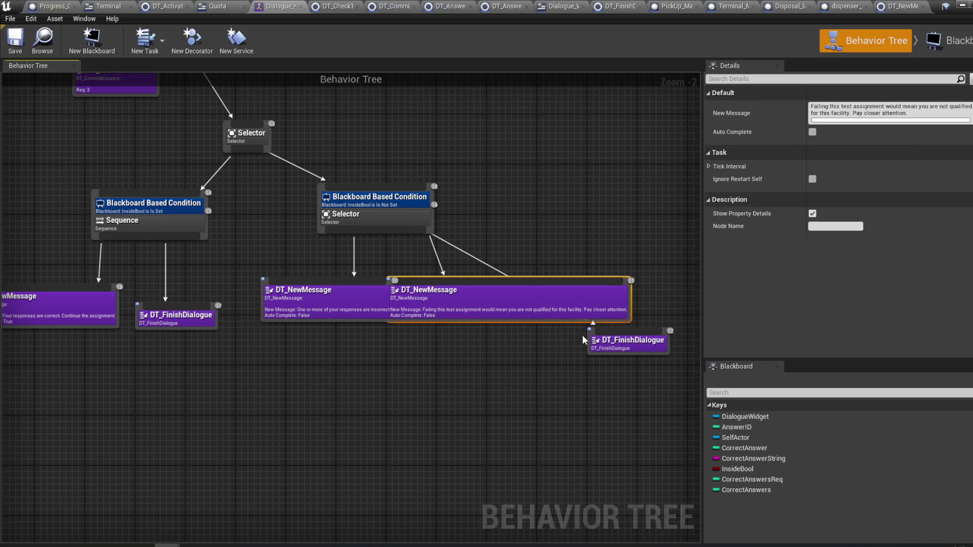
{"action": "left_click_drag", "start_coordinate": [619, 346], "coordinate": [670, 307]}
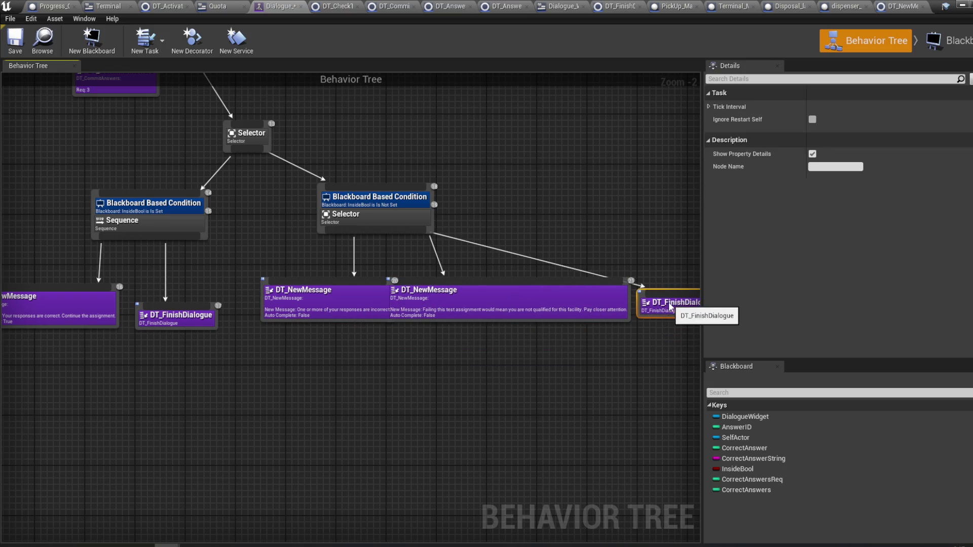
{"action": "left_click_drag", "start_coordinate": [629, 351], "coordinate": [439, 345]}
{"action": "left_click", "coordinate": [16, 40]}
{"action": "double_click", "coordinate": [376, 312]}
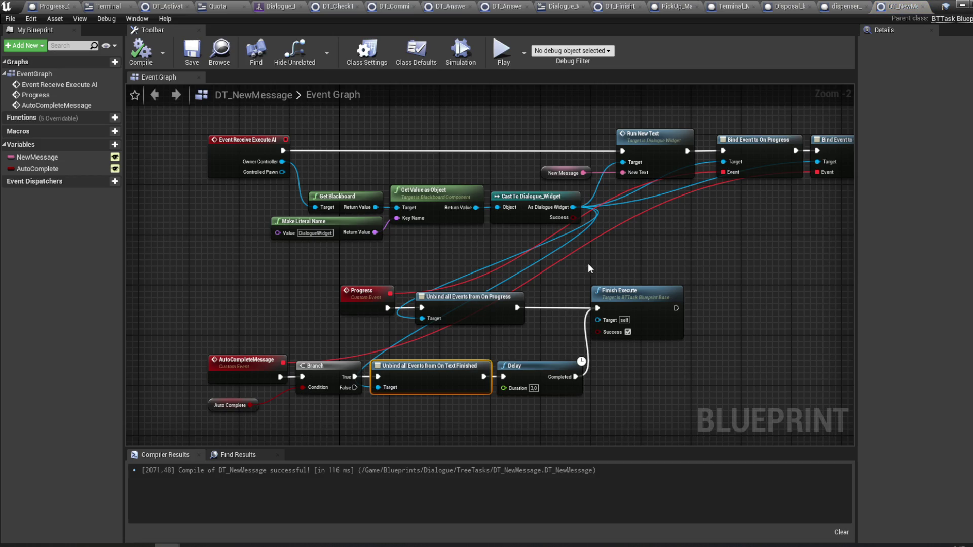
- Check the Terminal widget's RemoveMessage event via DT_FinishDialogue, then return to the Dialogue tree
{"action": "mouse_move", "coordinate": [625, 254]}
{"action": "left_mouse_down"}
{"action": "mouse_move", "coordinate": [536, 256]}
{"action": "mouse_move", "coordinate": [617, 267]}
{"action": "mouse_move", "coordinate": [481, 268]}
{"action": "mouse_move", "coordinate": [620, 264]}
{"action": "mouse_move", "coordinate": [635, 248]}
{"action": "mouse_move", "coordinate": [588, 271]}
{"action": "left_mouse_up"}
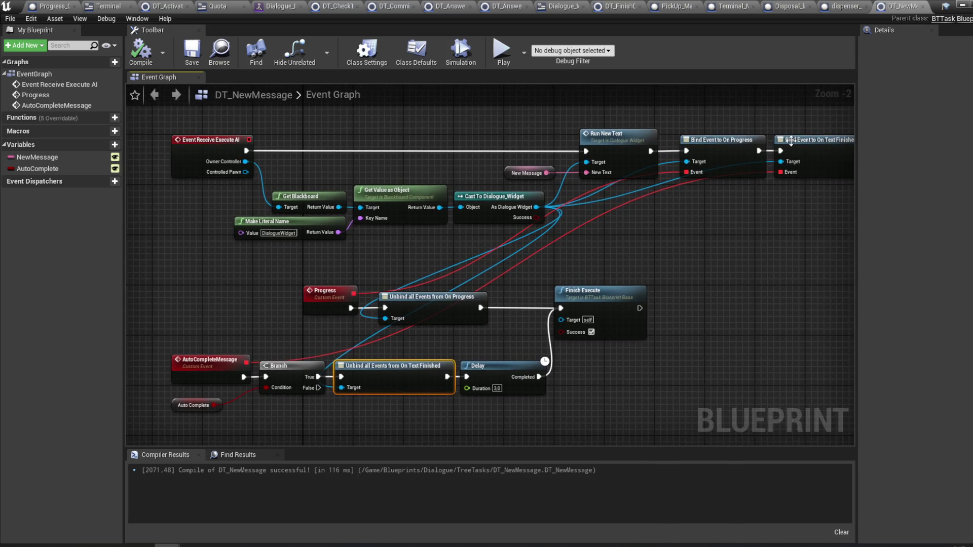
{"action": "left_click", "coordinate": [611, 7]}
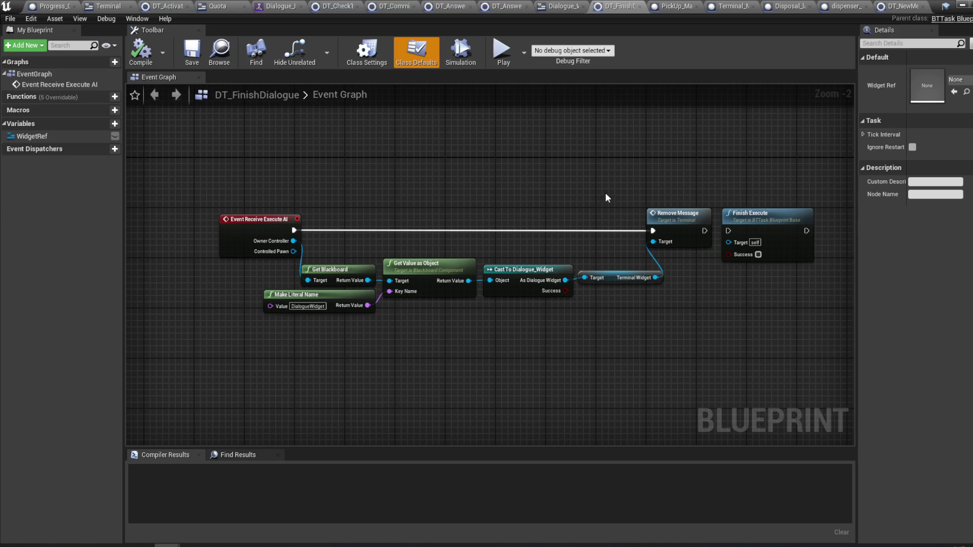
{"action": "double_click", "coordinate": [697, 219]}
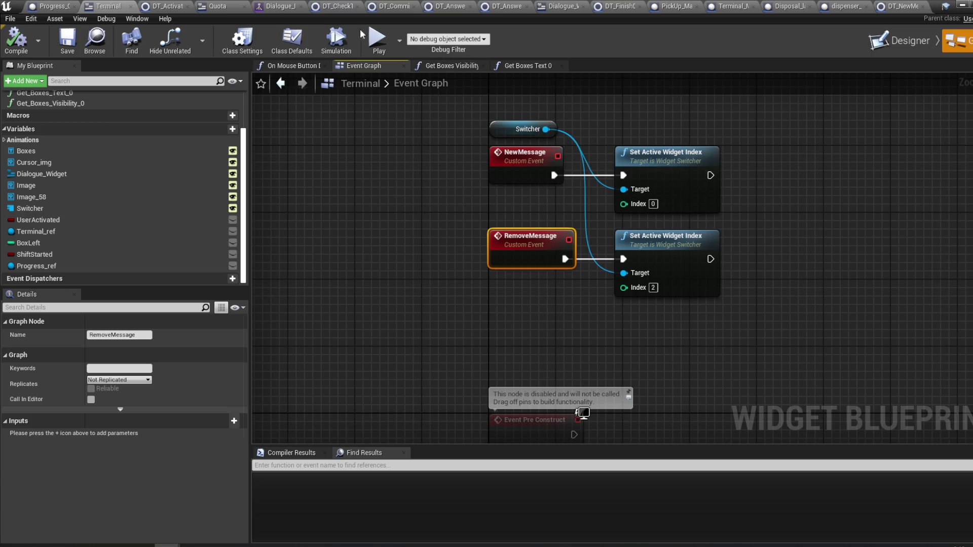
{"action": "left_click", "coordinate": [279, 6]}
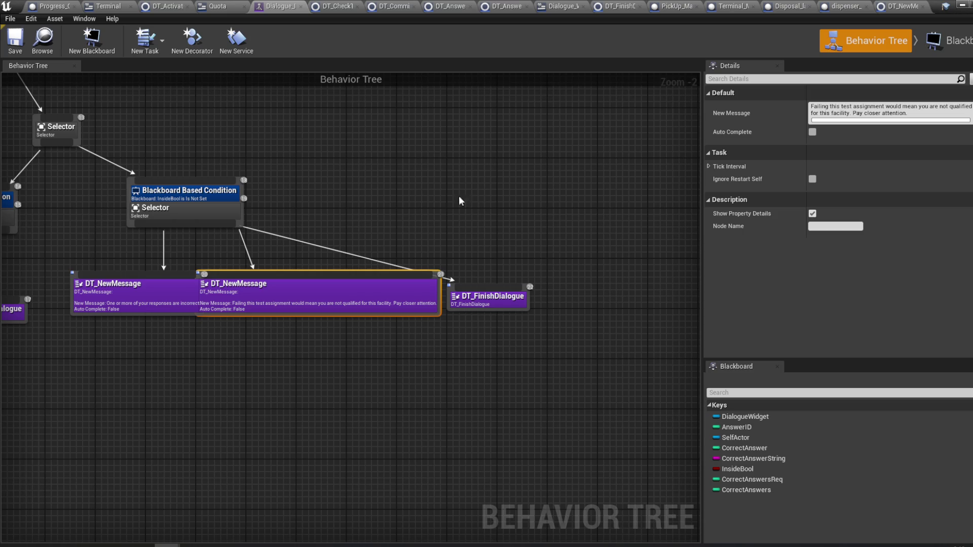
- Set Auto Complete to True on the failure DT_NewMessage task and save the behavior tree
{"action": "left_click", "coordinate": [811, 134]}
{"action": "left_click", "coordinate": [15, 42]}
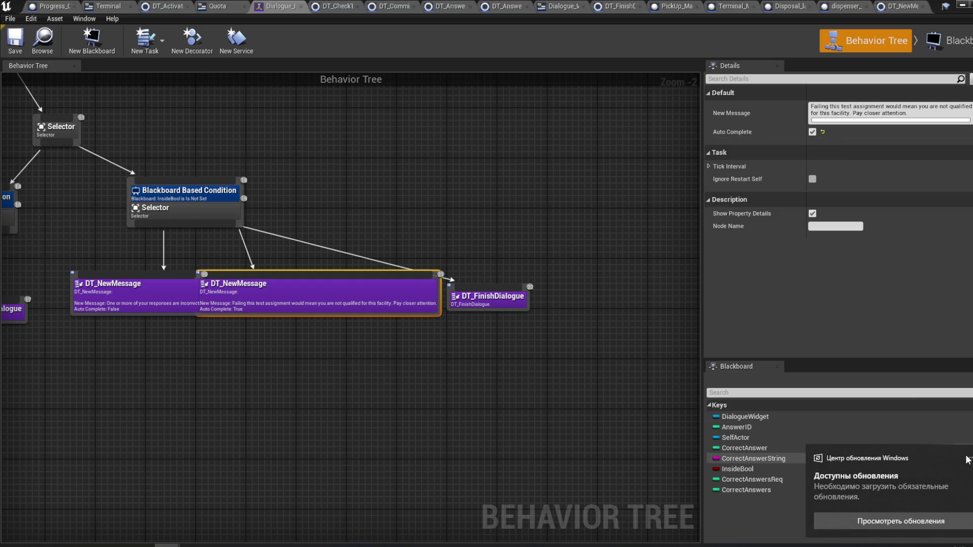
{"action": "mouse_move", "coordinate": [504, 85]}
{"action": "left_mouse_down"}
{"action": "mouse_move", "coordinate": [515, 152]}
{"action": "mouse_move", "coordinate": [589, 141]}
{"action": "mouse_move", "coordinate": [715, 169]}
{"action": "left_mouse_up"}
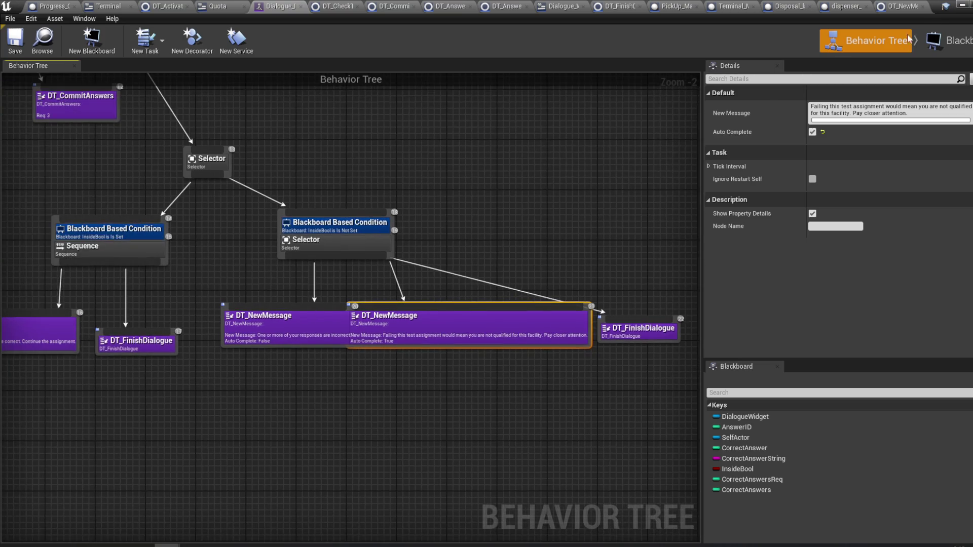
- Minimize the behavior tree window, start a play session in the level editor, then stop it
{"action": "left_click", "coordinate": [963, 6]}
{"action": "left_click", "coordinate": [435, 51]}
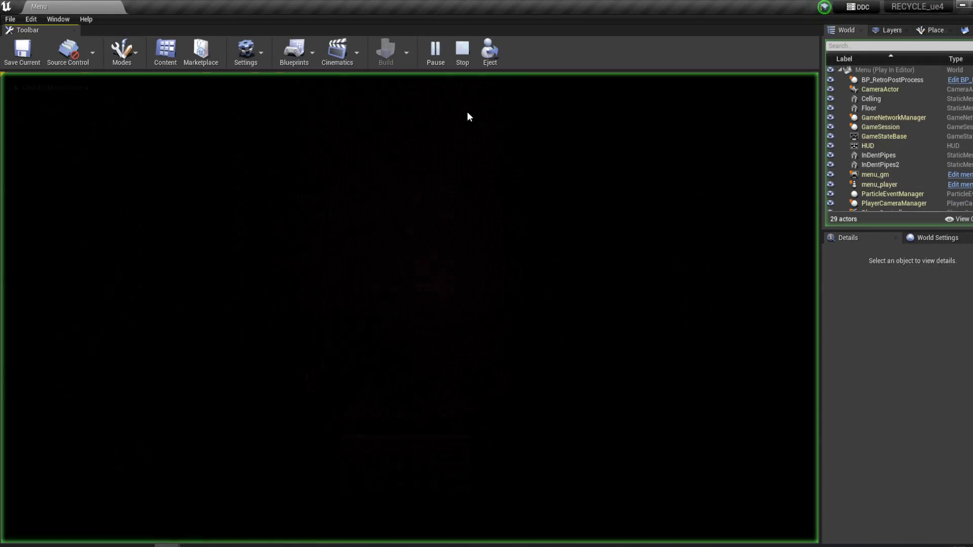
{"action": "key", "text": "Escape"}
- Open the Room_Master level and start a play session
{"action": "left_click", "coordinate": [10, 19]}
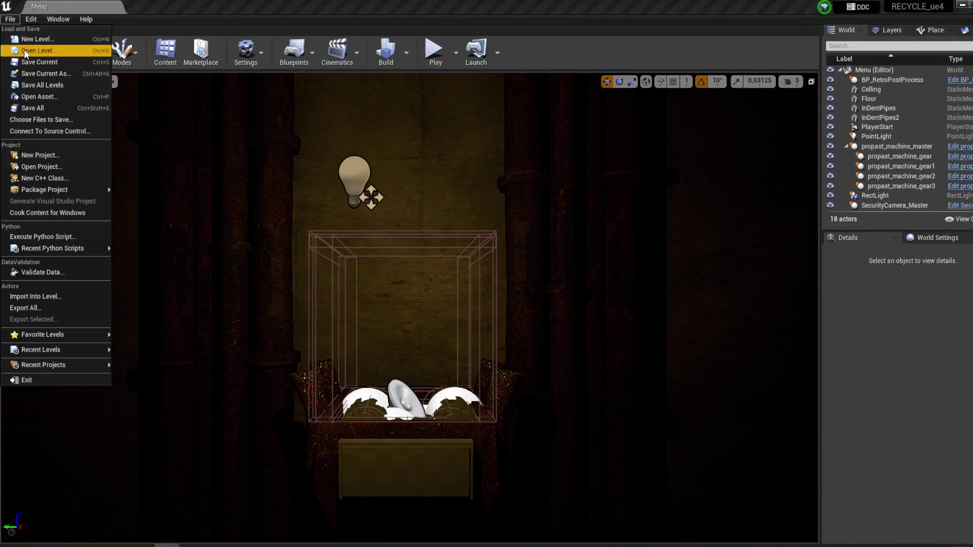
{"action": "left_click", "coordinate": [30, 47]}
{"action": "double_click", "coordinate": [403, 135]}
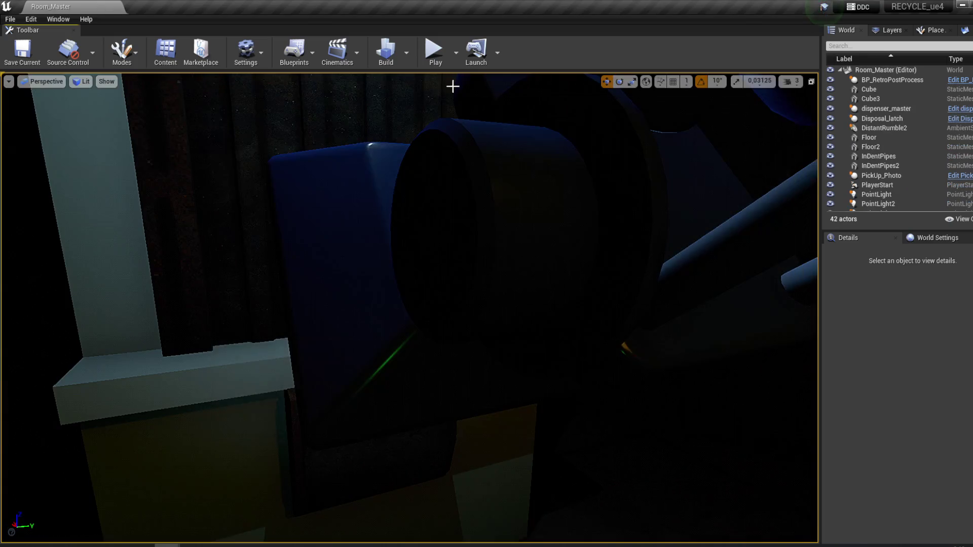
{"action": "left_click", "coordinate": [445, 70]}
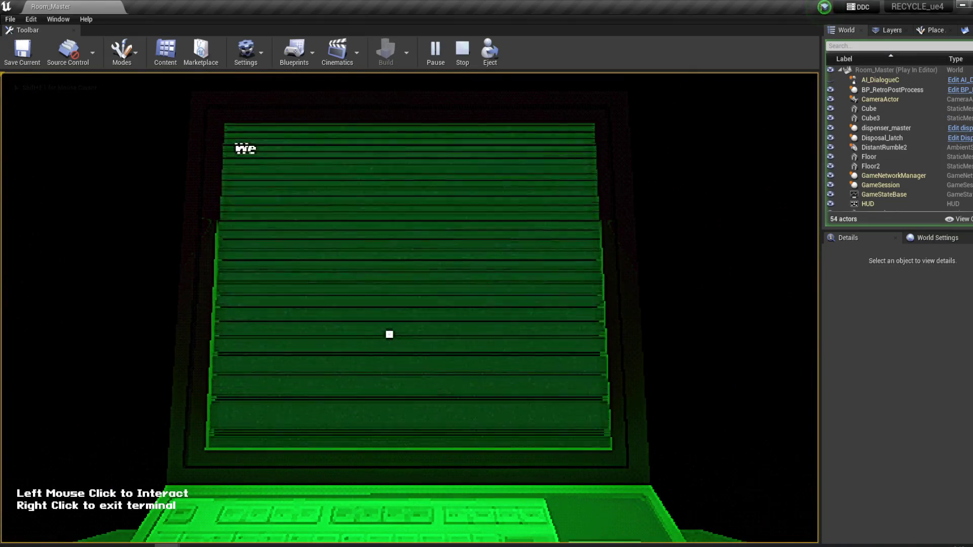
- Continue the terminal message, then carry the box from the window into the chute
{"action": "left_click", "coordinate": [247, 168]}
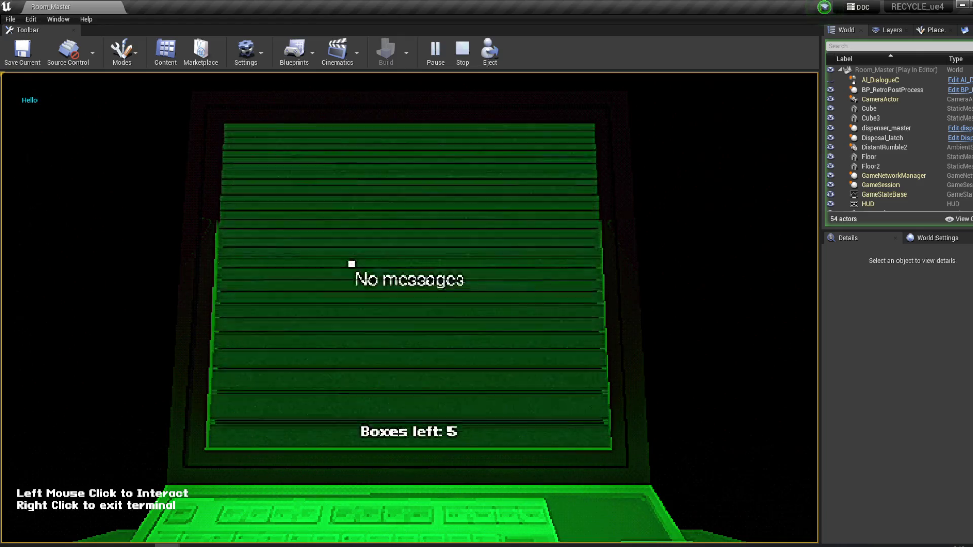
{"action": "right_click", "coordinate": [350, 263]}
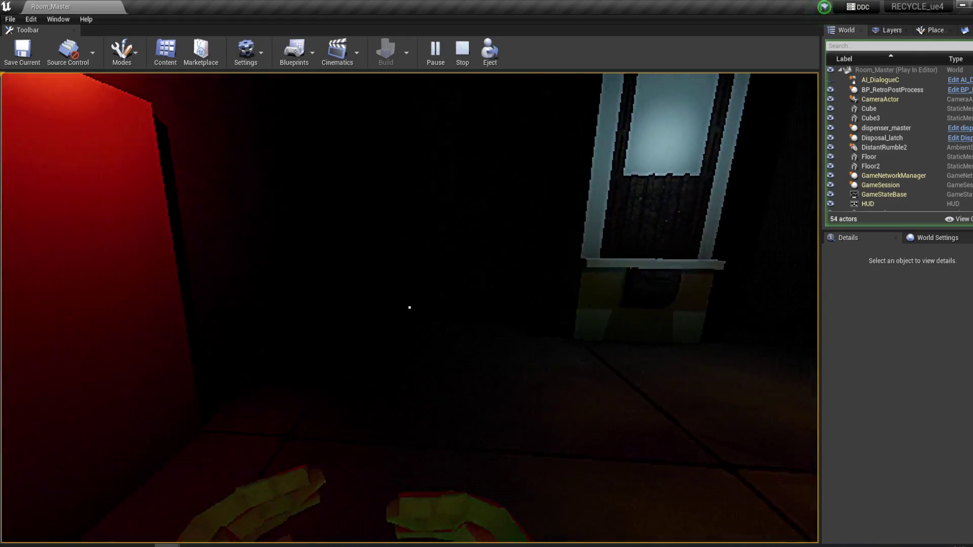
{"action": "key", "text": "w"}
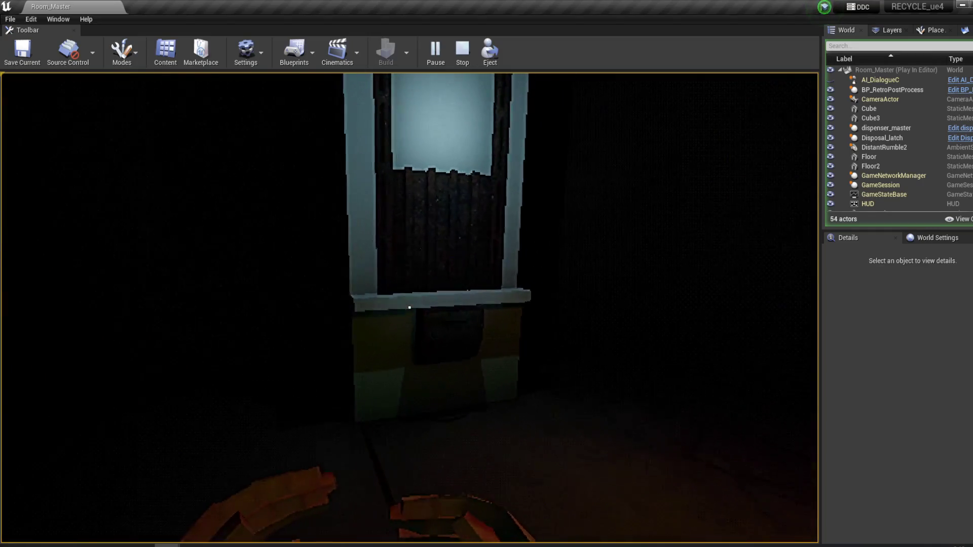
{"action": "key", "text": "w"}
{"action": "key", "text": "w"}
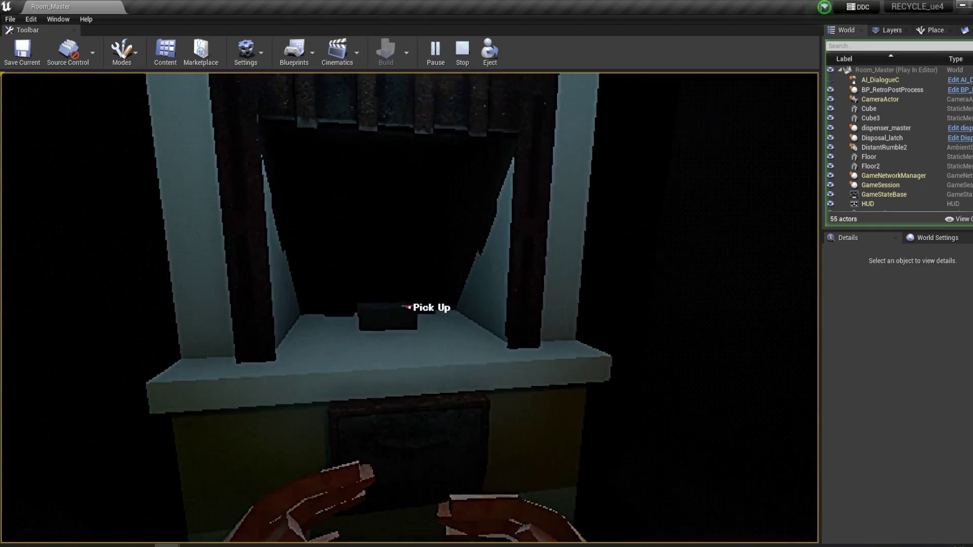
{"action": "left_click", "coordinate": [409, 307]}
{"action": "mouse_move", "coordinate": [410, 307]}
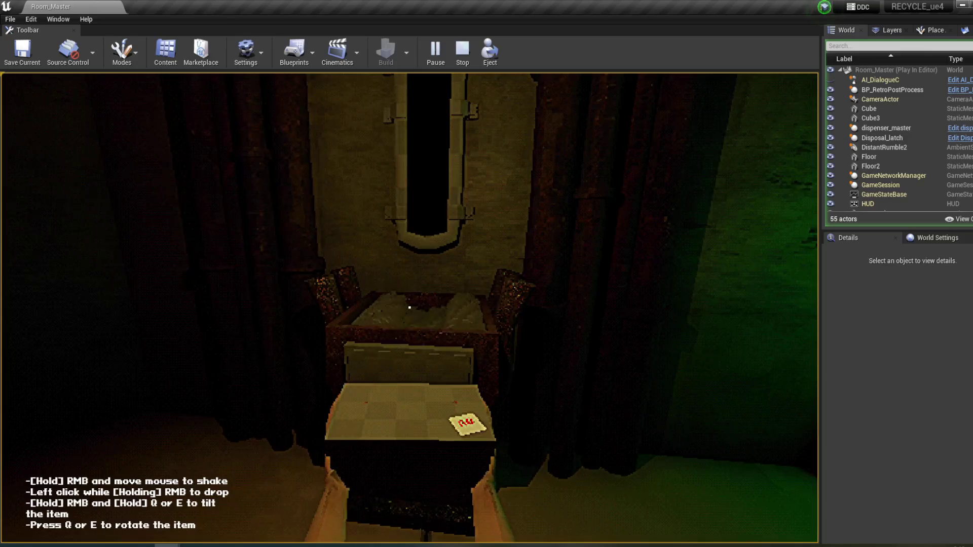
{"action": "key", "text": "w"}
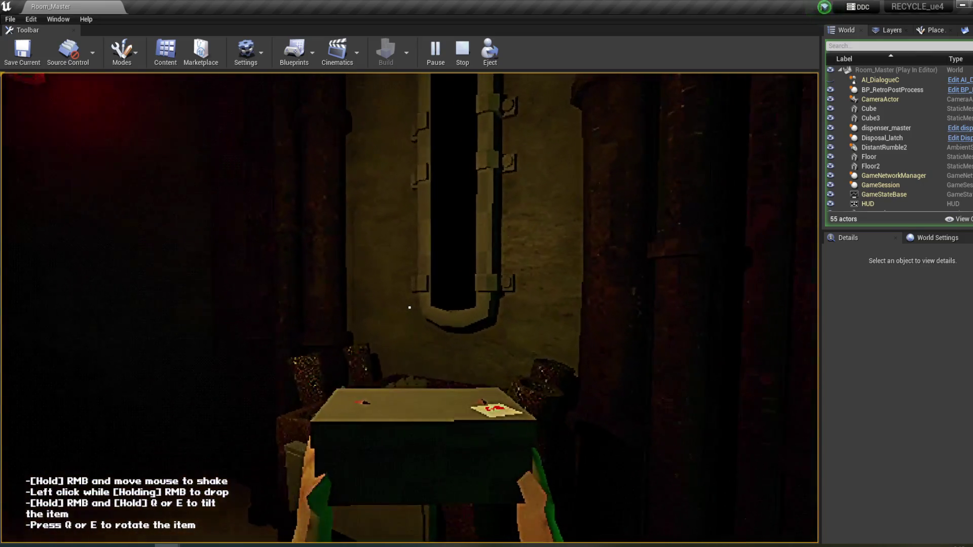
{"action": "left_click", "coordinate": [409, 307]}
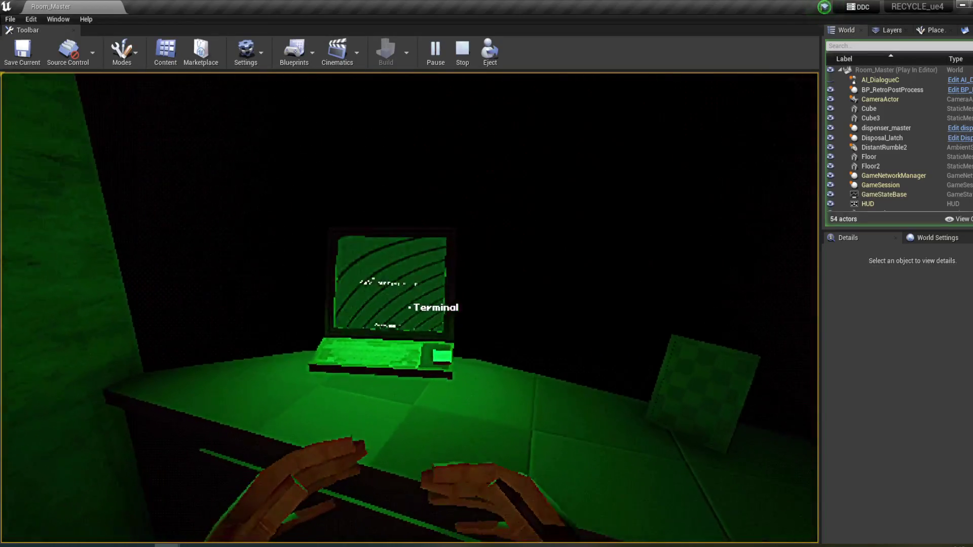
- Read the terminal's new message and answer the materials, block and barcodes questions
{"action": "left_click", "coordinate": [409, 307]}
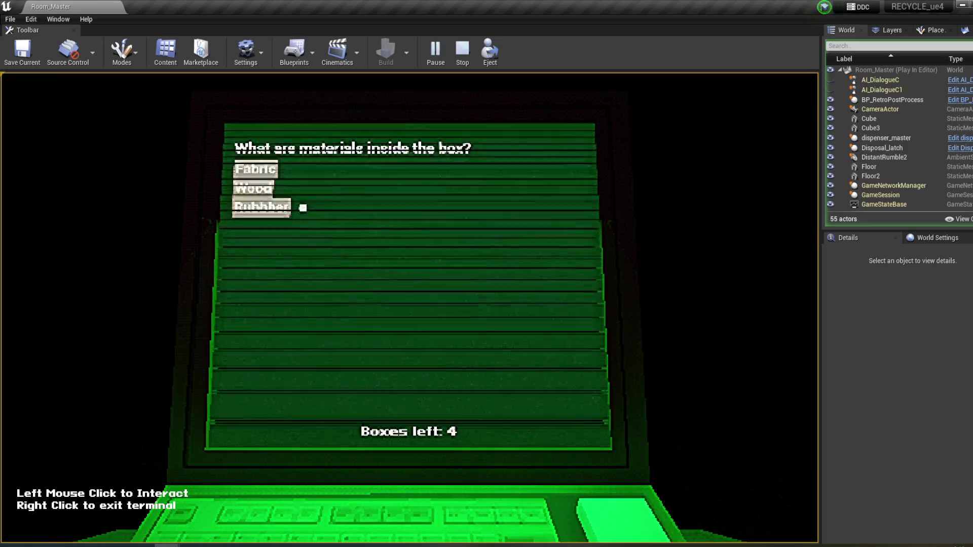
{"action": "left_click", "coordinate": [261, 208]}
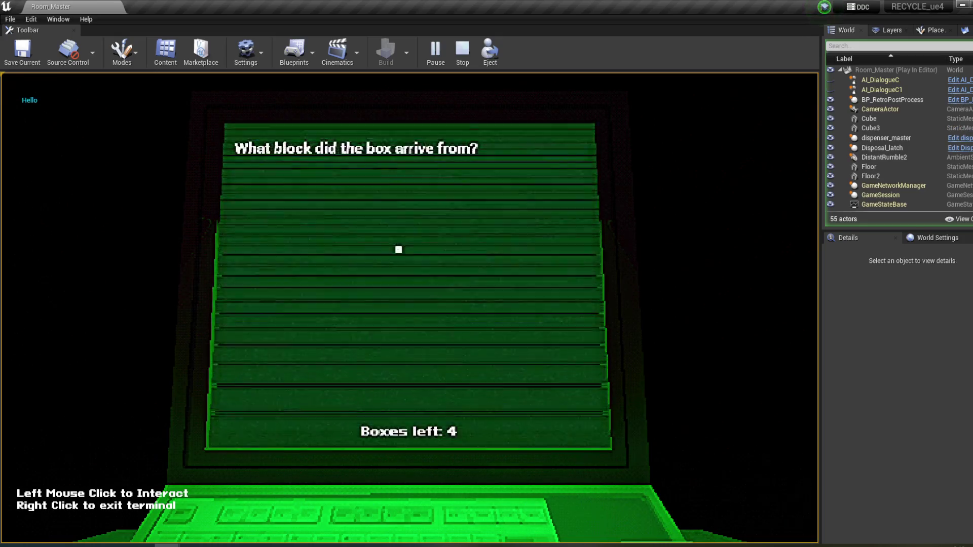
{"action": "left_click", "coordinate": [247, 163]}
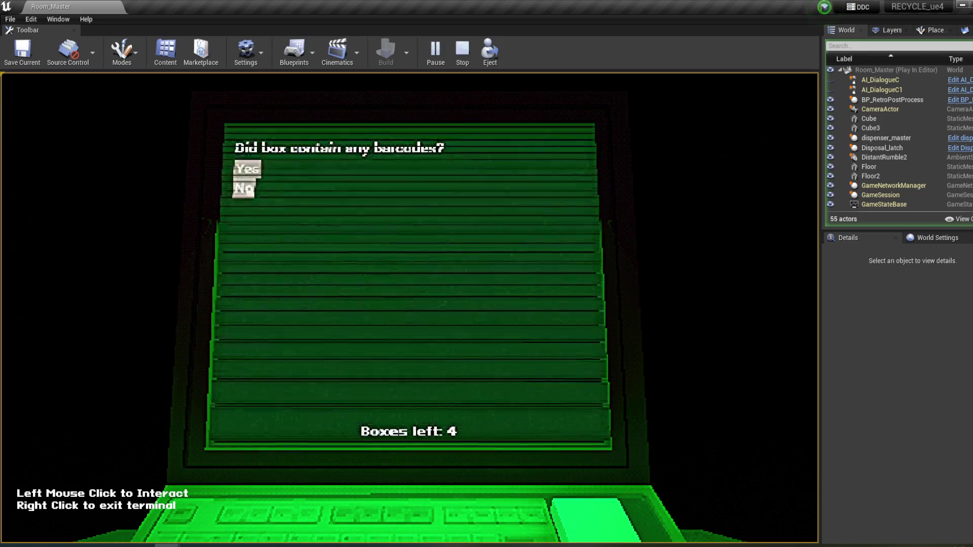
{"action": "left_click", "coordinate": [247, 165]}
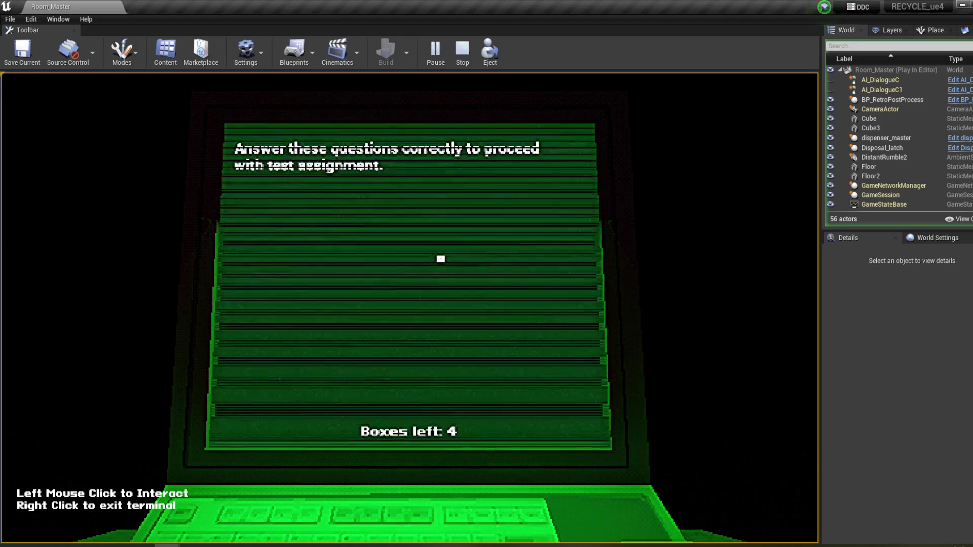
- Step back from the terminal, check its screen once more, and end the play session
{"action": "right_click", "coordinate": [432, 207]}
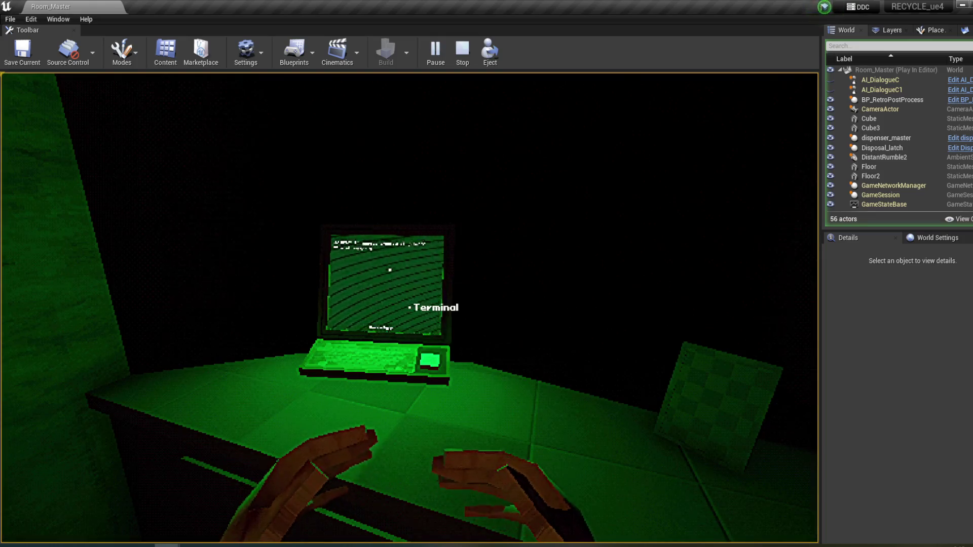
{"action": "left_click", "coordinate": [410, 308]}
{"action": "right_click", "coordinate": [409, 308]}
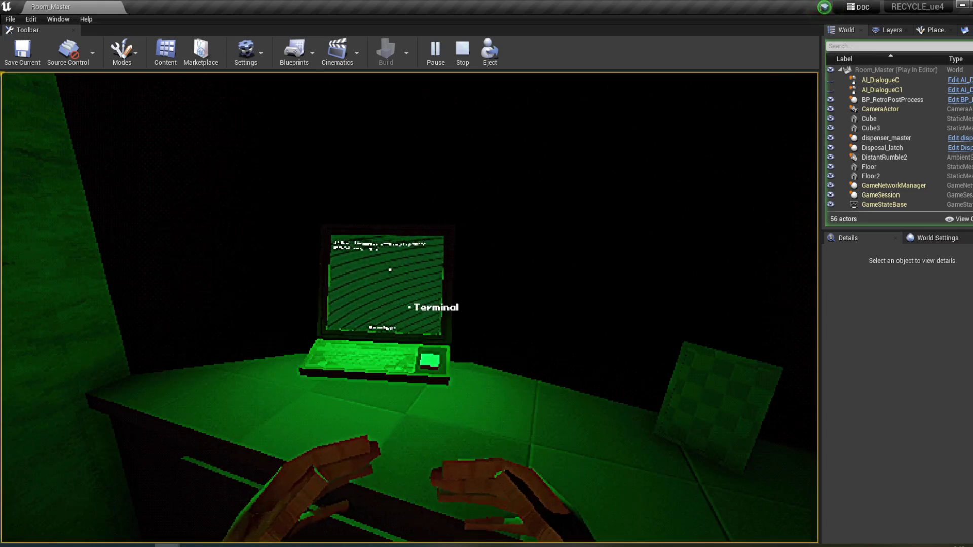
{"action": "key", "text": "Escape"}
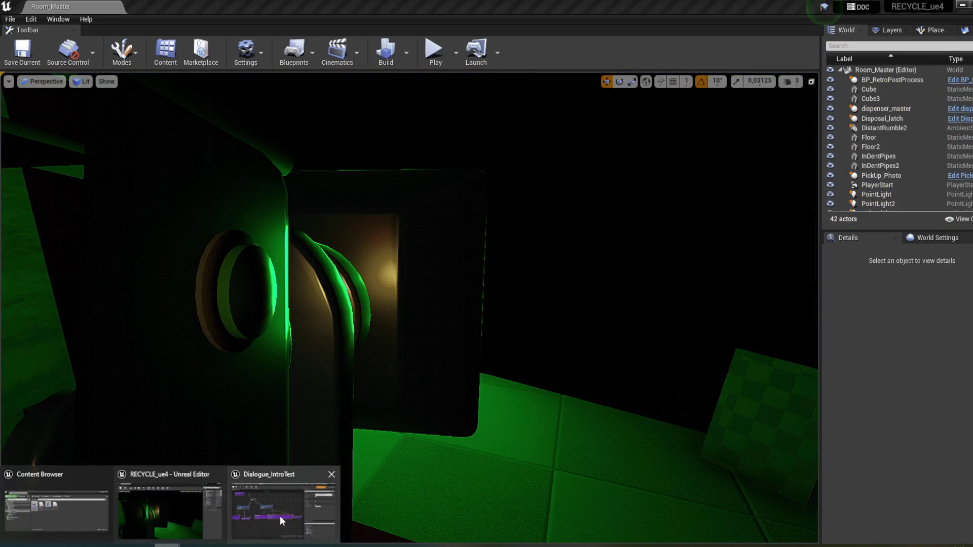
- Restore the Dialogue_IntroTest behavior tree and set the failure DT_NewMessage's Auto Complete back to False
{"action": "left_click", "coordinate": [282, 521]}
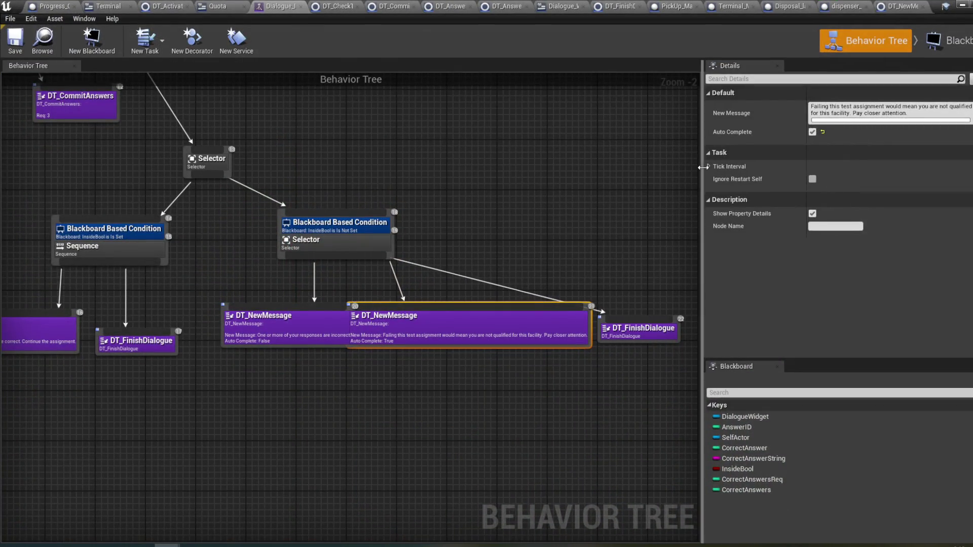
{"action": "left_click", "coordinate": [812, 131]}
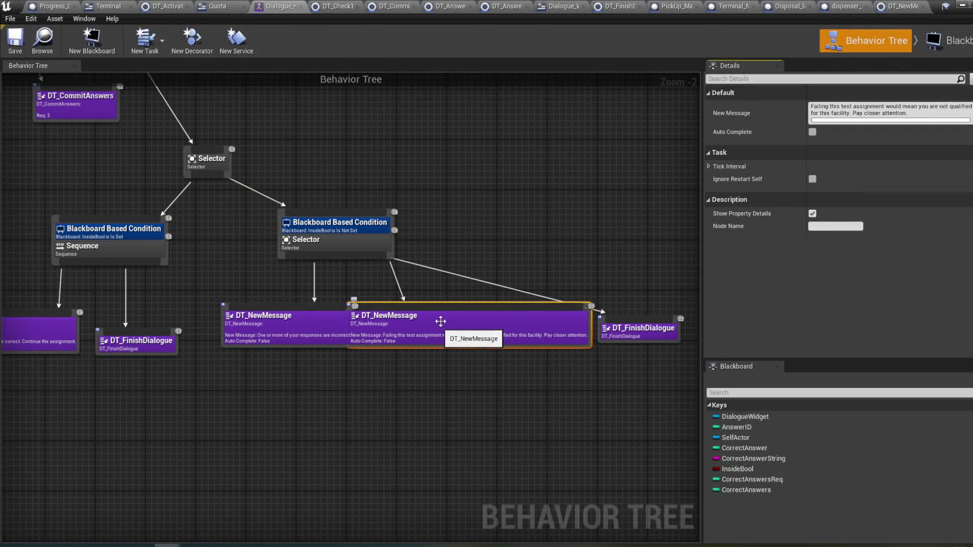
{"action": "left_click", "coordinate": [316, 328]}
- Select the failure message and DT_FinishDialogue tasks, then open DT_NewMessage's Blueprint event graph
{"action": "mouse_move", "coordinate": [457, 397]}
{"action": "left_mouse_down"}
{"action": "mouse_move", "coordinate": [474, 372]}
{"action": "mouse_move", "coordinate": [434, 347]}
{"action": "left_mouse_up"}
{"action": "left_click", "coordinate": [456, 303]}
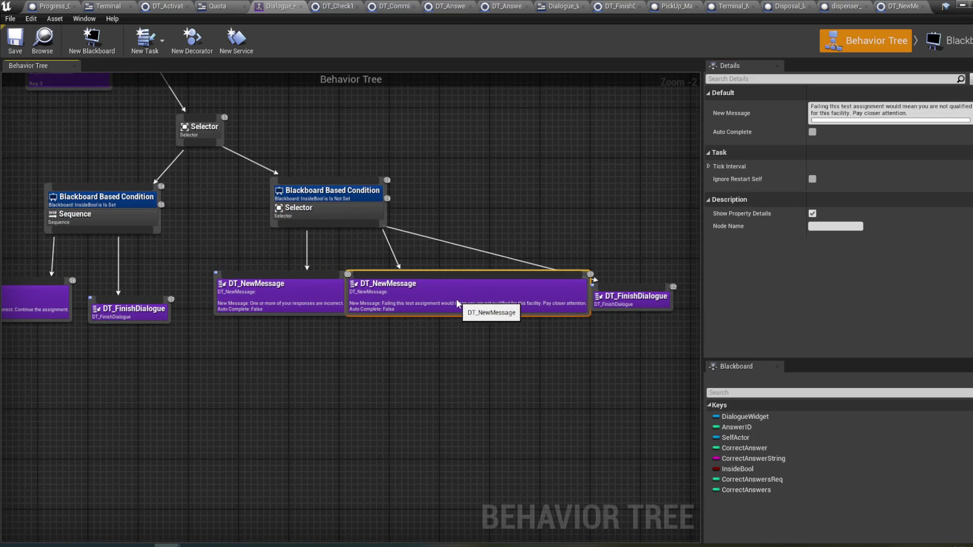
{"action": "left_click_drag", "start_coordinate": [576, 333], "coordinate": [509, 330]}
{"action": "left_click", "coordinate": [591, 297]}
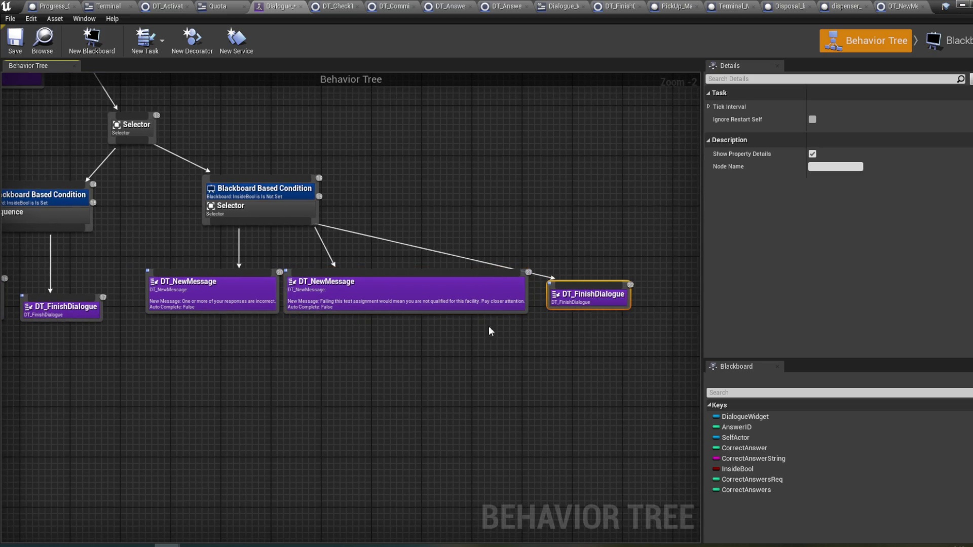
{"action": "left_click_drag", "start_coordinate": [396, 316], "coordinate": [495, 310]}
{"action": "double_click", "coordinate": [363, 293]}
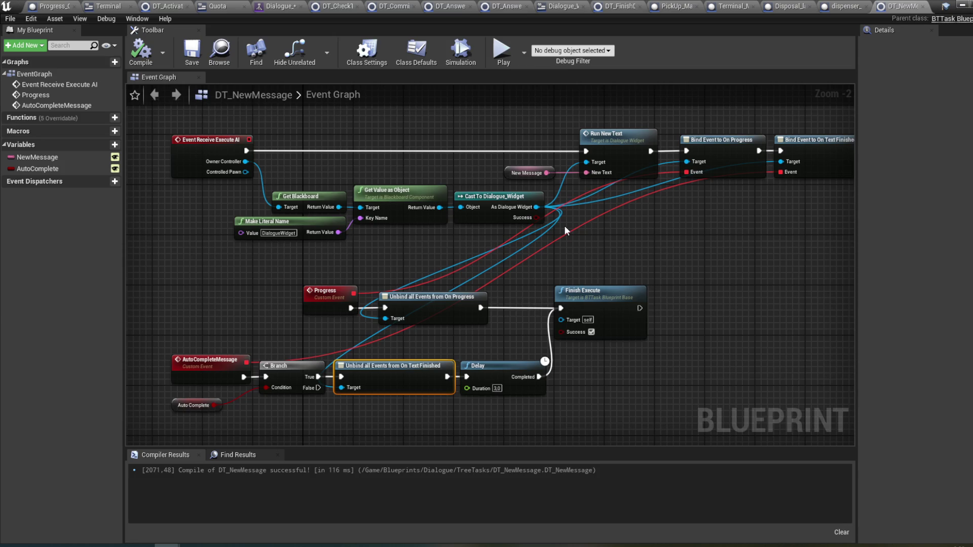
- Recompile DT_NewMessage, then bring up the DT_FinishDialogue task's event graph
{"action": "left_click", "coordinate": [145, 52]}
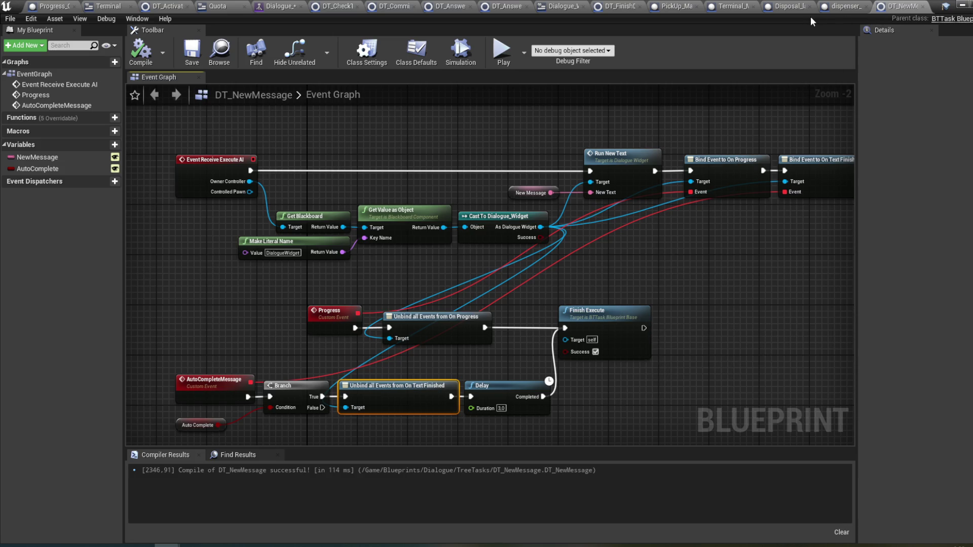
{"action": "left_click_drag", "start_coordinate": [796, 143], "coordinate": [643, 148]}
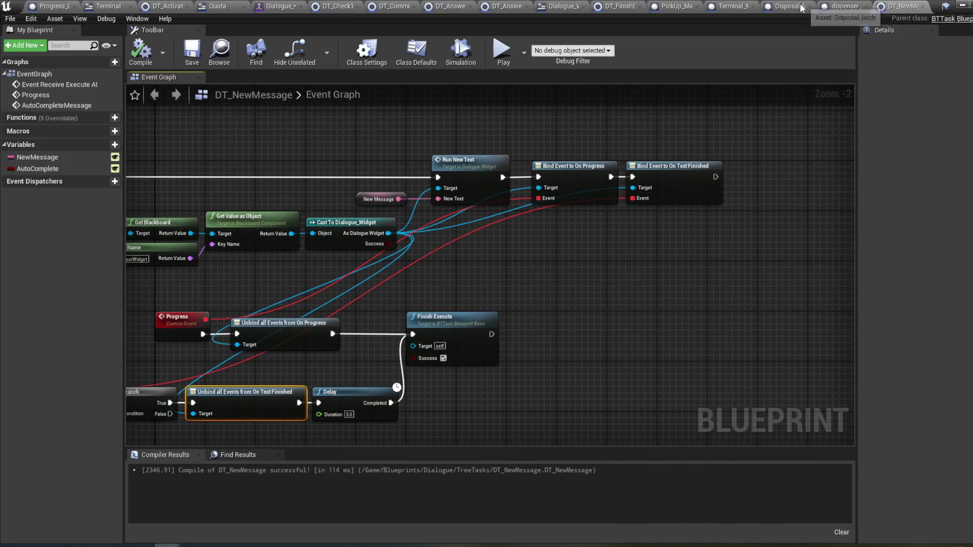
{"action": "left_click", "coordinate": [620, 7]}
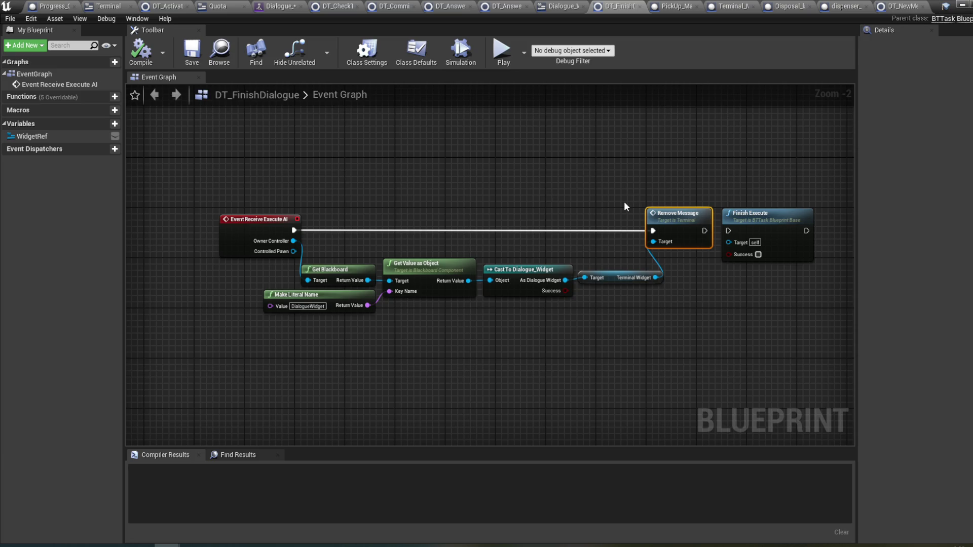
- Follow Remove Message into the Terminal widget and view its Event Construct nodes
{"action": "left_click_drag", "start_coordinate": [624, 202], "coordinate": [591, 199]}
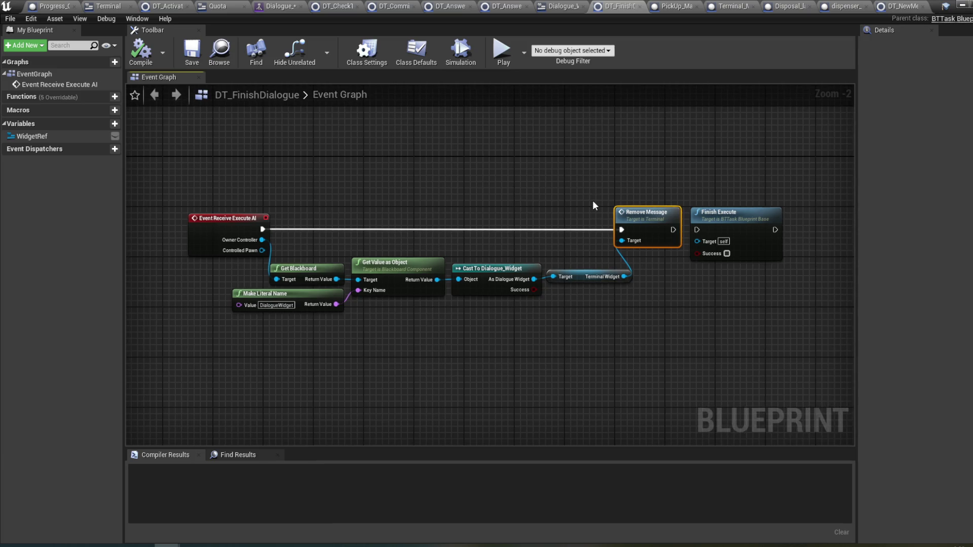
{"action": "double_click", "coordinate": [646, 216]}
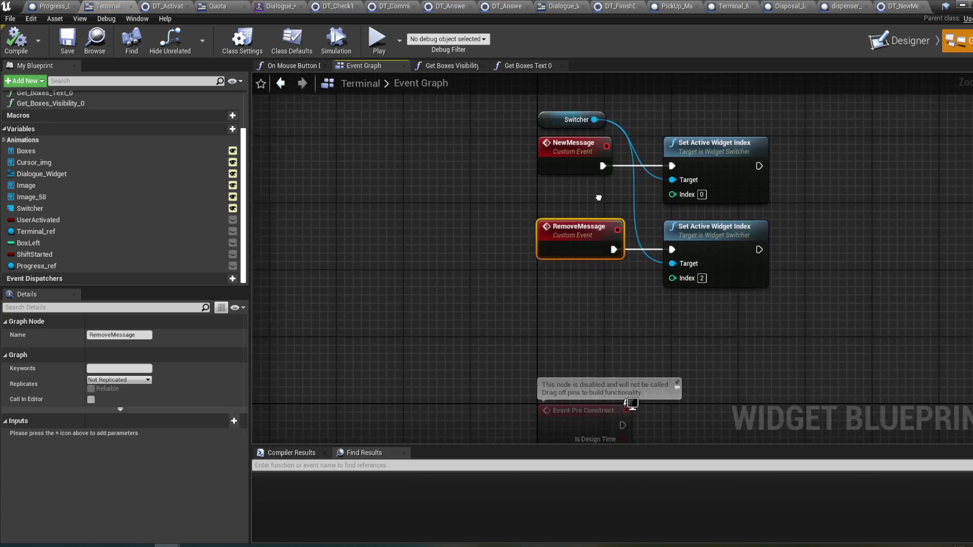
{"action": "scroll", "coordinate": [637, 212], "scroll_direction": "down", "scroll_amount": 2}
{"action": "mouse_move", "coordinate": [637, 212]}
{"action": "left_mouse_down"}
{"action": "mouse_move", "coordinate": [653, 126]}
{"action": "mouse_move", "coordinate": [646, 257]}
{"action": "left_mouse_up"}
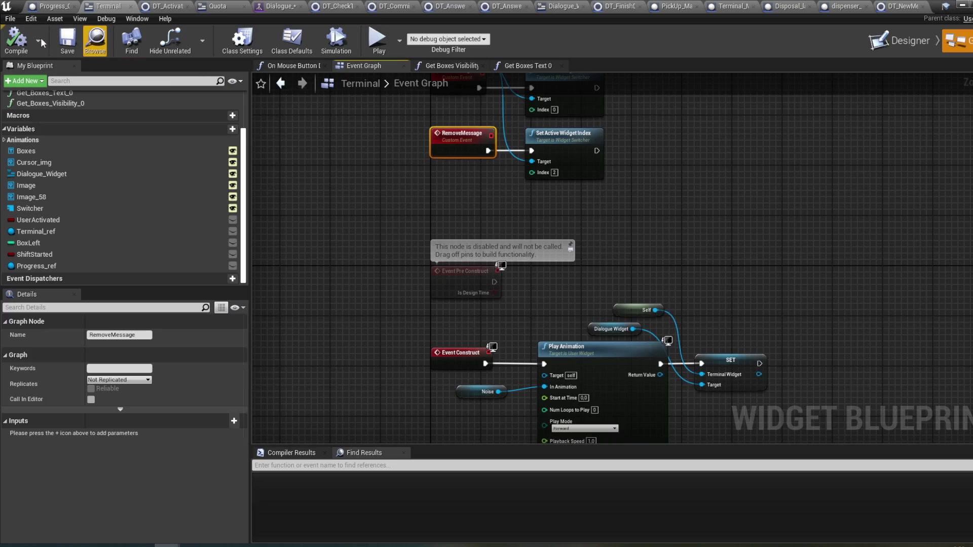
{"action": "left_click_drag", "start_coordinate": [461, 209], "coordinate": [460, 217]}
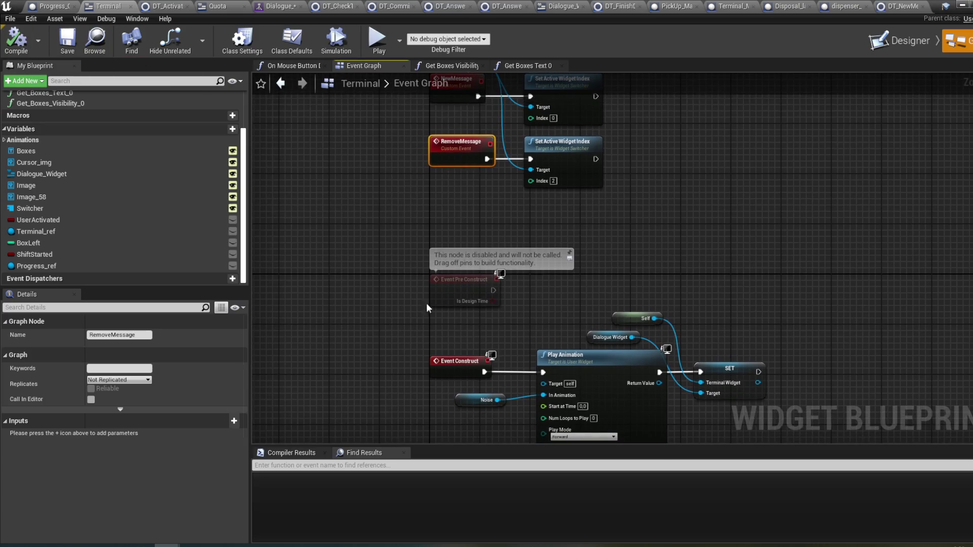
- Open the PickUp_Master blueprint from the Content Browser
{"action": "mouse_move", "coordinate": [185, 545]}
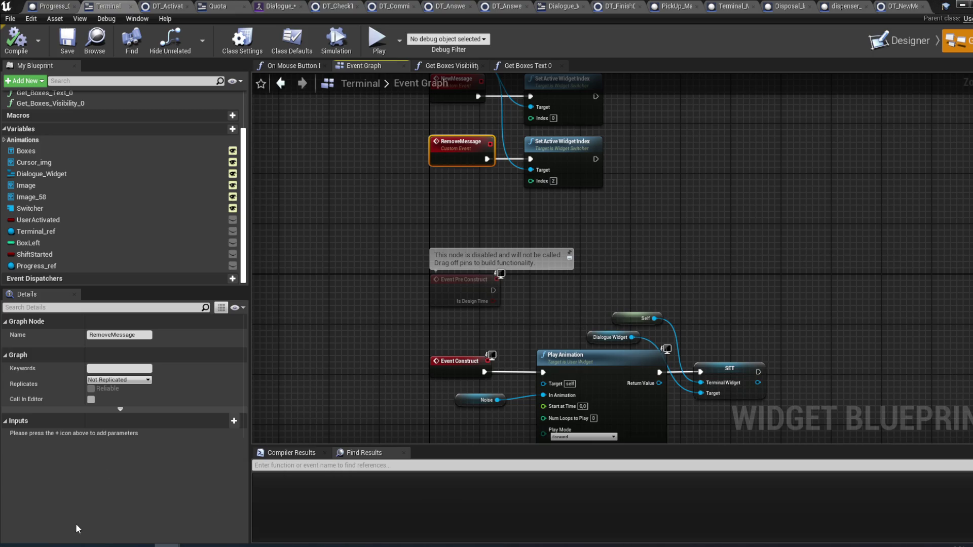
{"action": "left_click", "coordinate": [75, 524]}
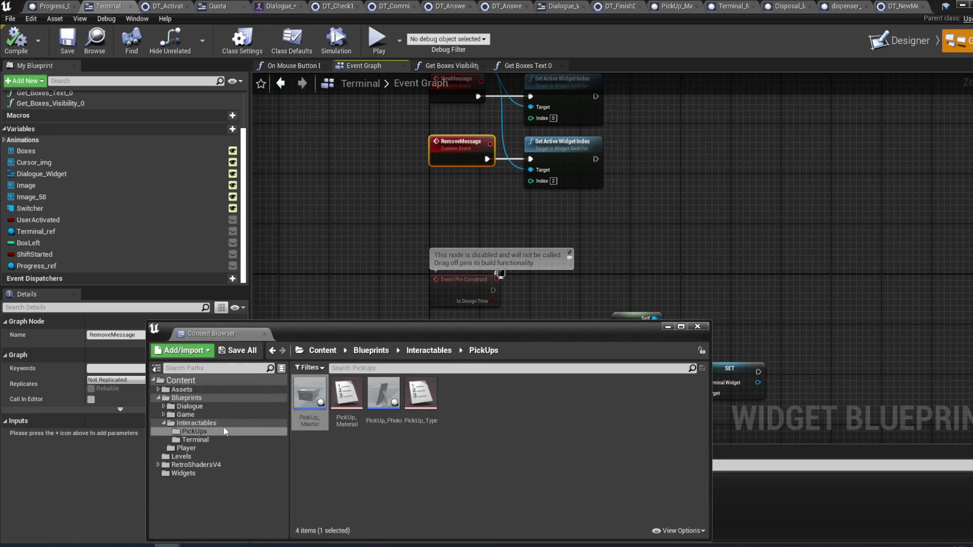
{"action": "double_click", "coordinate": [316, 419]}
{"action": "scroll", "coordinate": [434, 257], "scroll_direction": "down", "scroll_amount": 4}
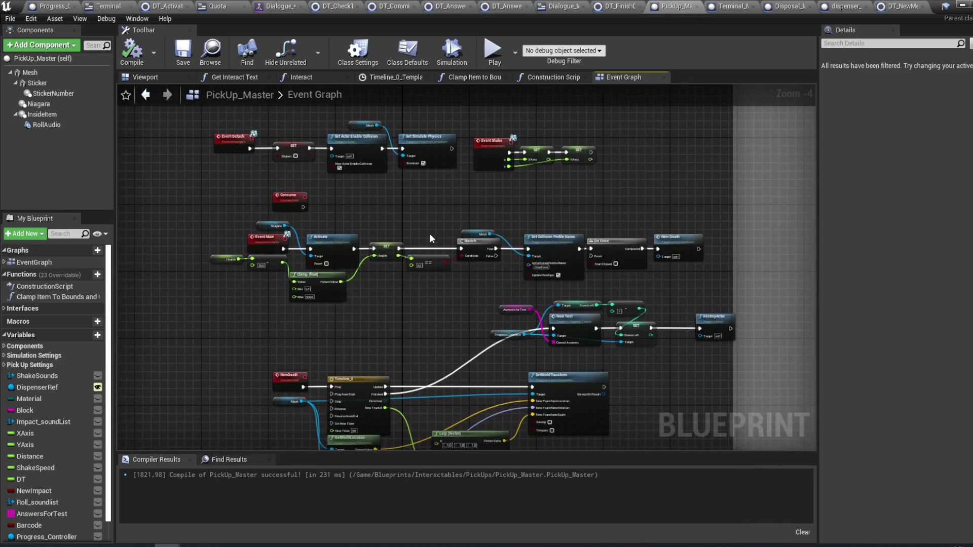
- Follow New Test into Progress_Control, then New Message into the Terminal widget's NewMessage event
{"action": "scroll", "coordinate": [429, 238], "scroll_direction": "up", "scroll_amount": 2}
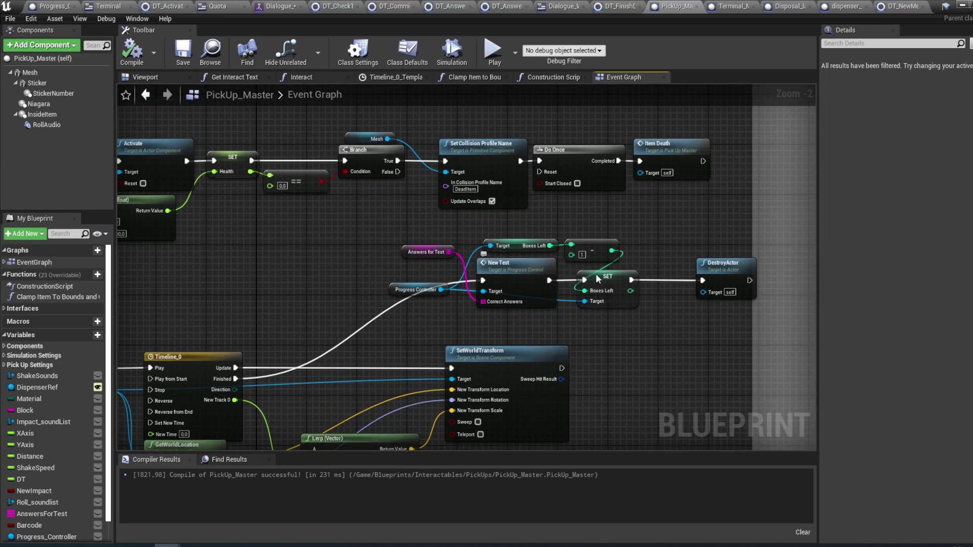
{"action": "left_click", "coordinate": [724, 273]}
{"action": "double_click", "coordinate": [514, 284]}
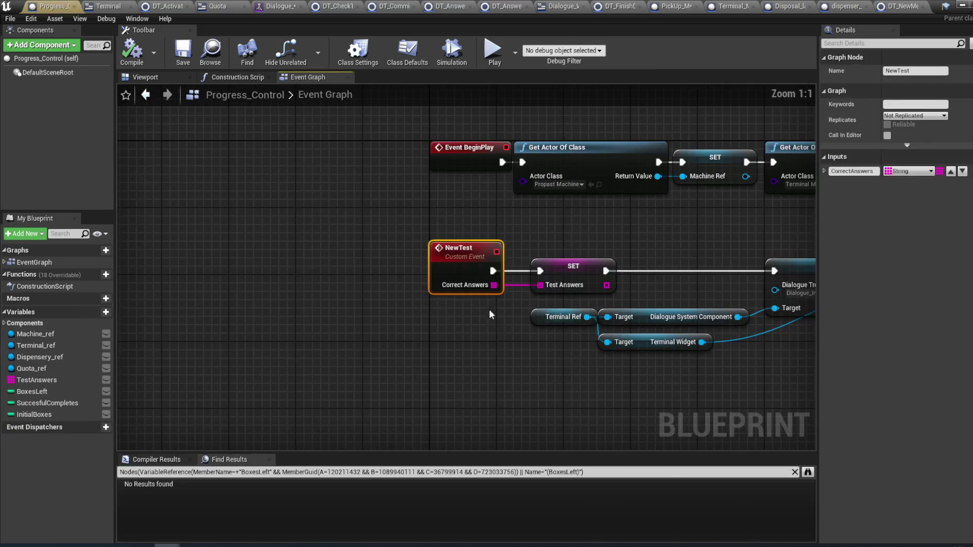
{"action": "left_click", "coordinate": [520, 240]}
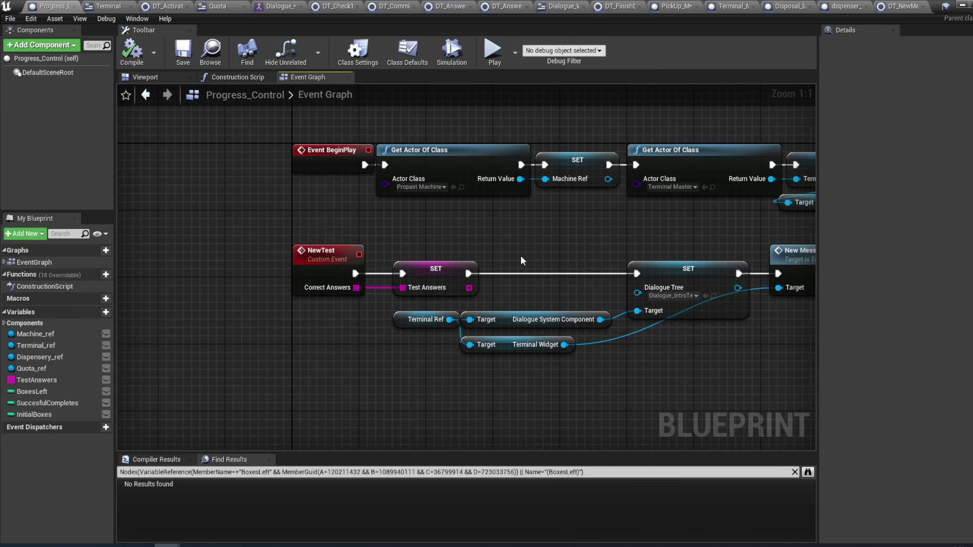
{"action": "left_click_drag", "start_coordinate": [532, 256], "coordinate": [433, 247]}
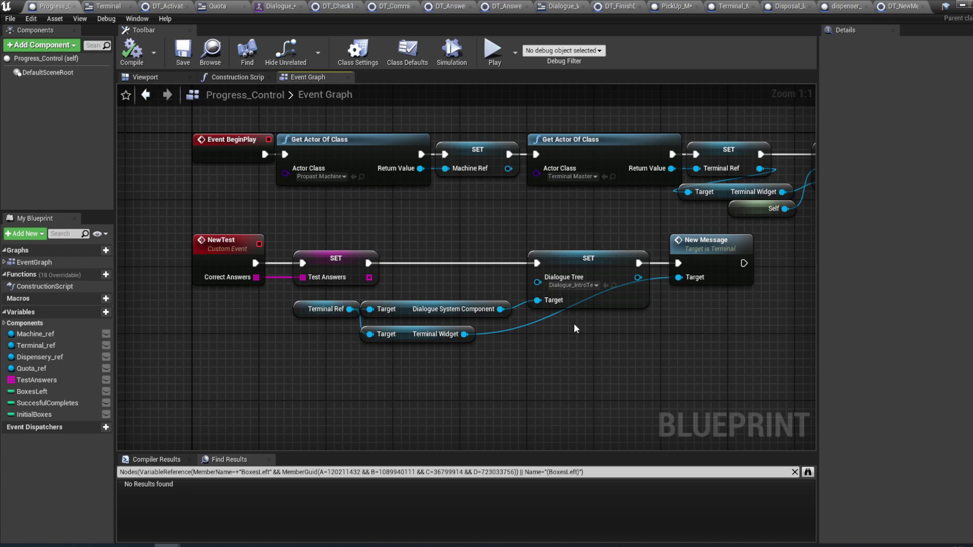
{"action": "double_click", "coordinate": [713, 270]}
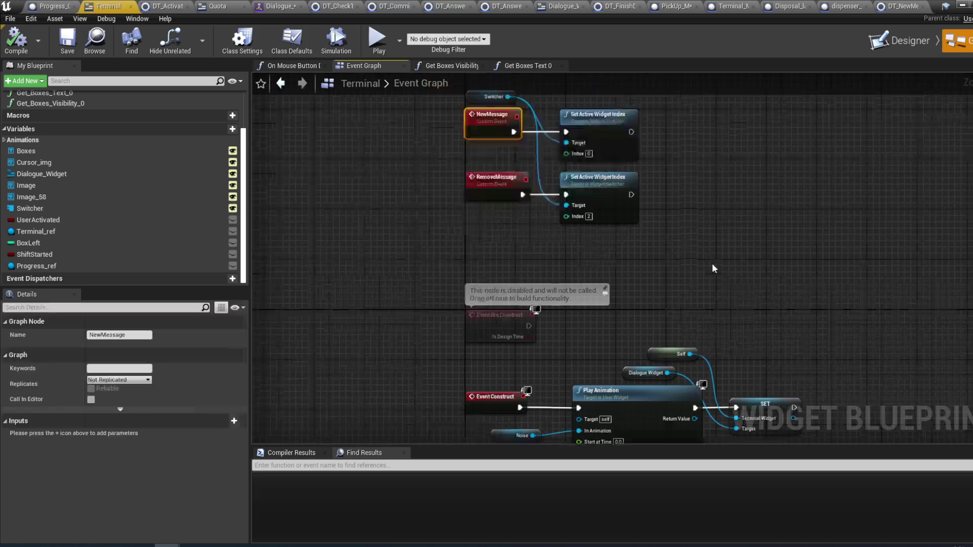
- Review the Dialogue_Widget blueprint, then return to the Terminal widget
{"action": "scroll", "coordinate": [562, 186], "scroll_direction": "down", "scroll_amount": 3}
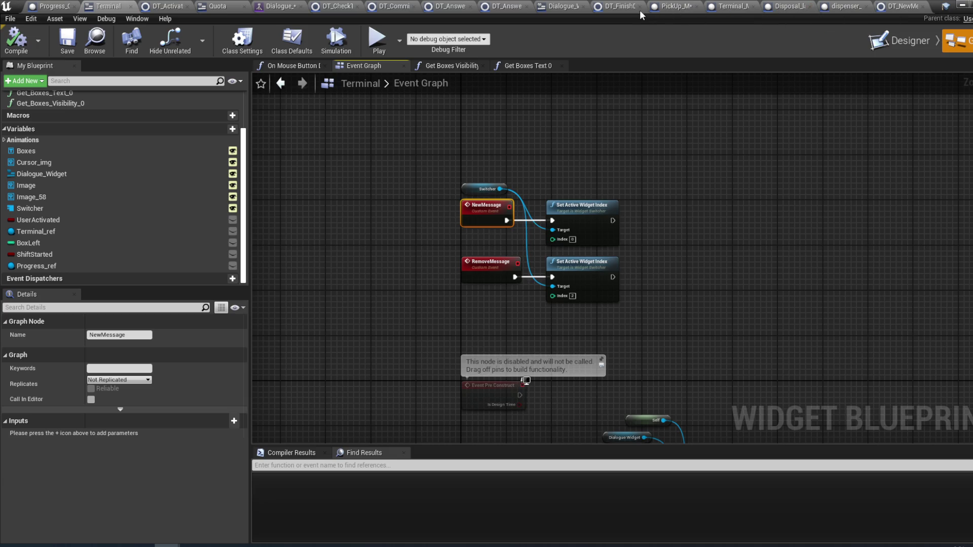
{"action": "left_click", "coordinate": [550, 10]}
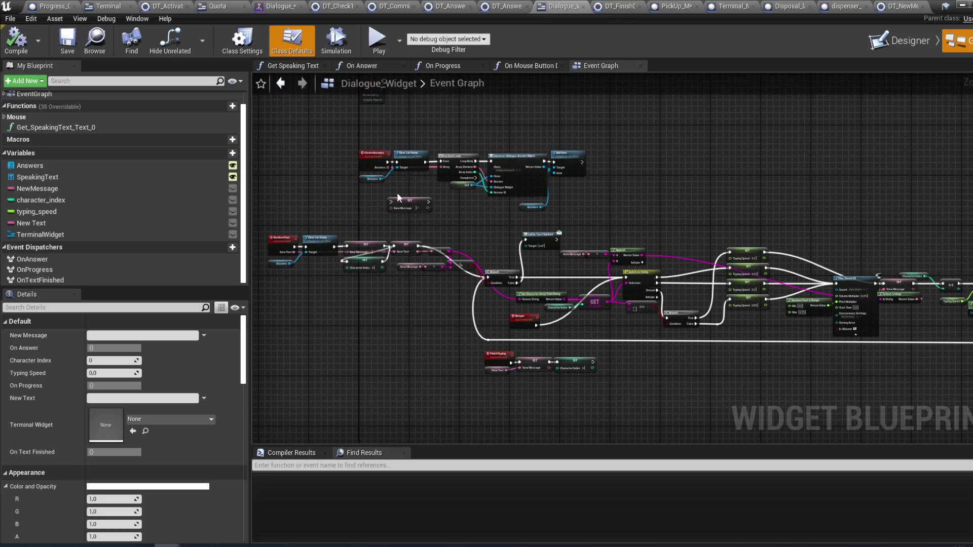
{"action": "scroll", "coordinate": [117, 179], "scroll_direction": "up", "scroll_amount": 1}
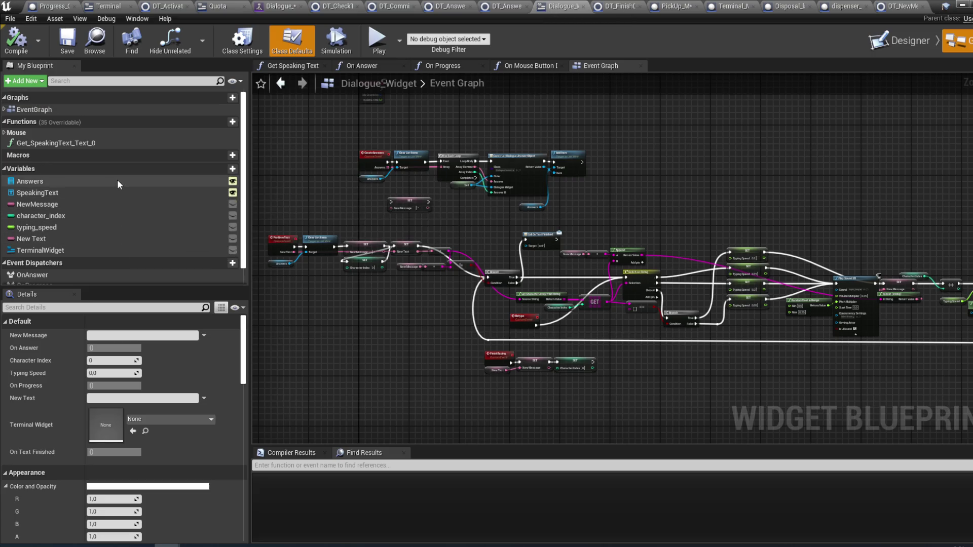
{"action": "left_click", "coordinate": [101, 6]}
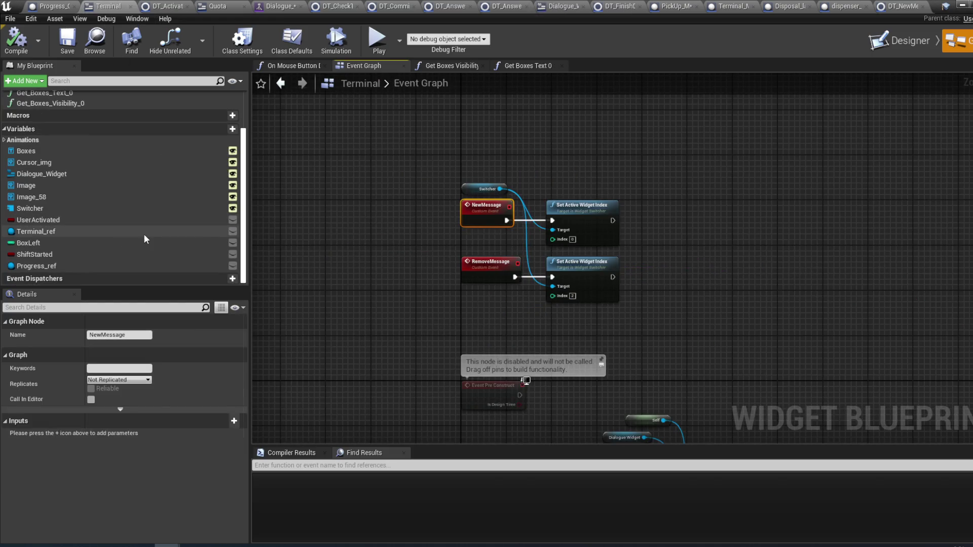
- Open Terminal_Master from the Interactables > Terminal folder in the Content Browser
{"action": "left_click", "coordinate": [73, 503]}
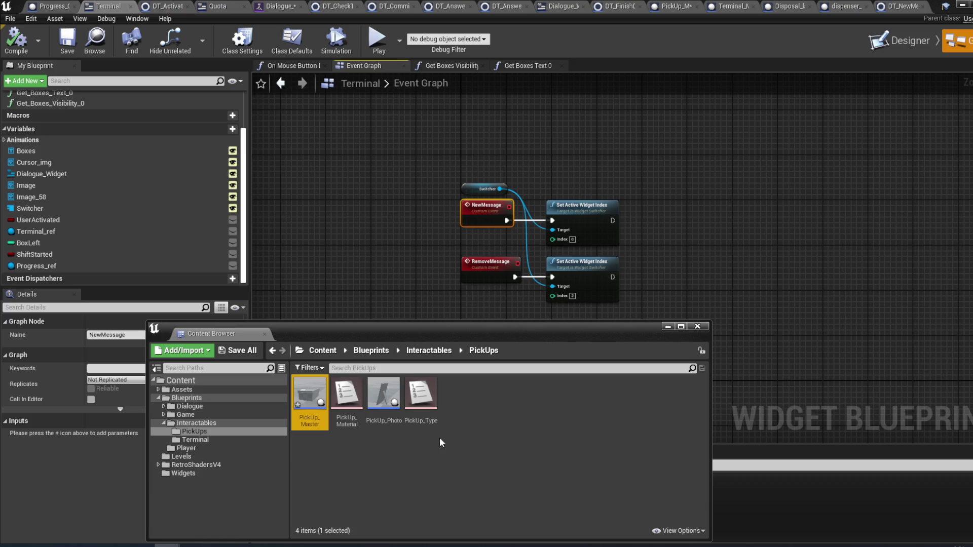
{"action": "left_click", "coordinate": [215, 424]}
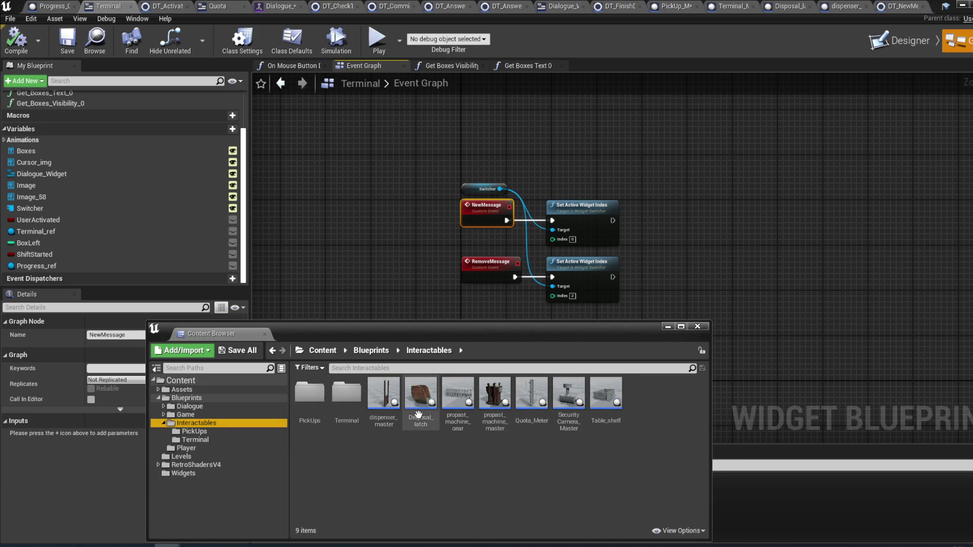
{"action": "double_click", "coordinate": [347, 411]}
{"action": "double_click", "coordinate": [347, 413]}
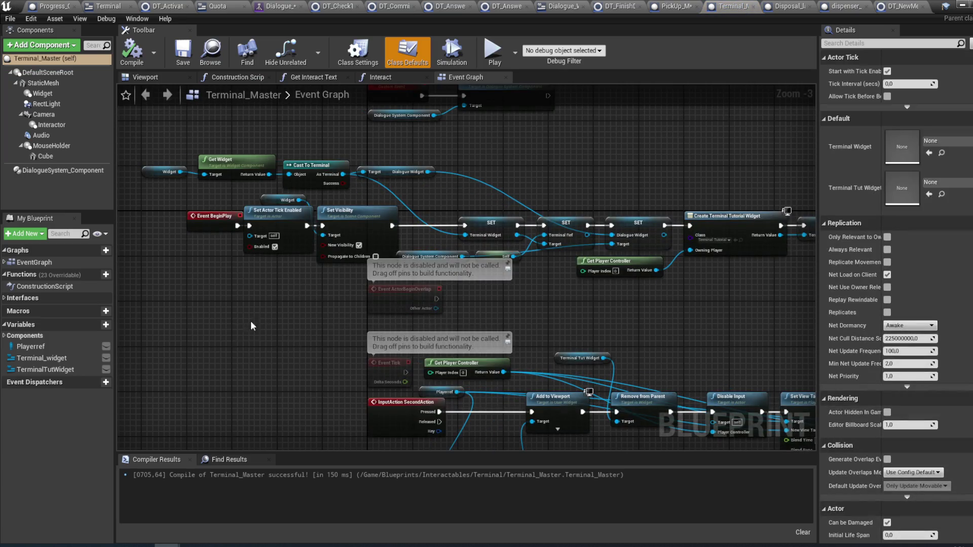
- Inspect DialogueSystem_Component's properties and browse the PickUps and Terminal folders
{"action": "left_click", "coordinate": [66, 172]}
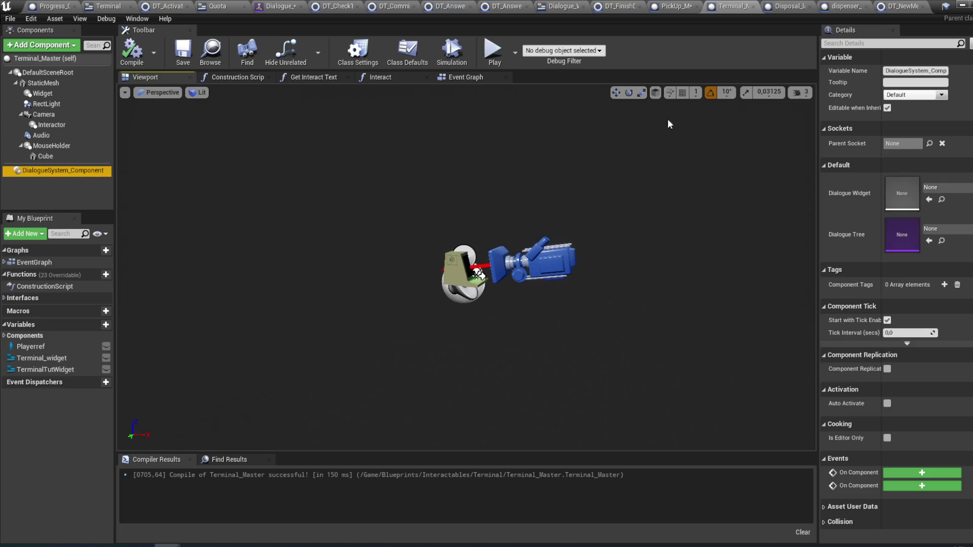
{"action": "mouse_move", "coordinate": [196, 543]}
{"action": "left_click", "coordinate": [220, 482]}
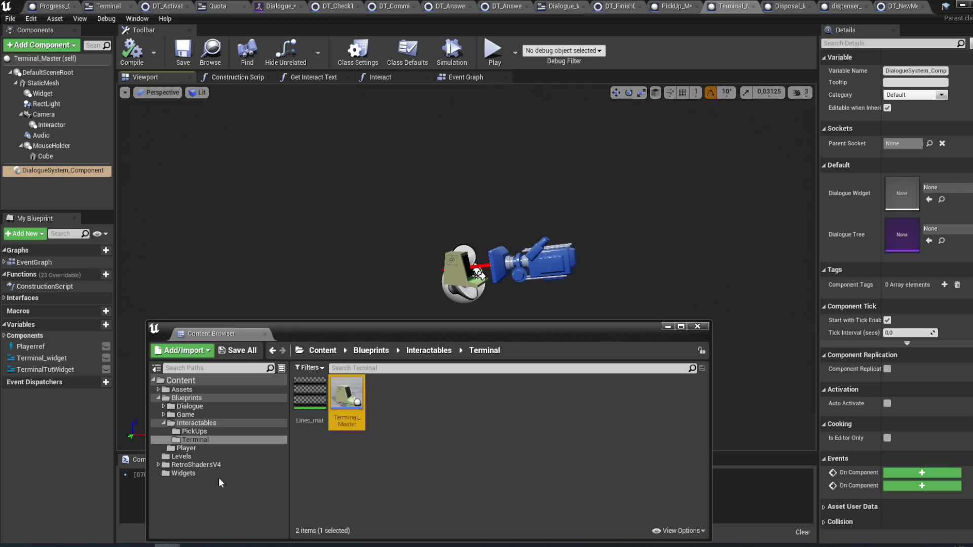
{"action": "left_click", "coordinate": [205, 432]}
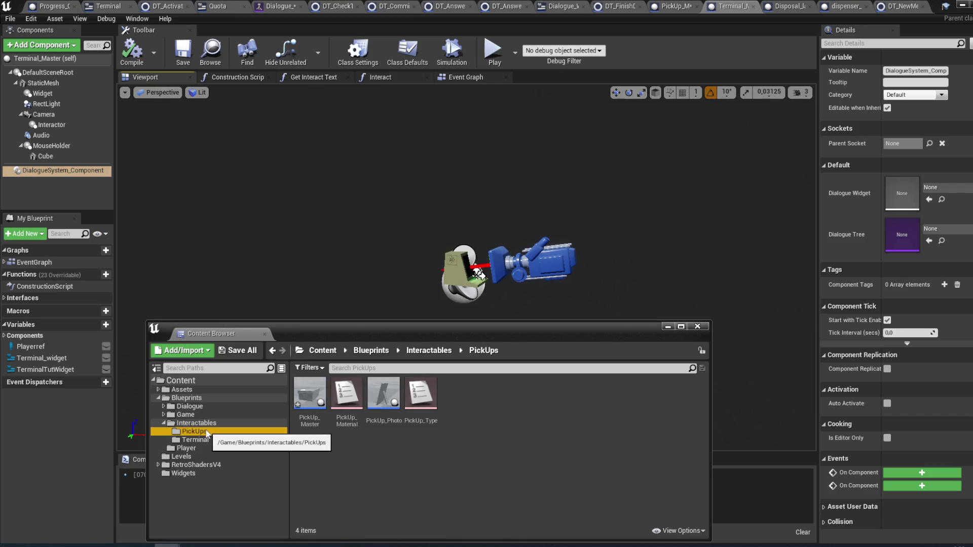
{"action": "left_click", "coordinate": [195, 440]}
{"action": "left_click", "coordinate": [466, 78]}
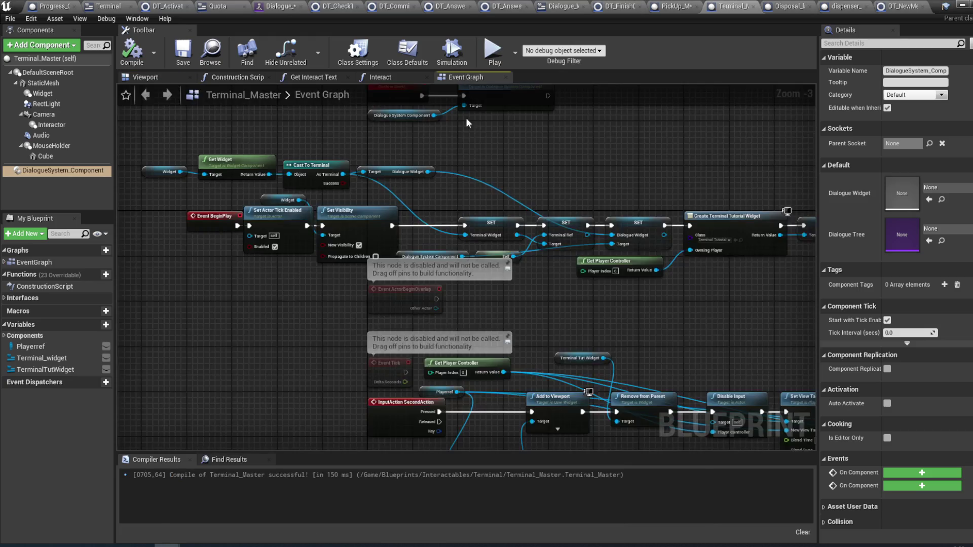
- Open the Start Dialogue function called from the StartNewDialogue event
{"action": "mouse_move", "coordinate": [458, 160]}
{"action": "left_mouse_down"}
{"action": "mouse_move", "coordinate": [385, 164]}
{"action": "mouse_move", "coordinate": [522, 158]}
{"action": "mouse_move", "coordinate": [497, 111]}
{"action": "mouse_move", "coordinate": [531, 225]}
{"action": "left_mouse_up"}
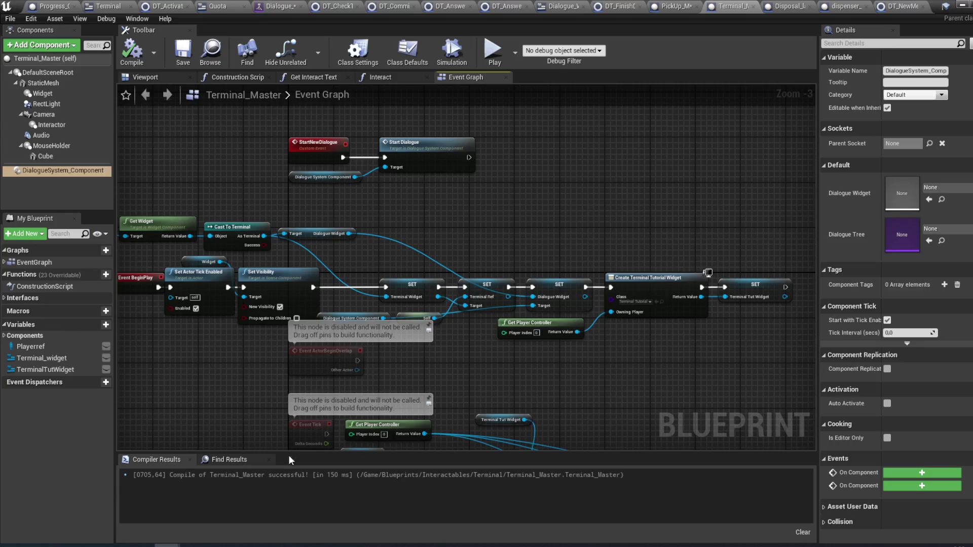
{"action": "mouse_move", "coordinate": [167, 546]}
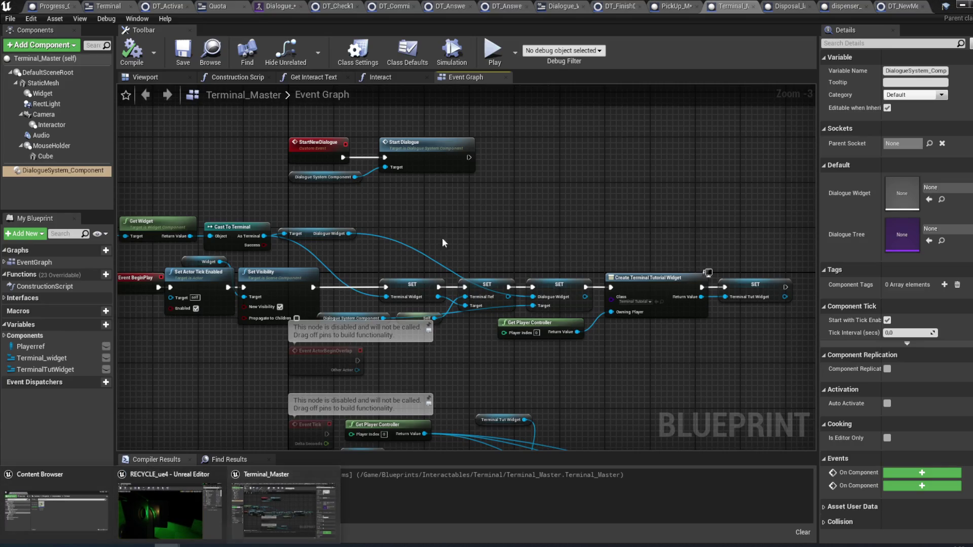
{"action": "double_click", "coordinate": [436, 160]}
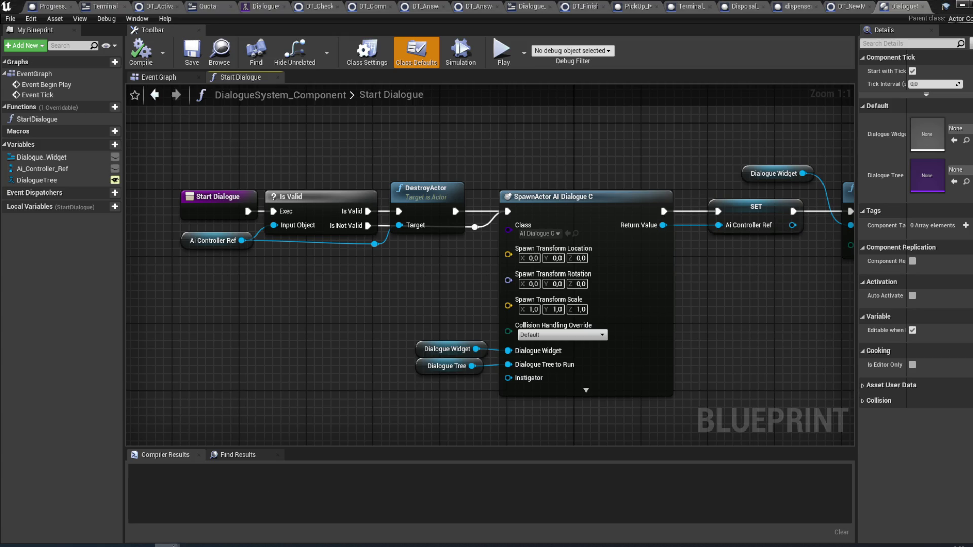
- Reopen Terminal_Master's event graph, then go back to the Terminal widget blueprint
{"action": "mouse_move", "coordinate": [168, 545]}
{"action": "left_click", "coordinate": [56, 502]}
{"action": "double_click", "coordinate": [353, 424]}
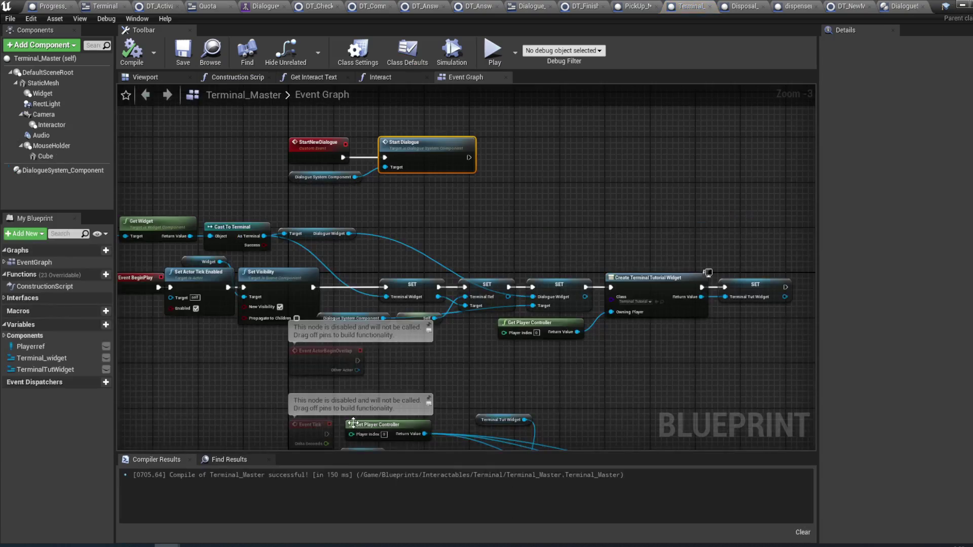
{"action": "left_click_drag", "start_coordinate": [366, 198], "coordinate": [412, 252]}
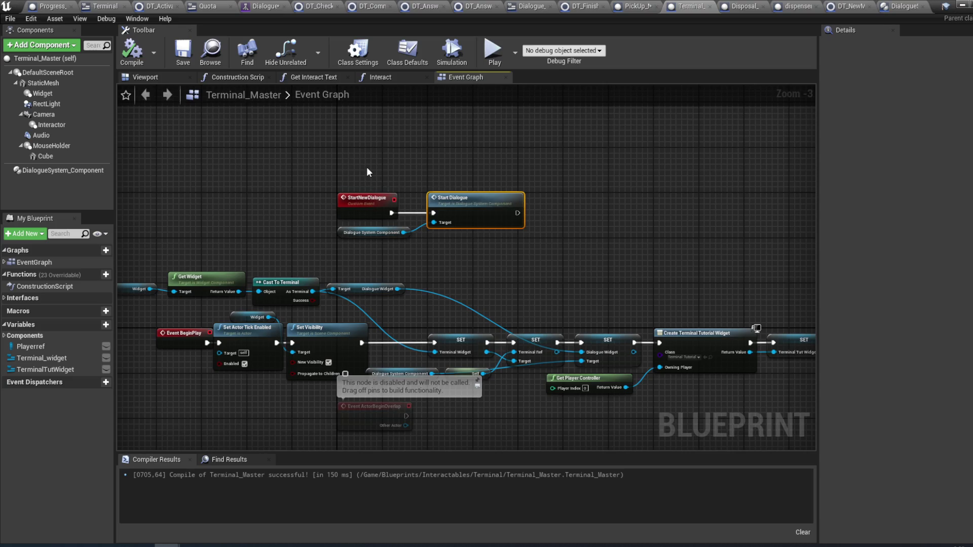
{"action": "scroll", "coordinate": [375, 173], "scroll_direction": "up", "scroll_amount": 3}
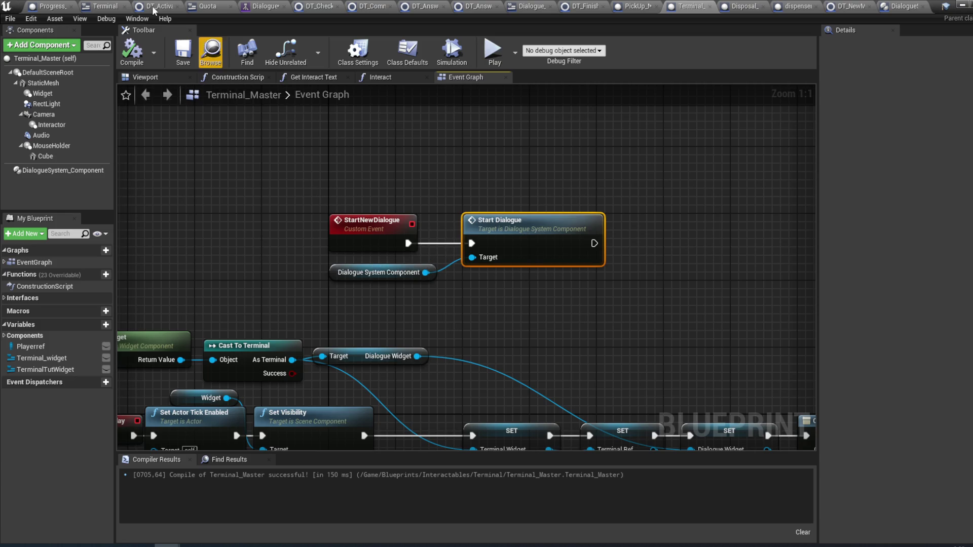
{"action": "left_click", "coordinate": [108, 7]}
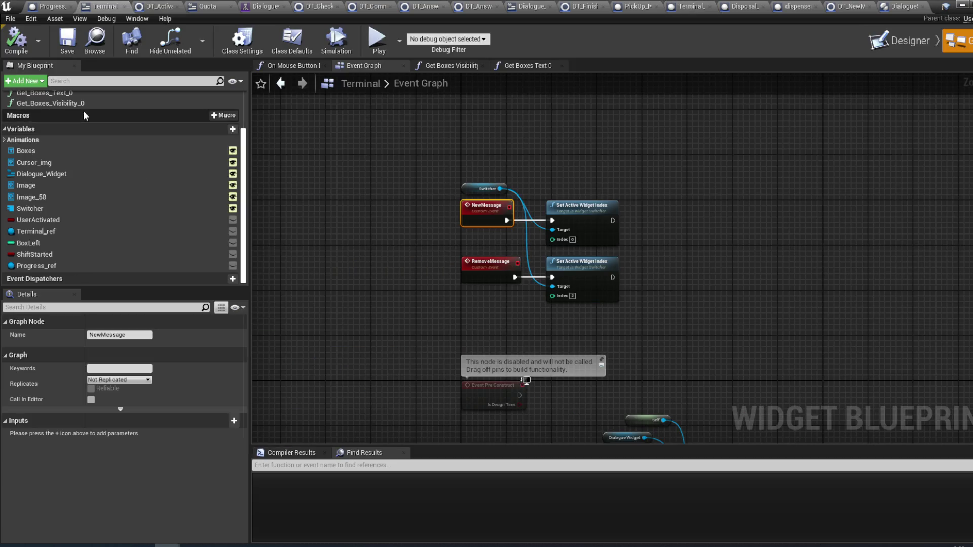
- Open the OnMouseButtonDown function under Functions > Mouse
{"action": "left_click", "coordinate": [78, 114]}
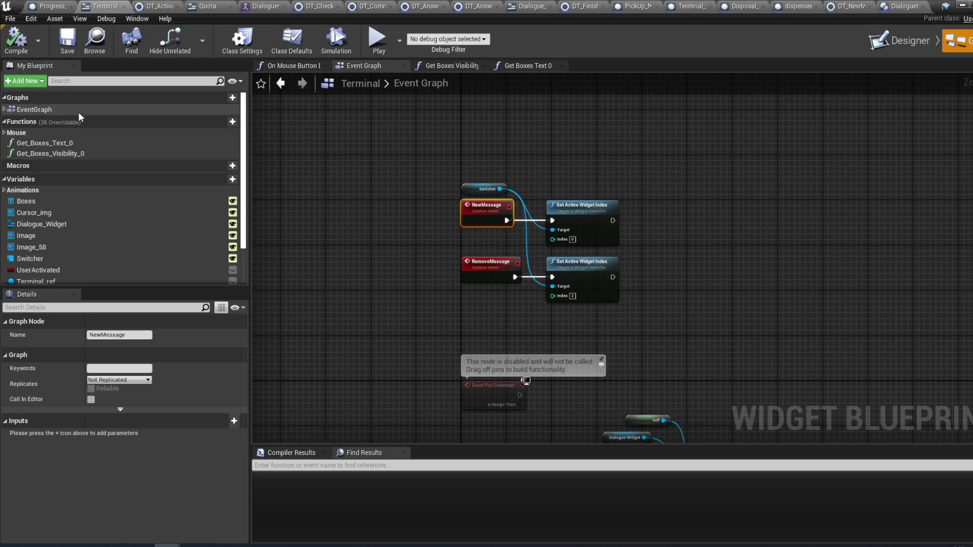
{"action": "left_click", "coordinate": [4, 133]}
{"action": "double_click", "coordinate": [50, 143]}
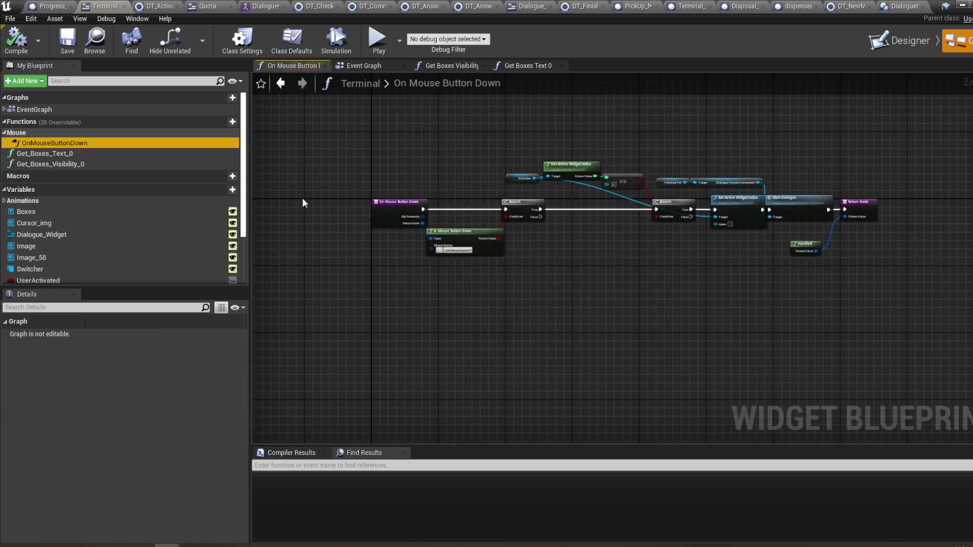
- Locate the Start Dialogue call in the click logic and open its function graph
{"action": "scroll", "coordinate": [633, 229], "scroll_direction": "up", "scroll_amount": 4}
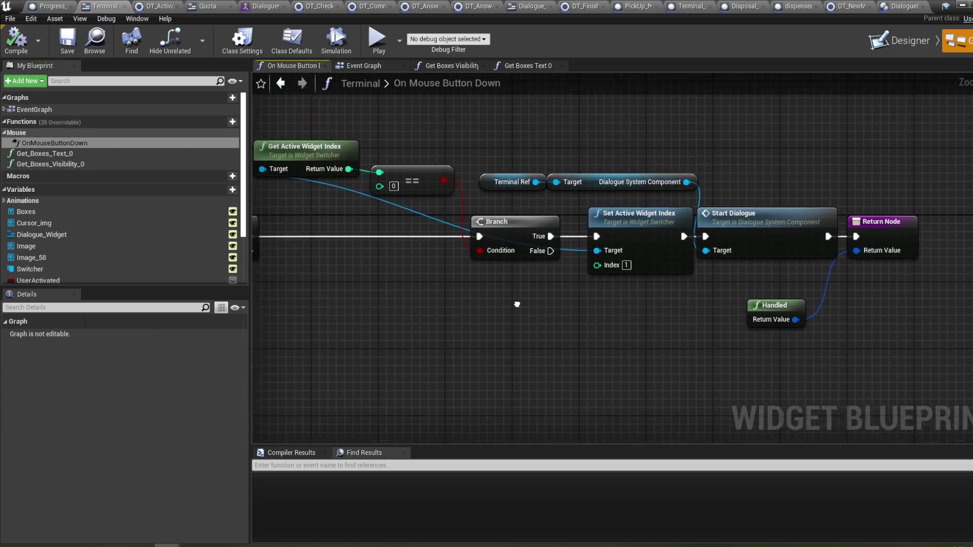
{"action": "left_click_drag", "start_coordinate": [483, 300], "coordinate": [590, 308]}
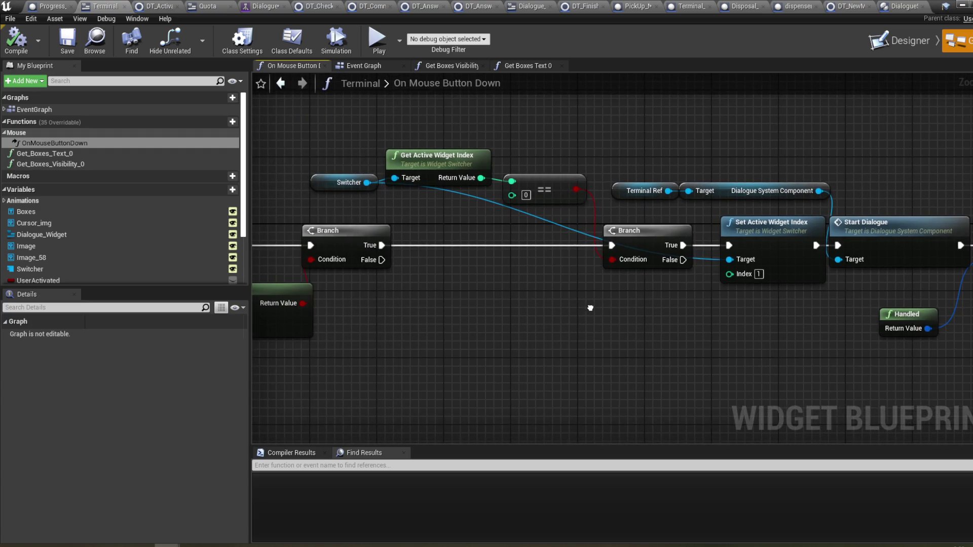
{"action": "mouse_move", "coordinate": [548, 152]}
{"action": "left_mouse_down"}
{"action": "mouse_move", "coordinate": [563, 159]}
{"action": "mouse_move", "coordinate": [531, 166]}
{"action": "left_mouse_up"}
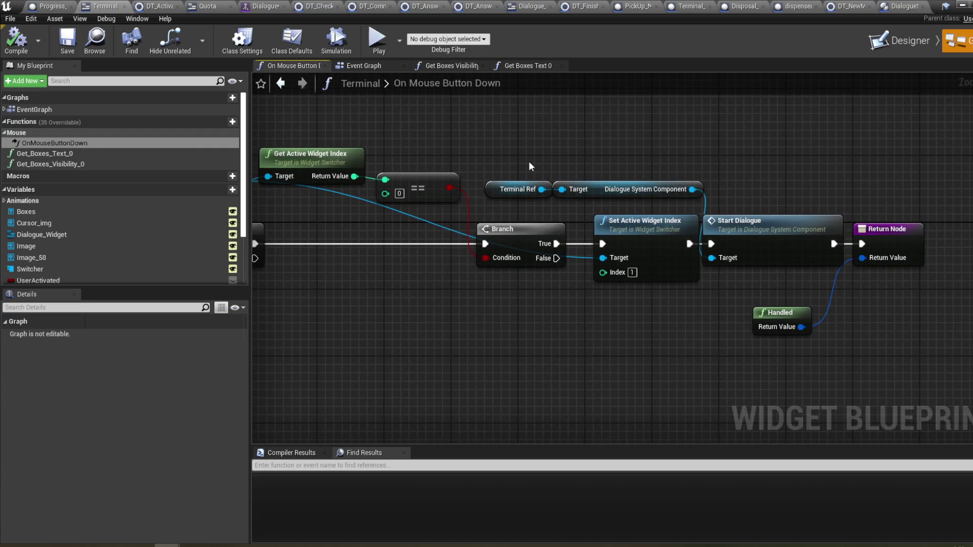
{"action": "left_click_drag", "start_coordinate": [672, 178], "coordinate": [565, 175]}
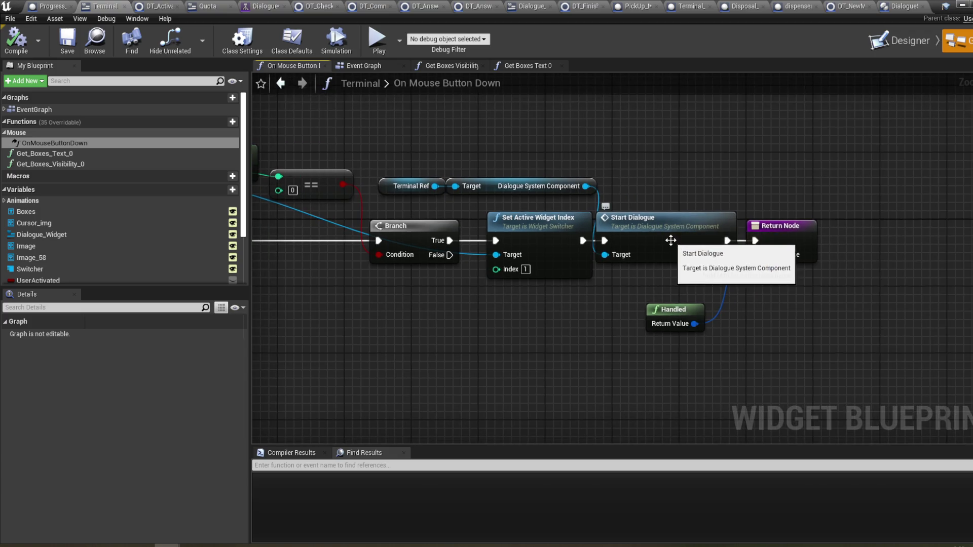
{"action": "double_click", "coordinate": [674, 232]}
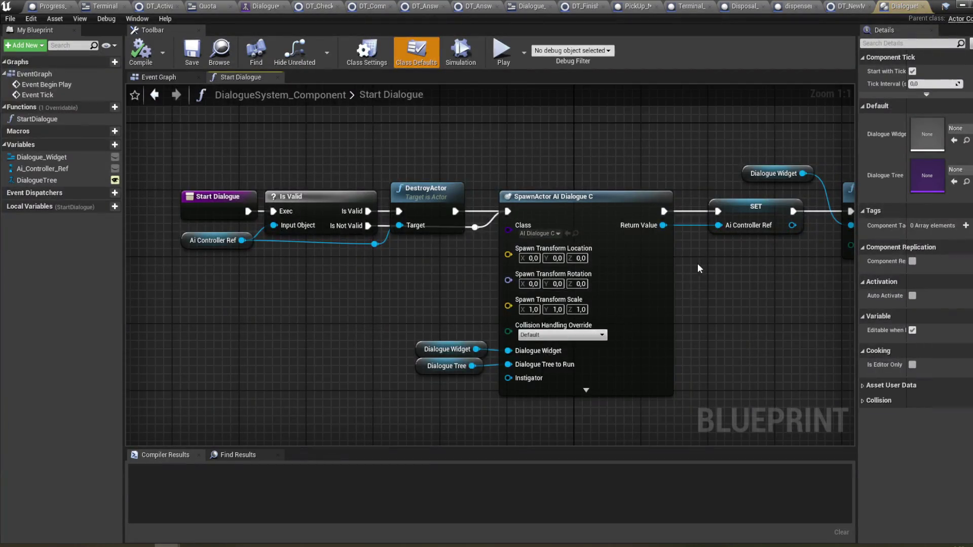
{"action": "left_click_drag", "start_coordinate": [424, 336], "coordinate": [504, 347]}
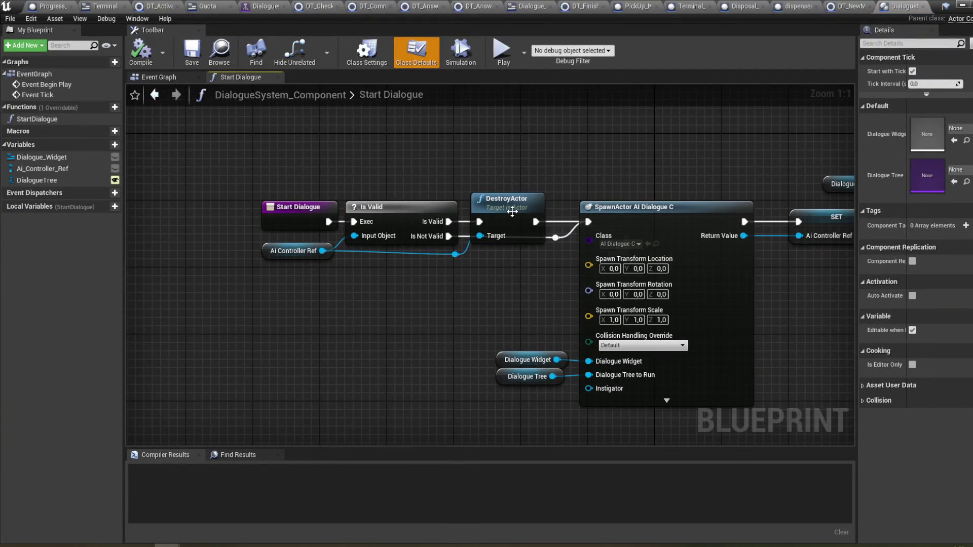
- Move DestroyActor above the chain; inspect Ai Controller Ref, SpawnActor and the reroute knot
{"action": "left_click_drag", "start_coordinate": [513, 212], "coordinate": [513, 166]}
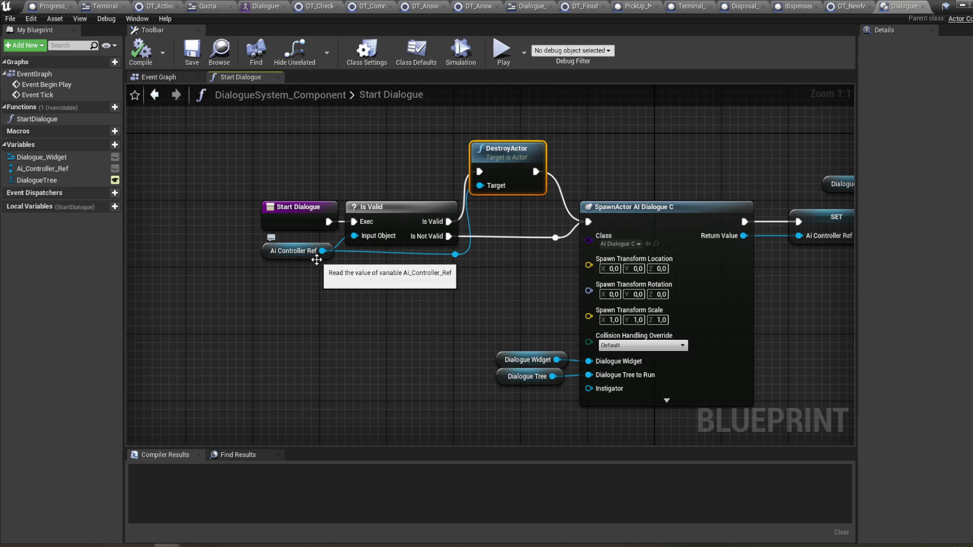
{"action": "left_click", "coordinate": [317, 260]}
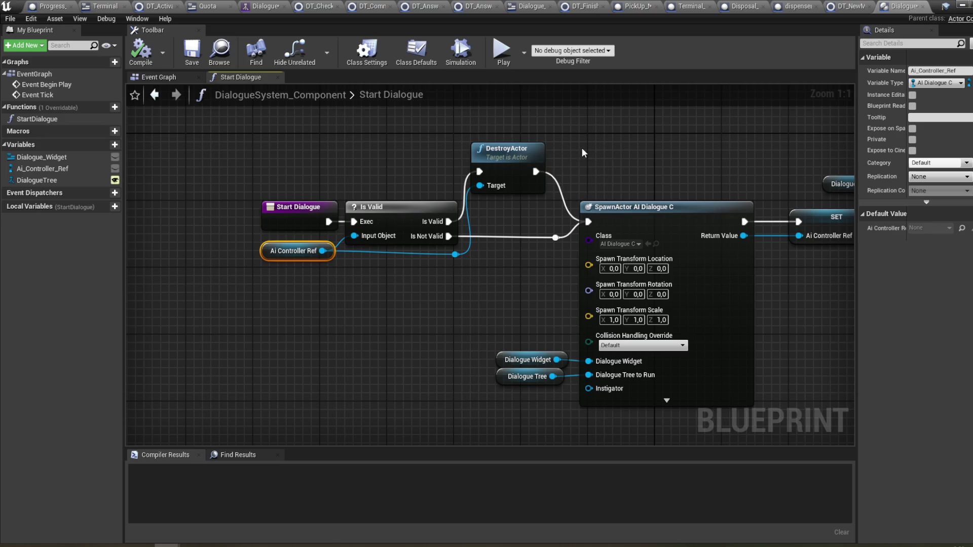
{"action": "left_click_drag", "start_coordinate": [598, 147], "coordinate": [485, 158]}
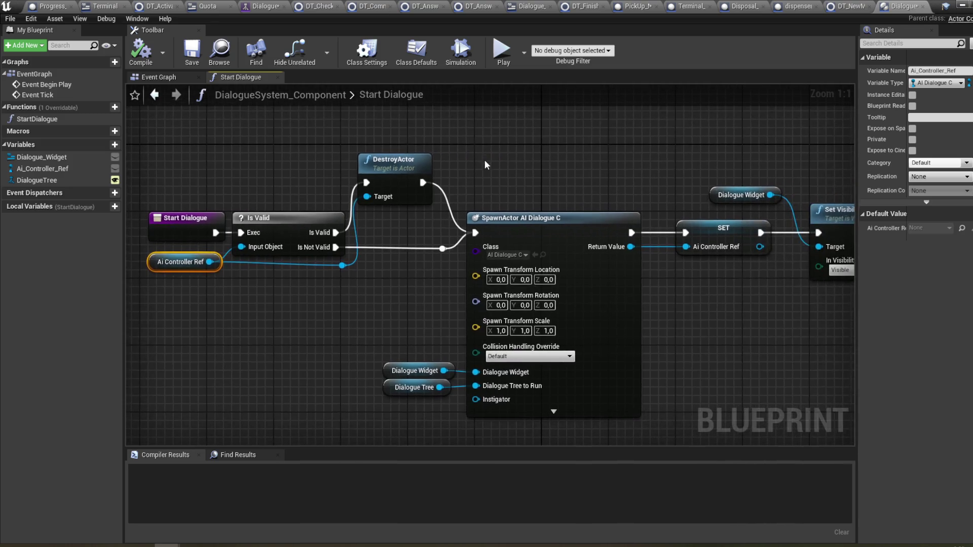
{"action": "left_click", "coordinate": [523, 235]}
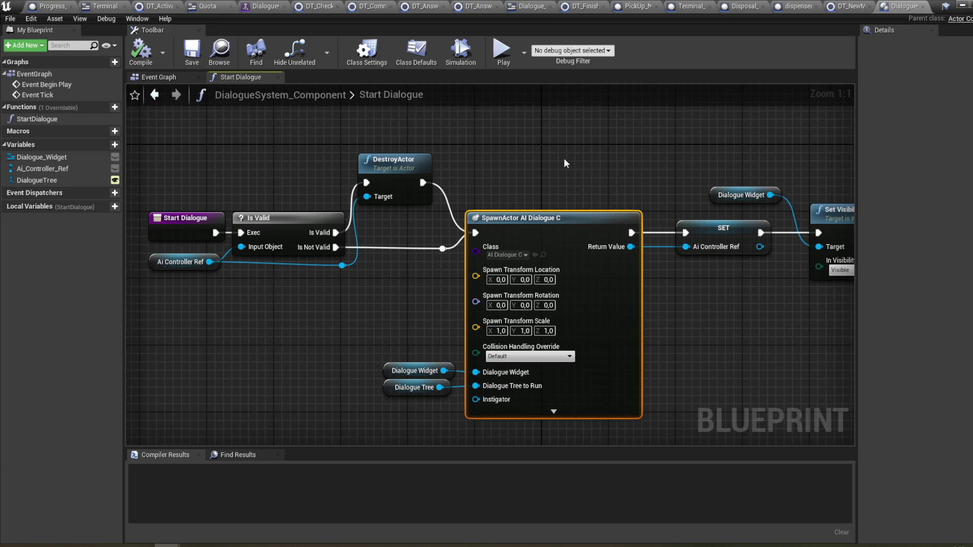
{"action": "mouse_move", "coordinate": [566, 163]}
{"action": "left_mouse_down"}
{"action": "mouse_move", "coordinate": [399, 163]}
{"action": "mouse_move", "coordinate": [583, 168]}
{"action": "left_mouse_up"}
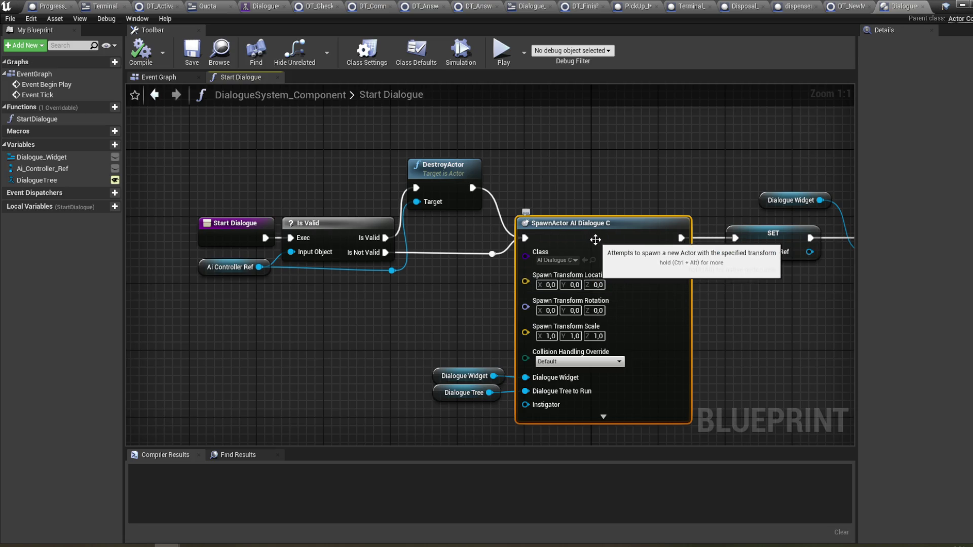
{"action": "left_click", "coordinate": [392, 271]}
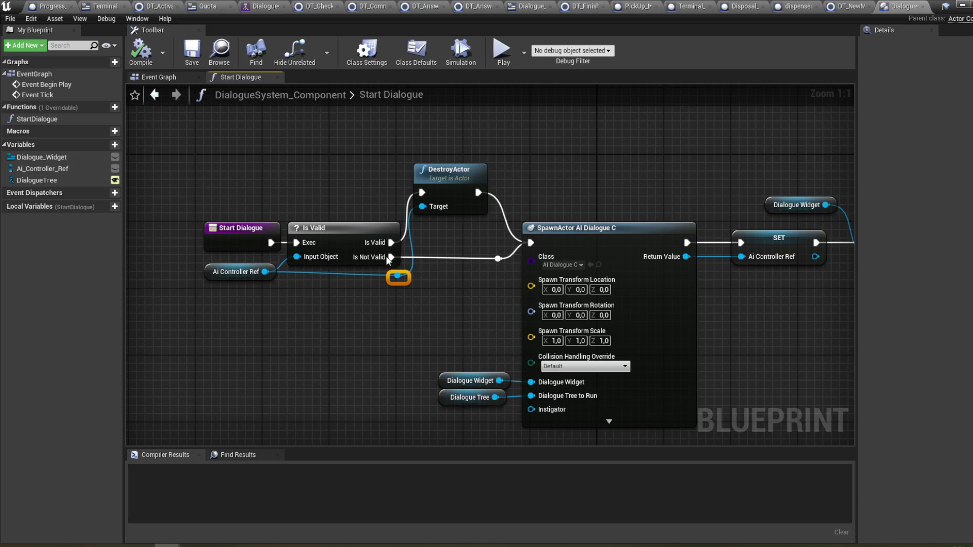
- Review the Start Dialogue graph and compile DialogueSystem_Component
{"action": "mouse_move", "coordinate": [684, 176]}
{"action": "left_mouse_down"}
{"action": "mouse_move", "coordinate": [419, 178]}
{"action": "mouse_move", "coordinate": [535, 179]}
{"action": "left_mouse_up"}
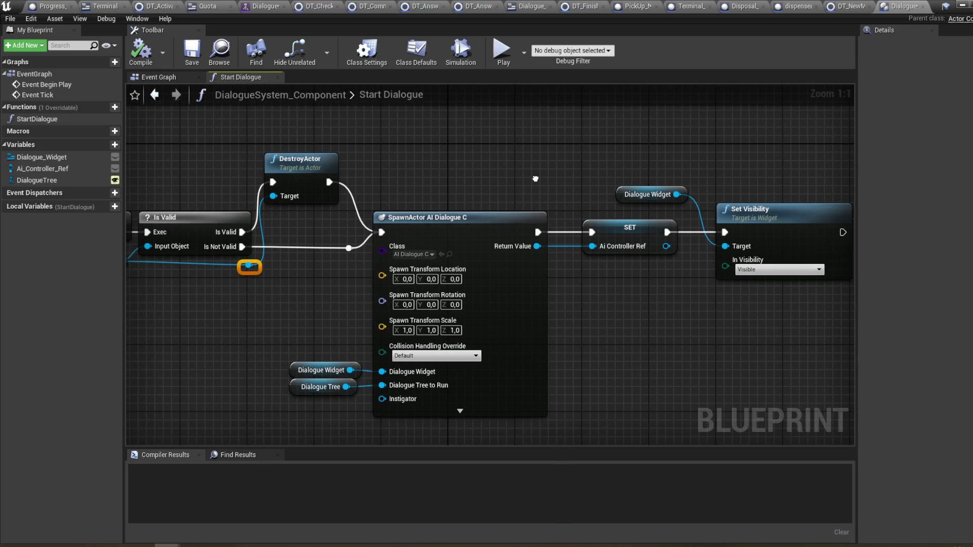
{"action": "mouse_move", "coordinate": [536, 179]}
{"action": "left_mouse_down"}
{"action": "mouse_move", "coordinate": [583, 180]}
{"action": "mouse_move", "coordinate": [547, 176]}
{"action": "left_mouse_up"}
{"action": "right_click", "coordinate": [583, 180]}
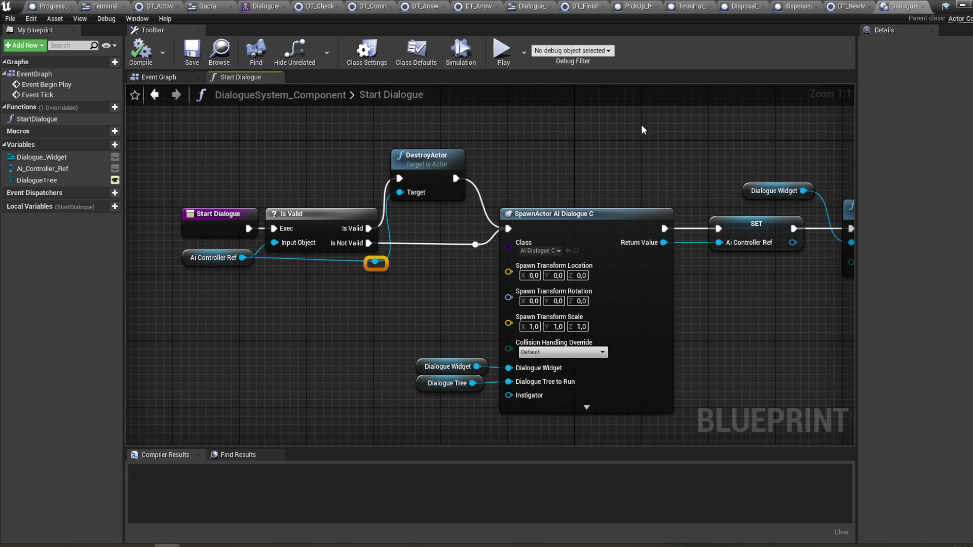
{"action": "left_click_drag", "start_coordinate": [640, 123], "coordinate": [729, 140]}
{"action": "left_click", "coordinate": [143, 62]}
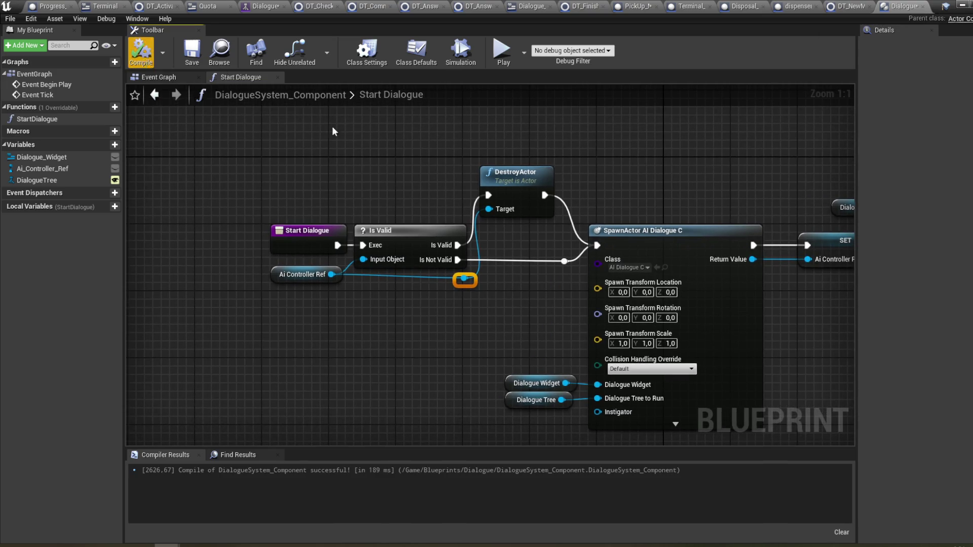
- Compile PickUp_Master with F7, then return to the Start Dialogue graph
{"action": "left_click_drag", "start_coordinate": [638, 160], "coordinate": [618, 159]}
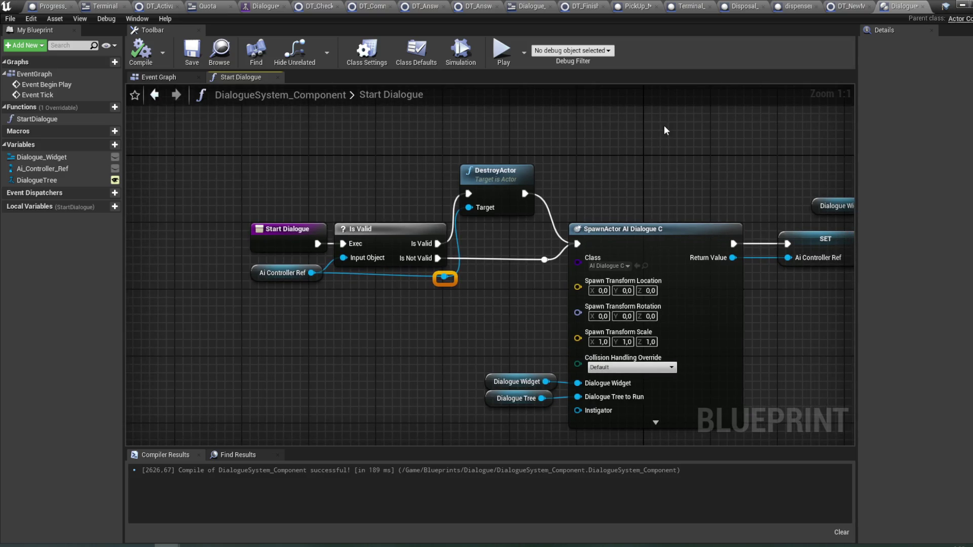
{"action": "left_click", "coordinate": [636, 7]}
{"action": "key", "text": "F7"}
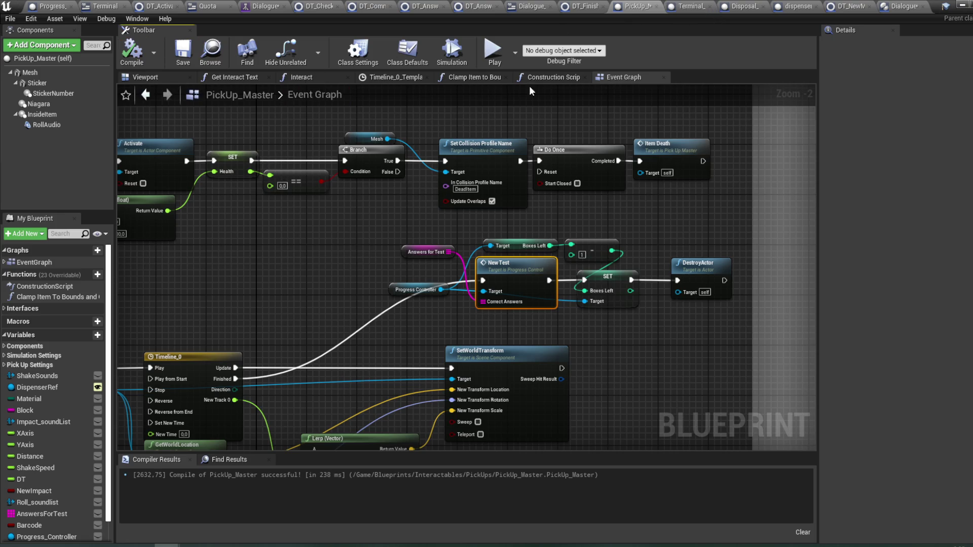
{"action": "left_click", "coordinate": [896, 11]}
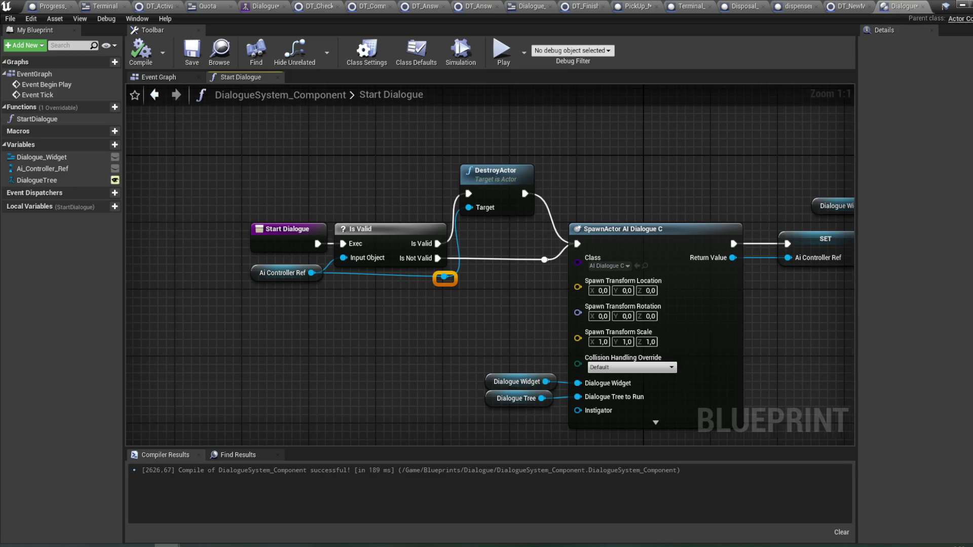
{"action": "left_click_drag", "start_coordinate": [637, 143], "coordinate": [586, 133]}
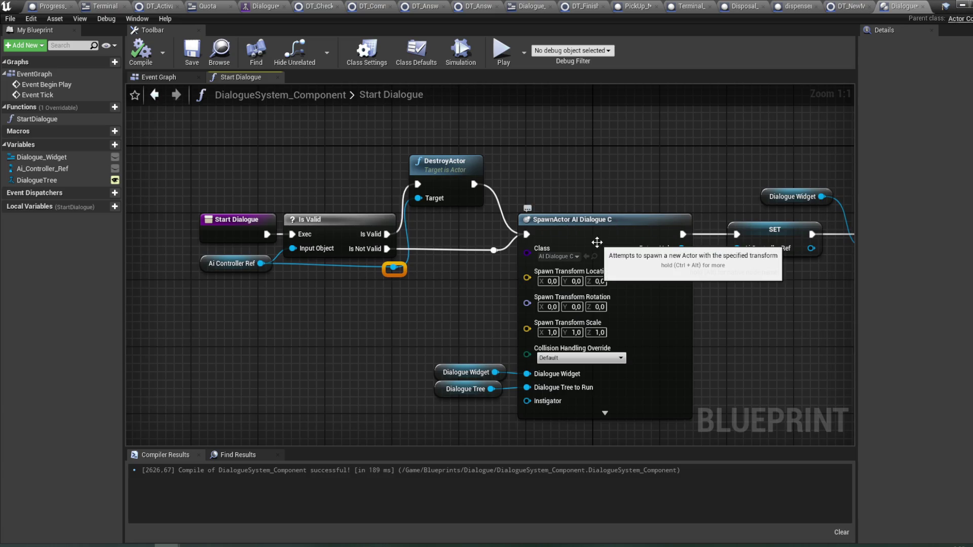
- Open the AI_DialogueC controller blueprint from the Dialogue folder
{"action": "mouse_move", "coordinate": [167, 545]}
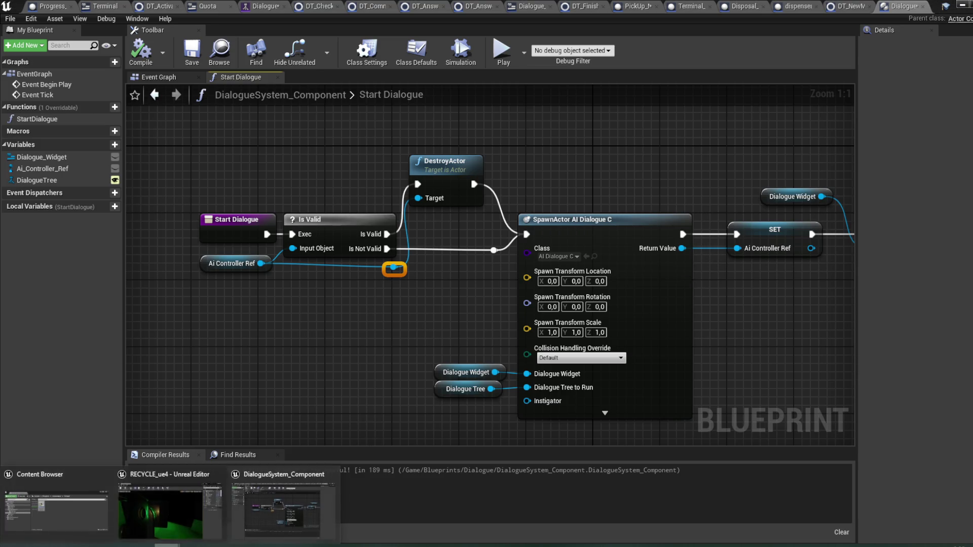
{"action": "left_click", "coordinate": [80, 519]}
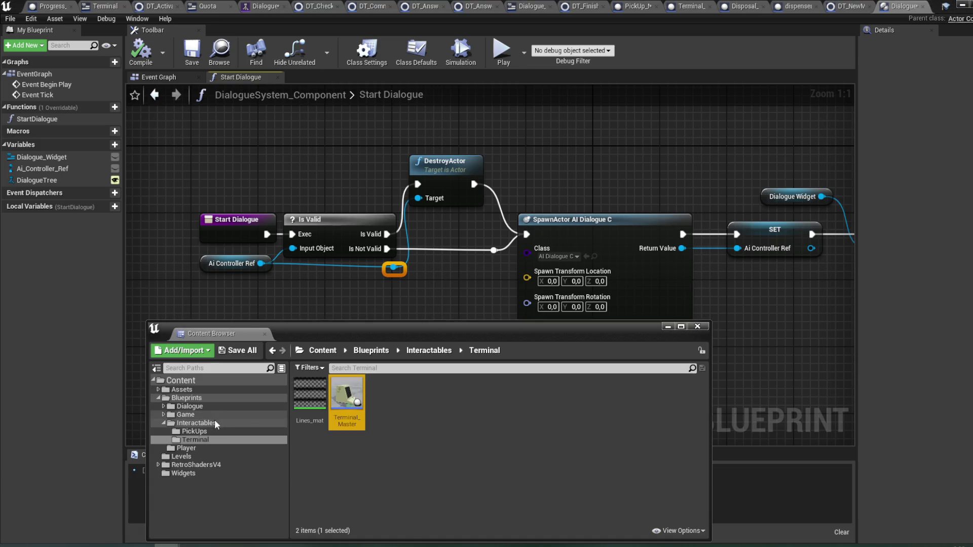
{"action": "left_click", "coordinate": [208, 407]}
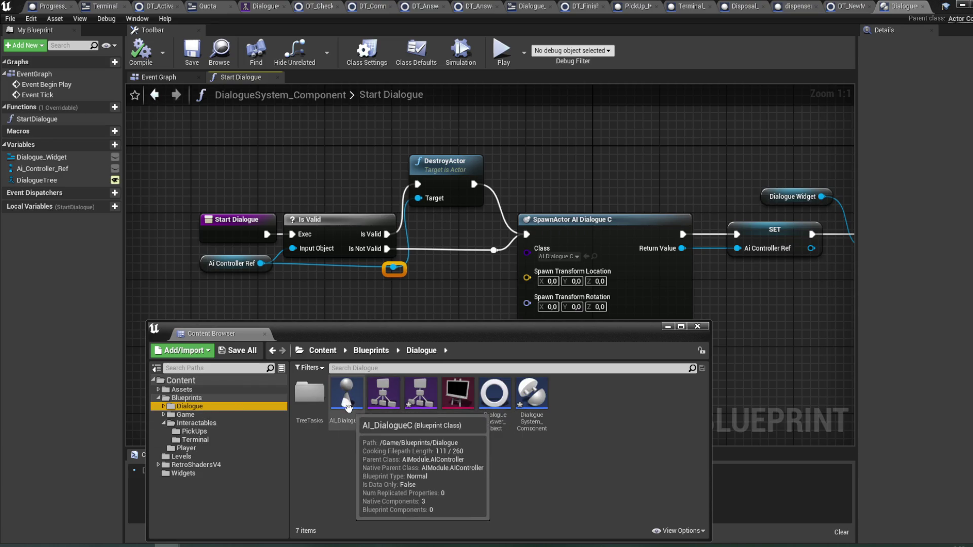
{"action": "double_click", "coordinate": [351, 418]}
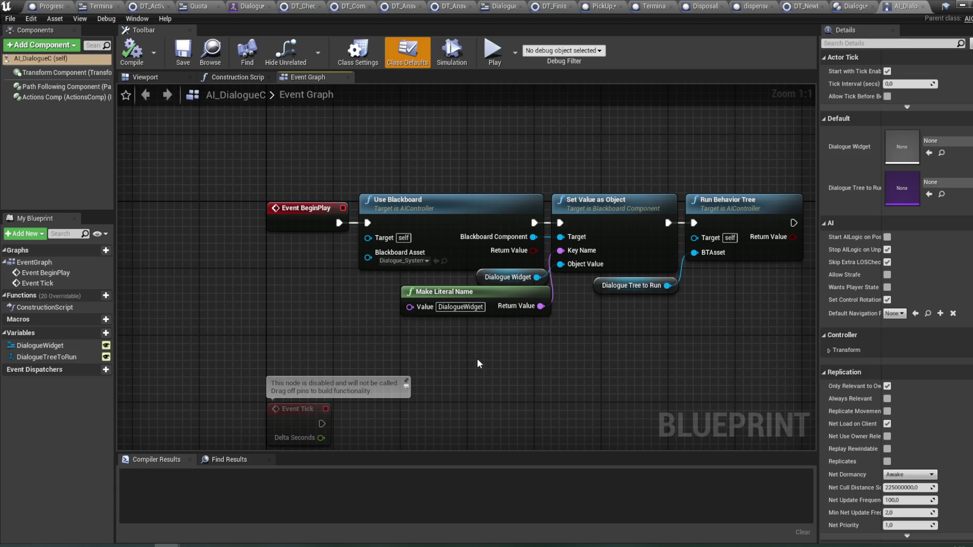
- Rearrange the Use Blackboard, value-setting and Run Behavior Tree nodes in the event graph
{"action": "left_click", "coordinate": [441, 228]}
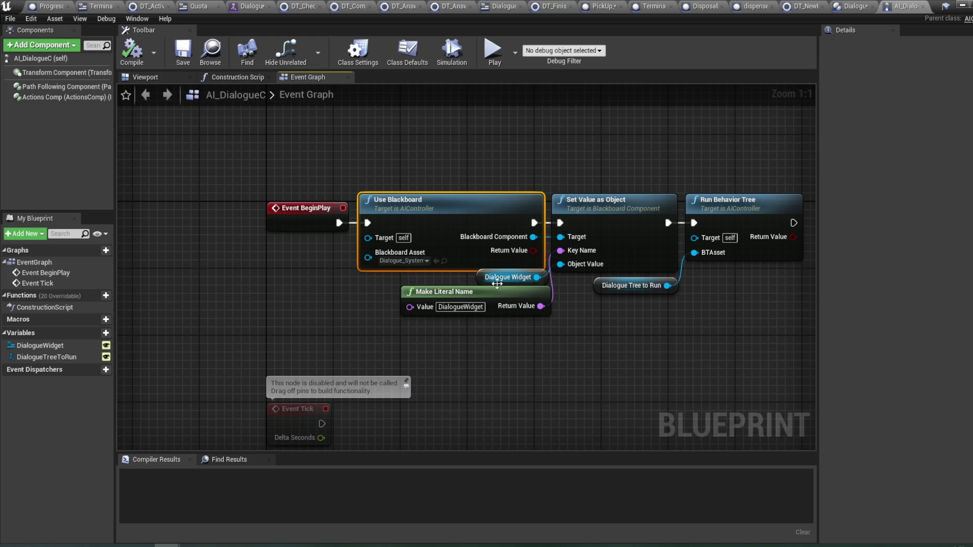
{"action": "left_click_drag", "start_coordinate": [604, 348], "coordinate": [539, 334]}
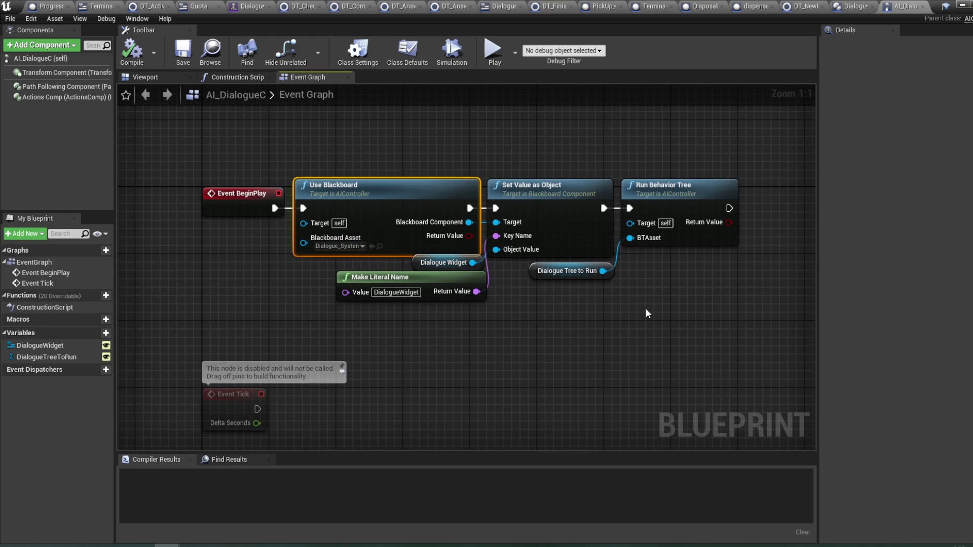
{"action": "mouse_move", "coordinate": [728, 300]}
{"action": "left_mouse_down"}
{"action": "mouse_move", "coordinate": [608, 240]}
{"action": "mouse_move", "coordinate": [553, 234]}
{"action": "mouse_move", "coordinate": [568, 235]}
{"action": "left_mouse_up"}
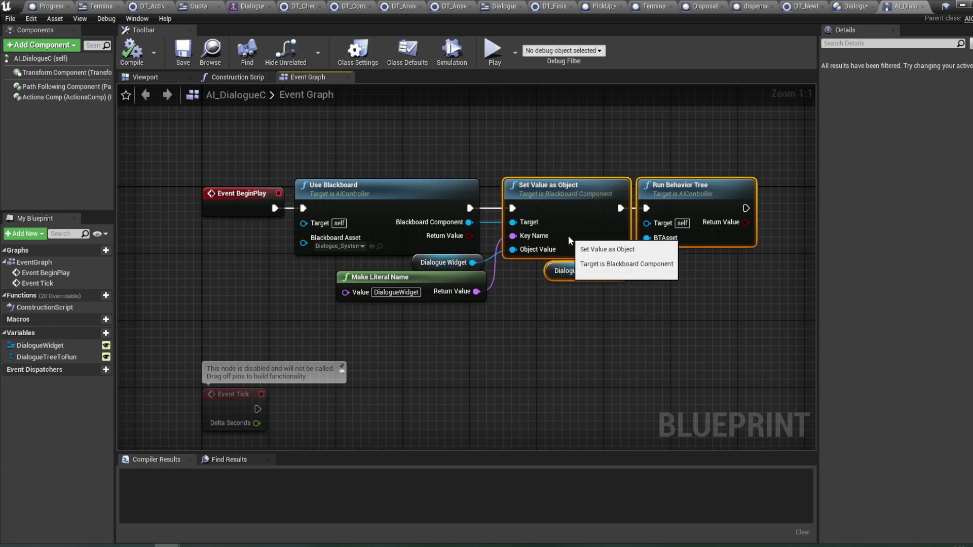
{"action": "left_click_drag", "start_coordinate": [527, 294], "coordinate": [541, 303]}
{"action": "left_click", "coordinate": [540, 303]}
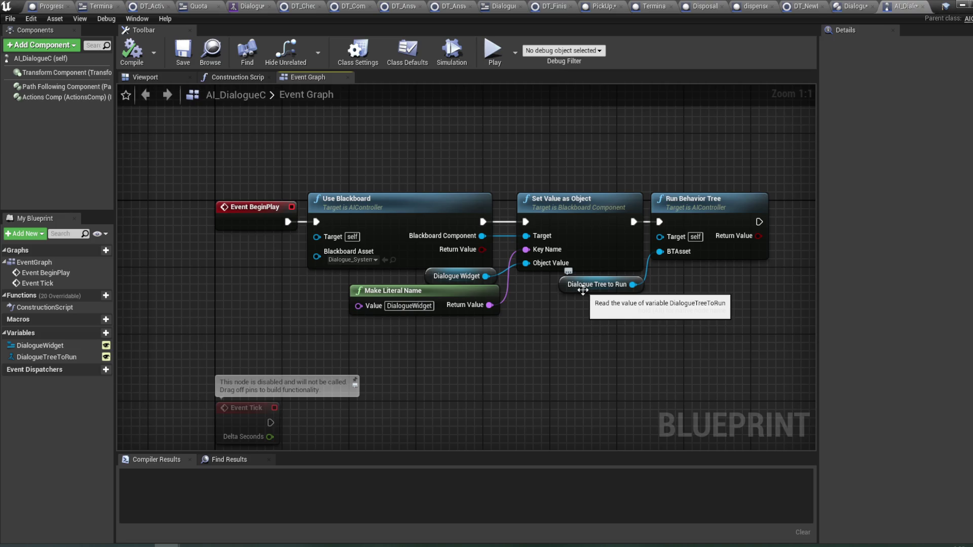
- Inspect the Dialogue Tree to Run variable, then view the Dialogue_IntroTest behavior tree
{"action": "left_click", "coordinate": [583, 289]}
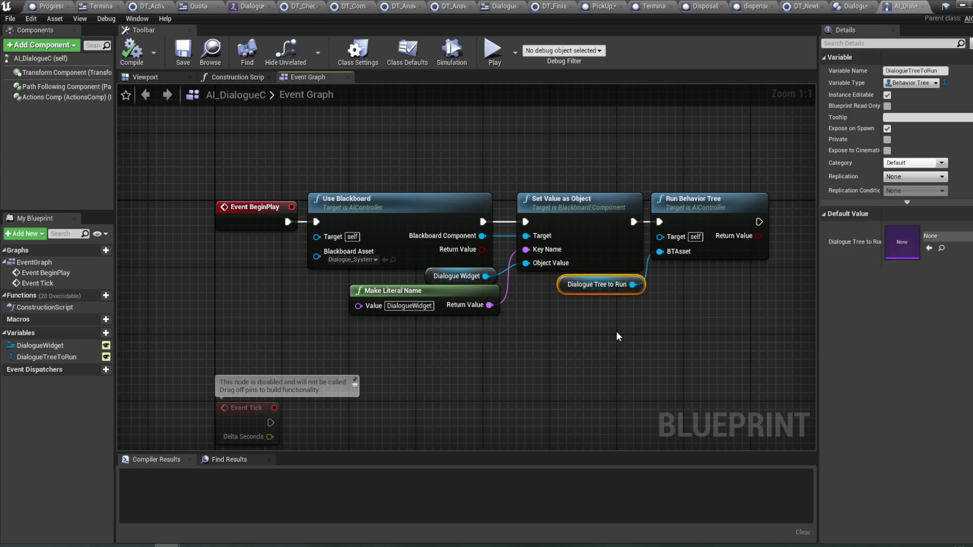
{"action": "left_click_drag", "start_coordinate": [606, 343], "coordinate": [577, 342]}
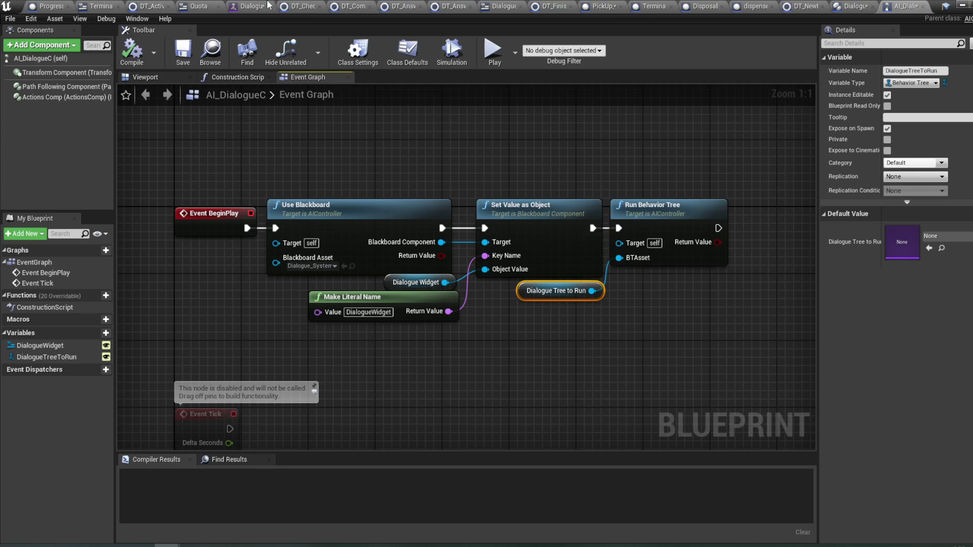
{"action": "left_click", "coordinate": [243, 6]}
- Raise one DT_NewMessage node, lower the other two, and save the Dialogue_IntroTest tree
{"action": "left_click_drag", "start_coordinate": [412, 133], "coordinate": [476, 211]}
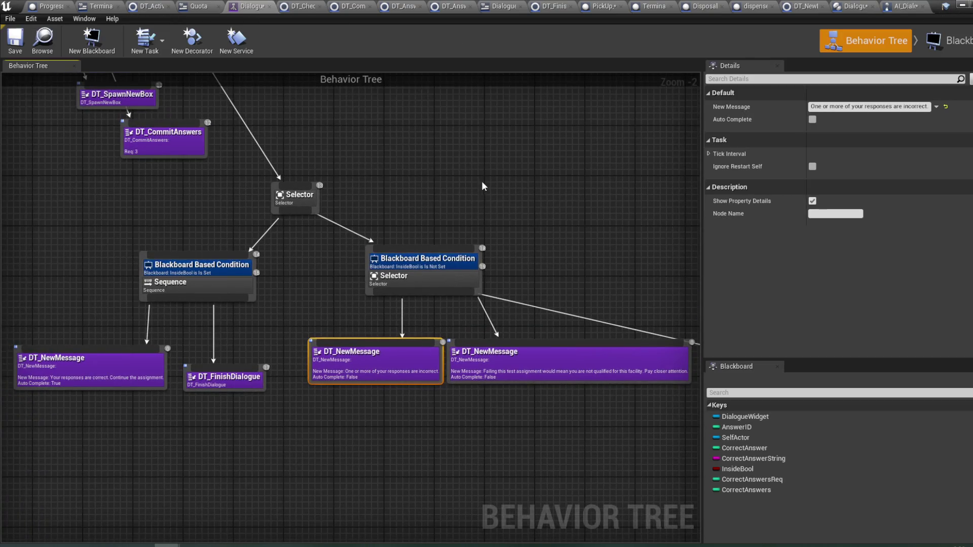
{"action": "left_click_drag", "start_coordinate": [457, 308], "coordinate": [476, 262]}
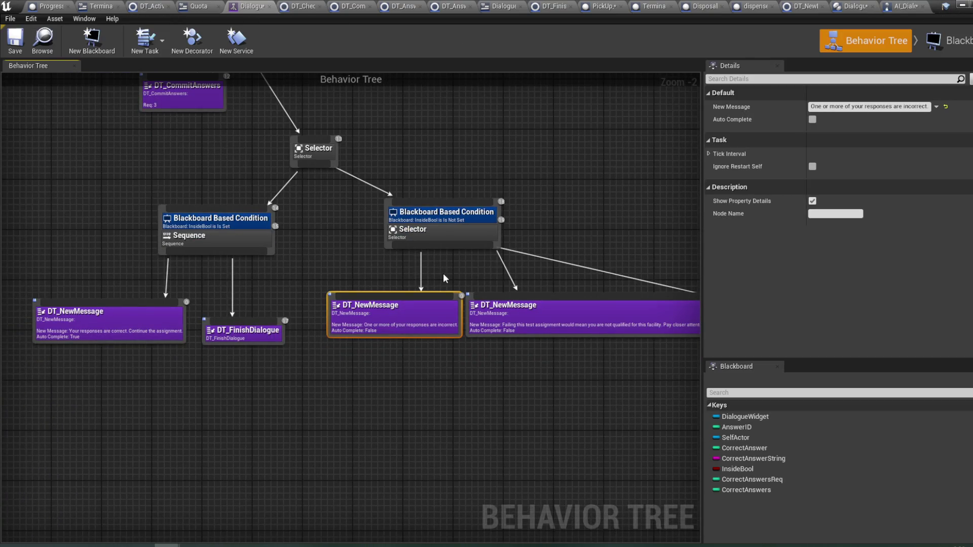
{"action": "scroll", "coordinate": [451, 278], "scroll_direction": "up", "scroll_amount": 2}
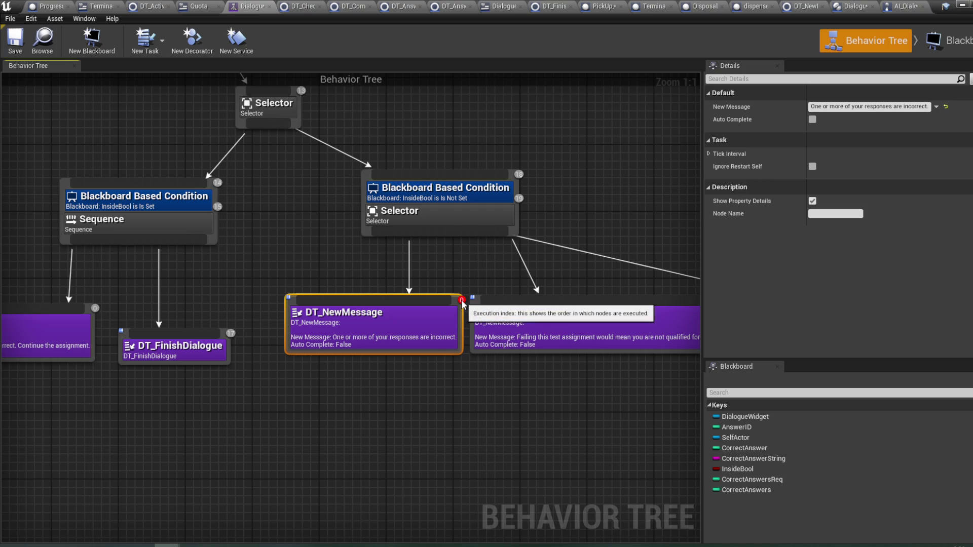
{"action": "mouse_move", "coordinate": [640, 259]}
{"action": "left_mouse_down"}
{"action": "mouse_move", "coordinate": [320, 259]}
{"action": "mouse_move", "coordinate": [567, 276]}
{"action": "left_mouse_up"}
{"action": "mouse_move", "coordinate": [334, 362]}
{"action": "left_mouse_down"}
{"action": "mouse_move", "coordinate": [339, 316]}
{"action": "mouse_move", "coordinate": [321, 323]}
{"action": "mouse_move", "coordinate": [329, 354]}
{"action": "mouse_move", "coordinate": [335, 270]}
{"action": "mouse_move", "coordinate": [325, 351]}
{"action": "left_mouse_up"}
{"action": "left_click_drag", "start_coordinate": [552, 359], "coordinate": [534, 417]}
{"action": "scroll", "coordinate": [482, 355], "scroll_direction": "down", "scroll_amount": 7}
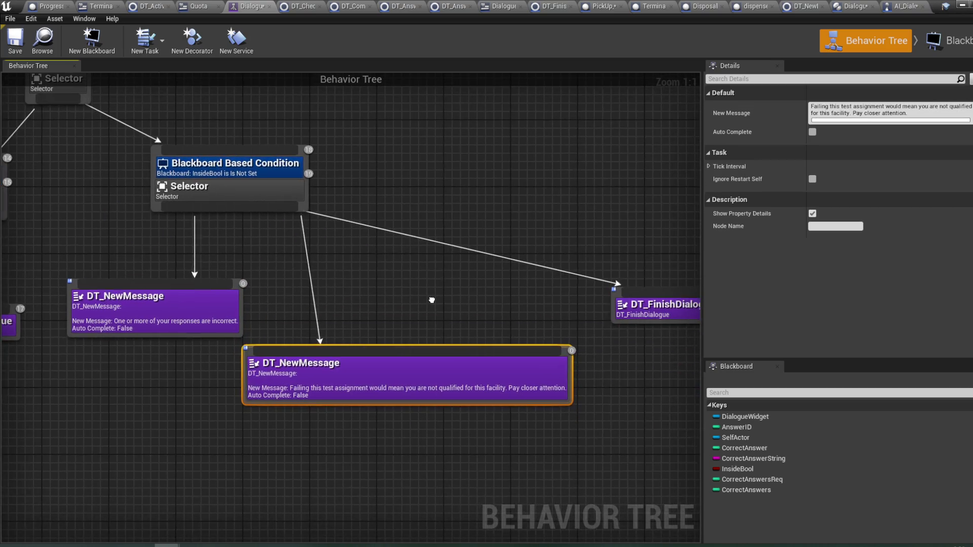
{"action": "scroll", "coordinate": [341, 178], "scroll_direction": "up", "scroll_amount": 3}
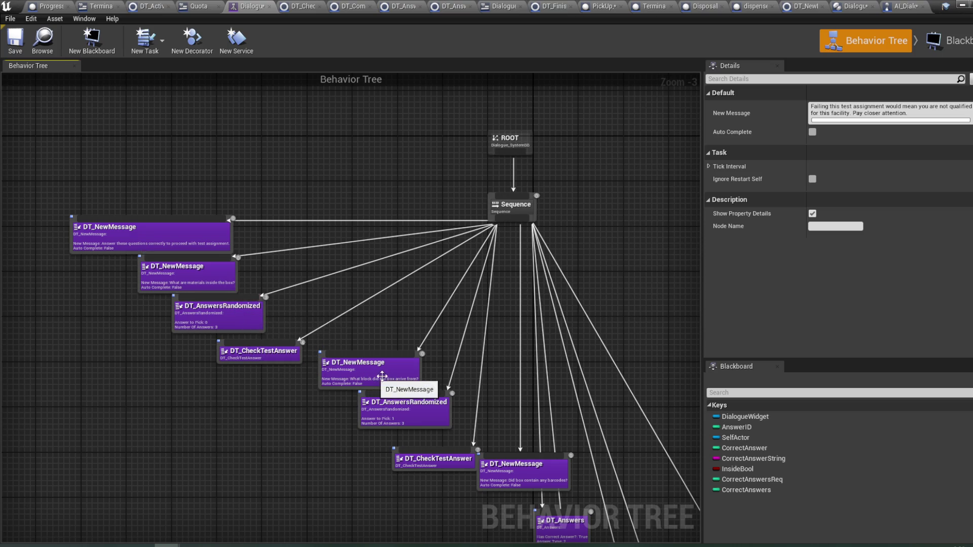
{"action": "mouse_move", "coordinate": [423, 357]}
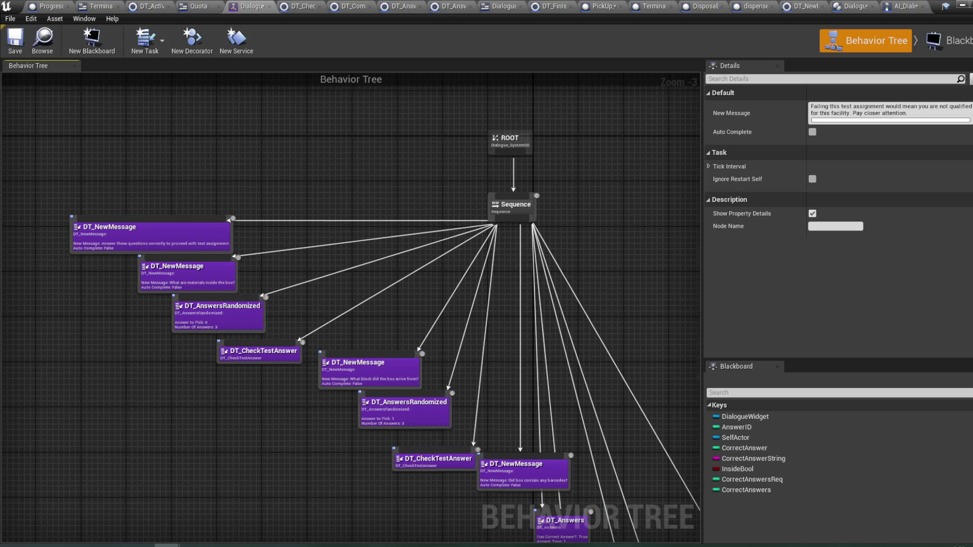
{"action": "key", "text": "ctrl+s"}
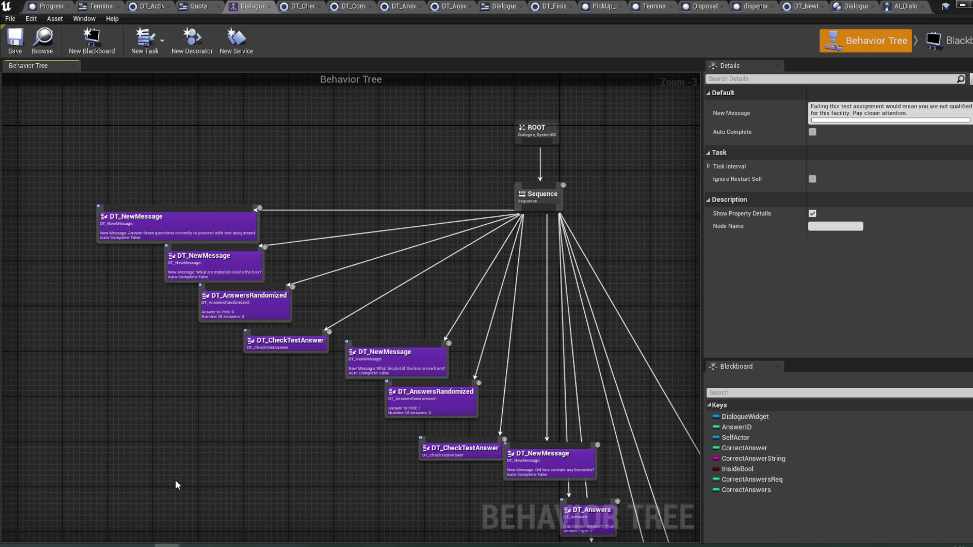
- Shift the opening DT_NewMessage nodes left and down, then review the Selector branches and DT_FinishDialogue
{"action": "mouse_move", "coordinate": [215, 215]}
{"action": "left_mouse_down"}
{"action": "mouse_move", "coordinate": [184, 204]}
{"action": "mouse_move", "coordinate": [136, 232]}
{"action": "left_mouse_up"}
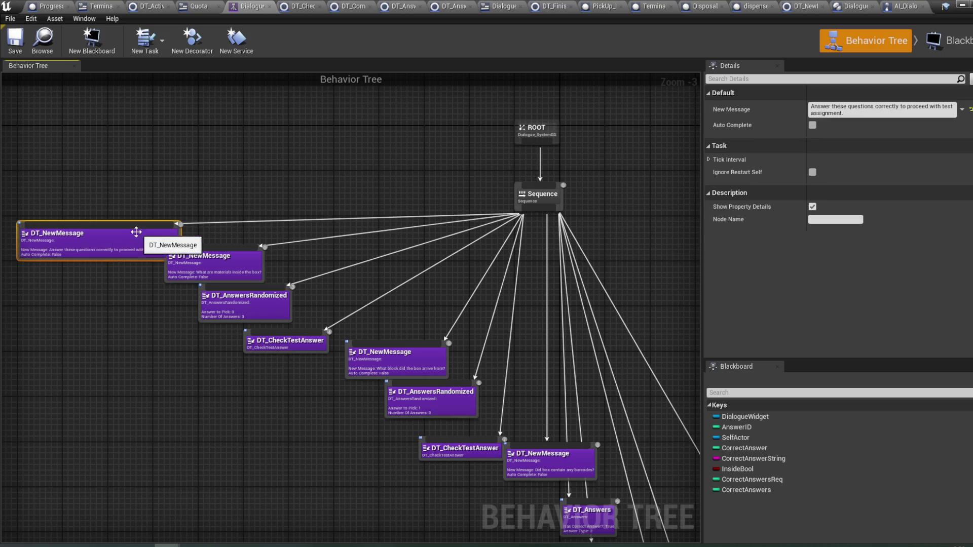
{"action": "mouse_move", "coordinate": [233, 270]}
{"action": "left_mouse_down"}
{"action": "mouse_move", "coordinate": [143, 302]}
{"action": "mouse_move", "coordinate": [341, 180]}
{"action": "mouse_move", "coordinate": [219, 276]}
{"action": "left_mouse_up"}
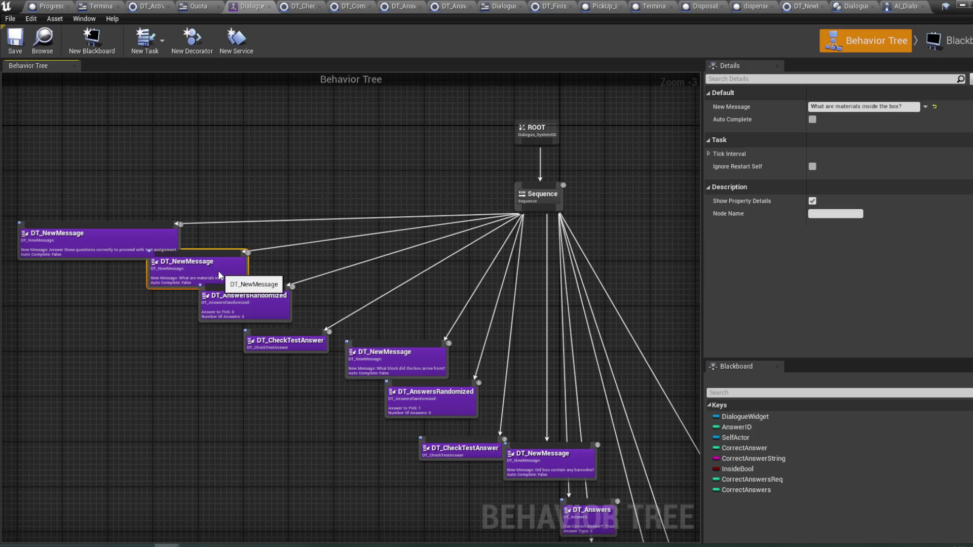
{"action": "left_click_drag", "start_coordinate": [323, 305], "coordinate": [295, 259]}
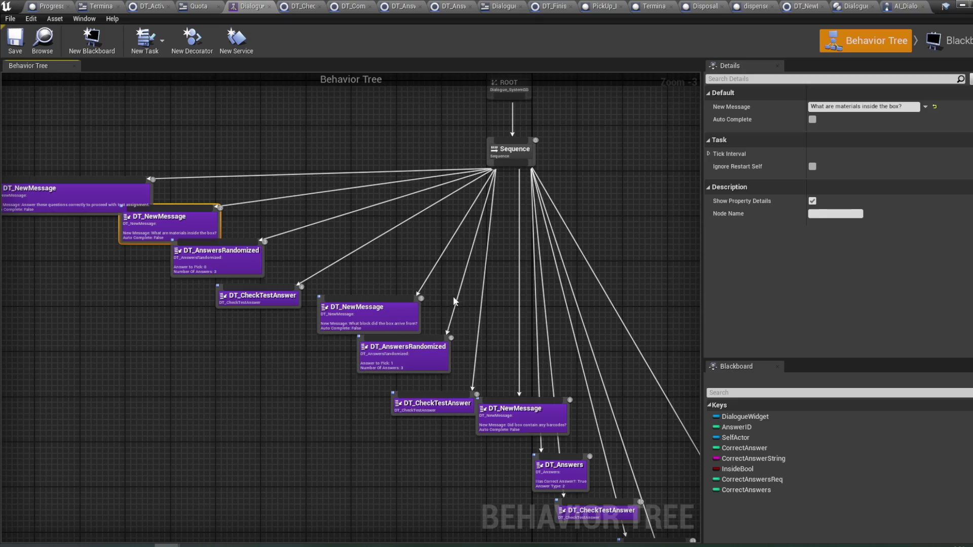
{"action": "left_click_drag", "start_coordinate": [454, 301], "coordinate": [348, 246]}
{"action": "left_click_drag", "start_coordinate": [482, 332], "coordinate": [383, 246]}
{"action": "mouse_move", "coordinate": [473, 375]}
{"action": "left_mouse_down"}
{"action": "mouse_move", "coordinate": [426, 278]}
{"action": "mouse_move", "coordinate": [378, 236]}
{"action": "left_mouse_up"}
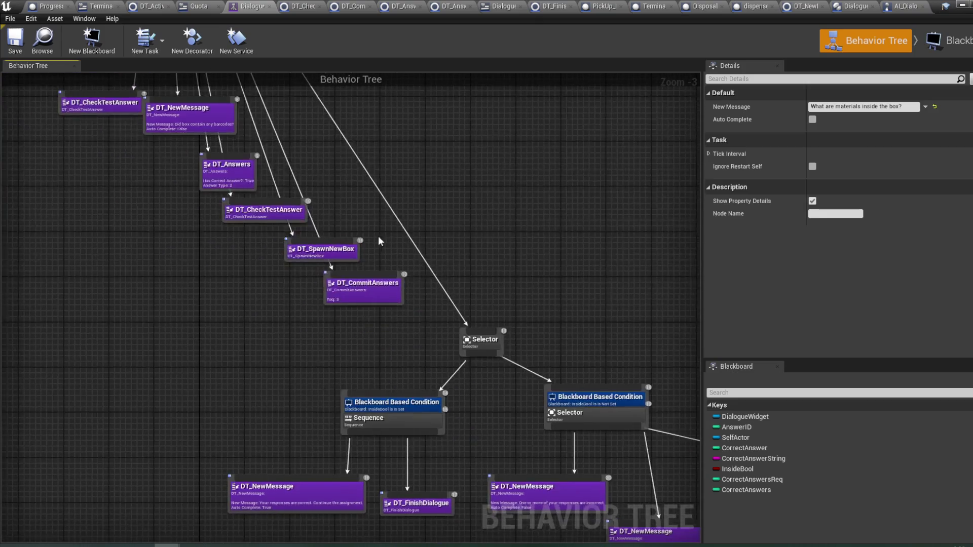
{"action": "left_click_drag", "start_coordinate": [507, 293], "coordinate": [476, 254]}
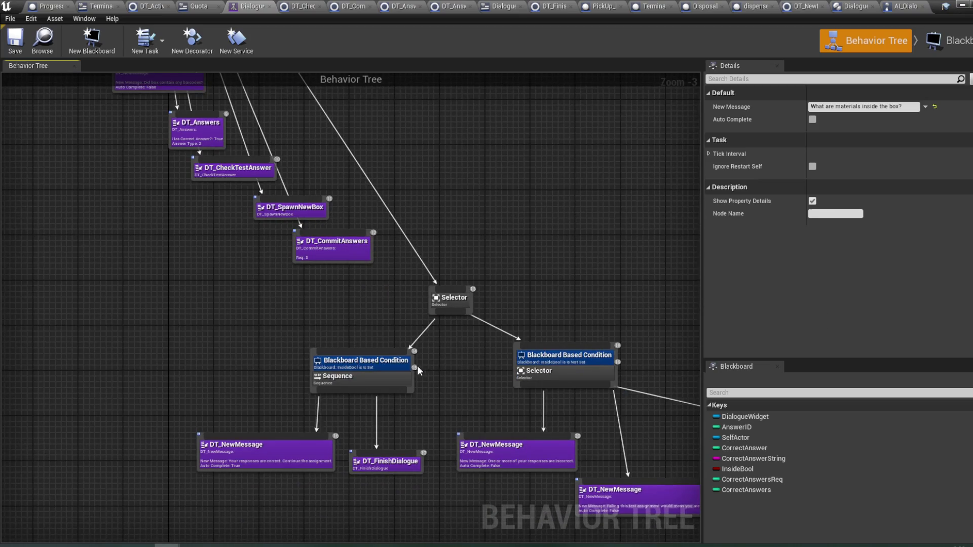
{"action": "left_click_drag", "start_coordinate": [461, 406], "coordinate": [394, 351]}
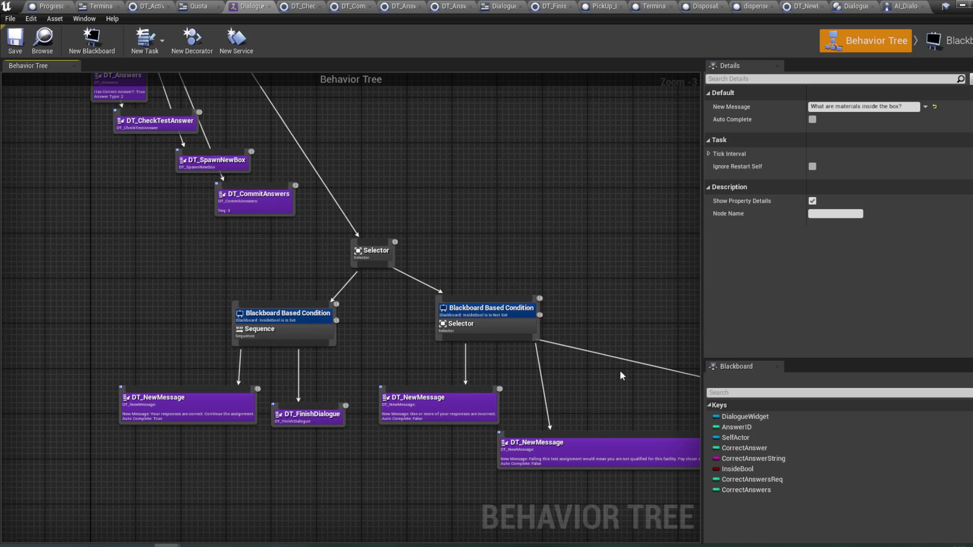
{"action": "left_click_drag", "start_coordinate": [538, 319], "coordinate": [492, 287]}
{"action": "left_click_drag", "start_coordinate": [557, 371], "coordinate": [445, 357]}
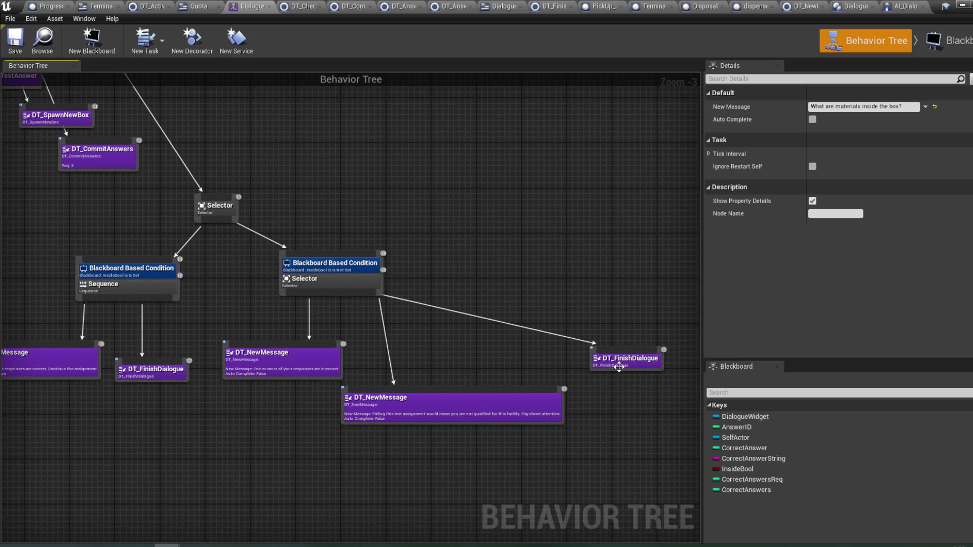
{"action": "left_click_drag", "start_coordinate": [317, 169], "coordinate": [389, 178]}
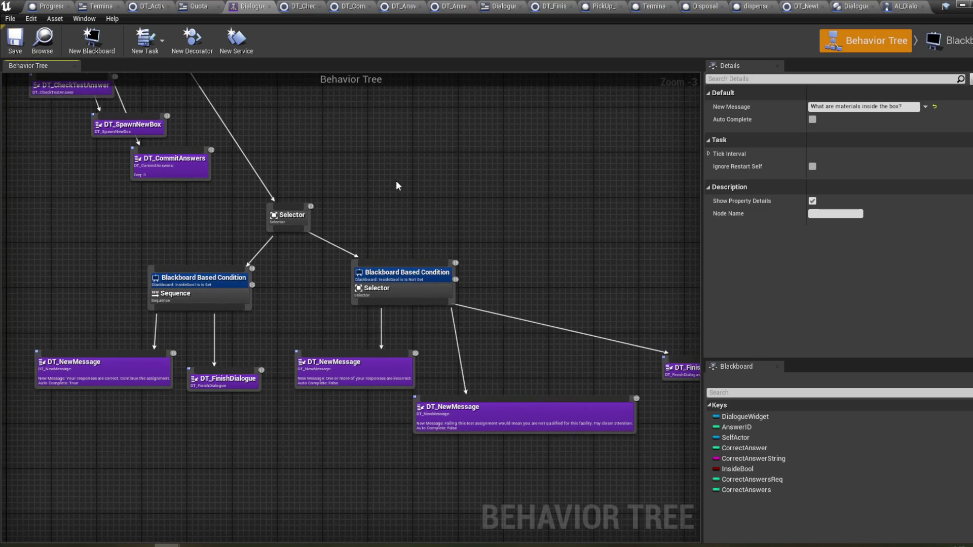
{"action": "left_click", "coordinate": [962, 5]}
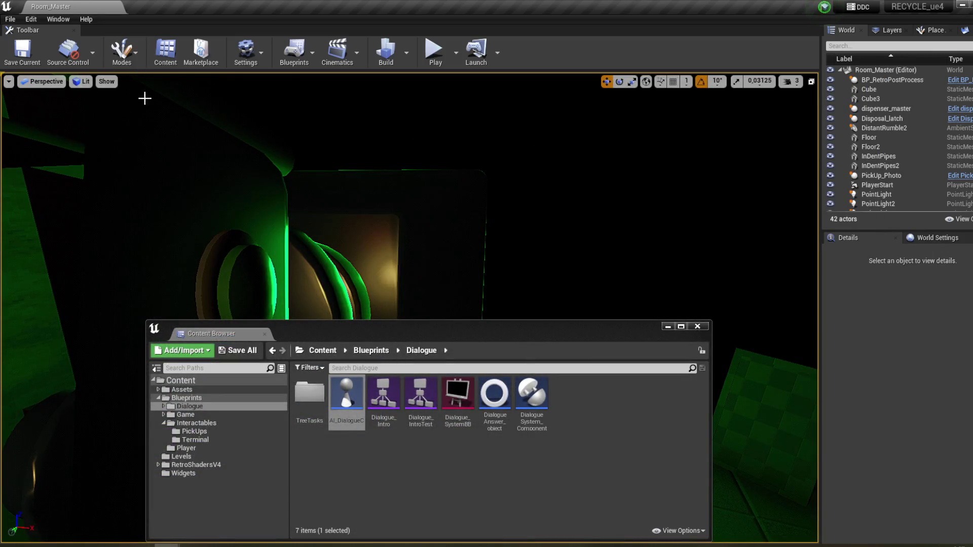
- Start a Play-In-Editor test, carry the box to the desk and dump its contents into the tray
{"action": "key", "text": "alt+p"}
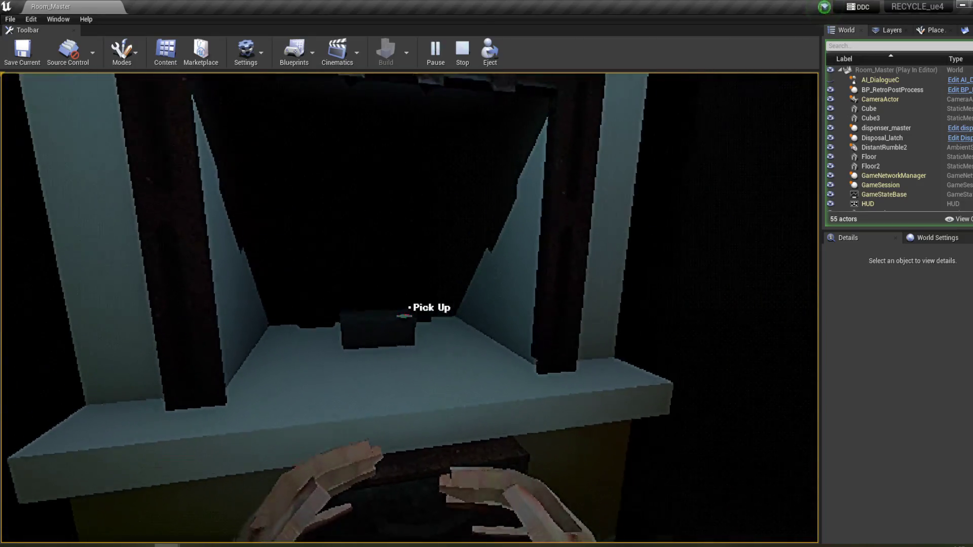
{"action": "left_click", "coordinate": [410, 307]}
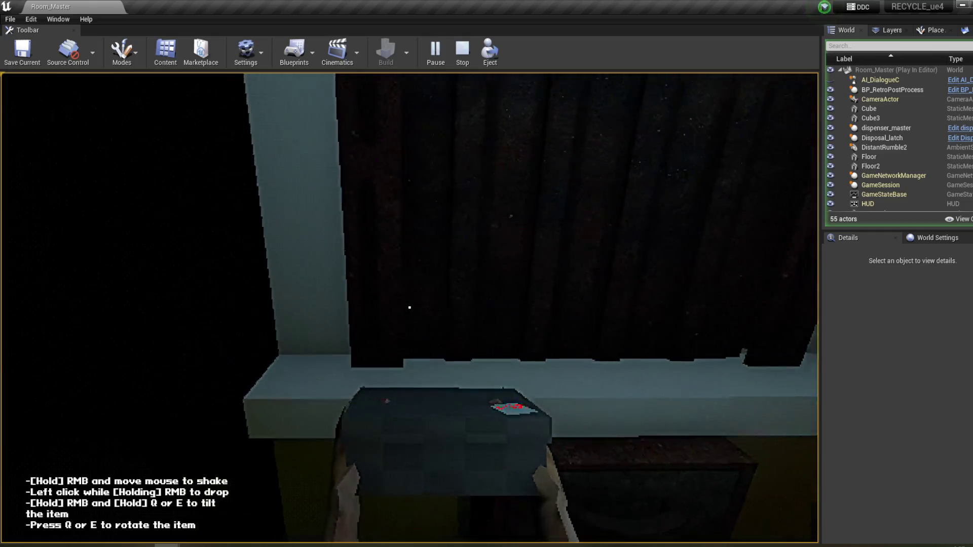
{"action": "left_click", "coordinate": [410, 307]}
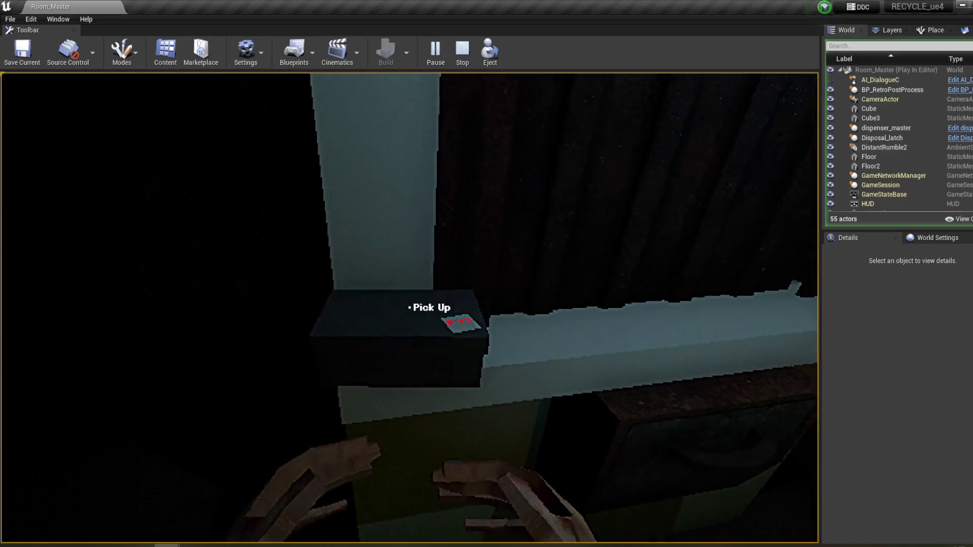
{"action": "left_click", "coordinate": [409, 307]}
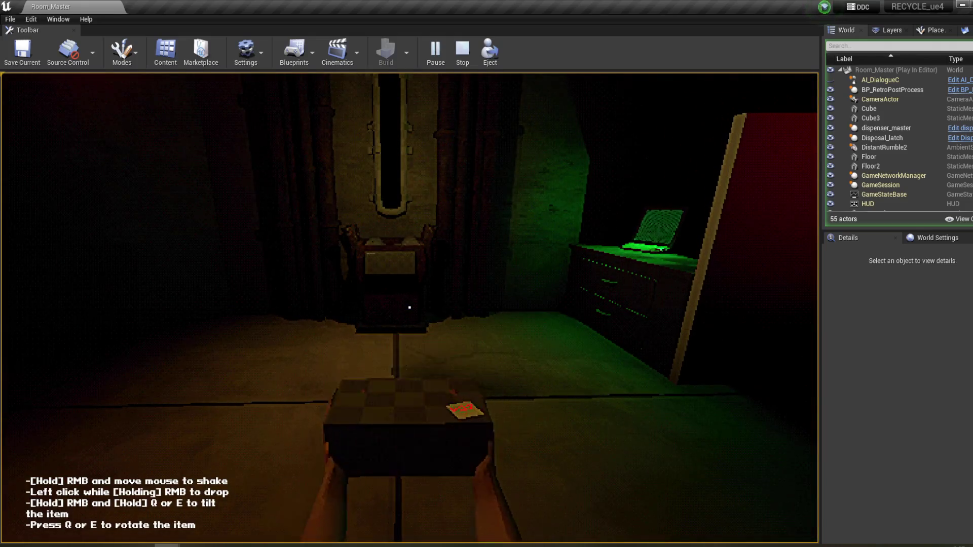
{"action": "key", "text": "w"}
{"action": "key", "text": "w"}
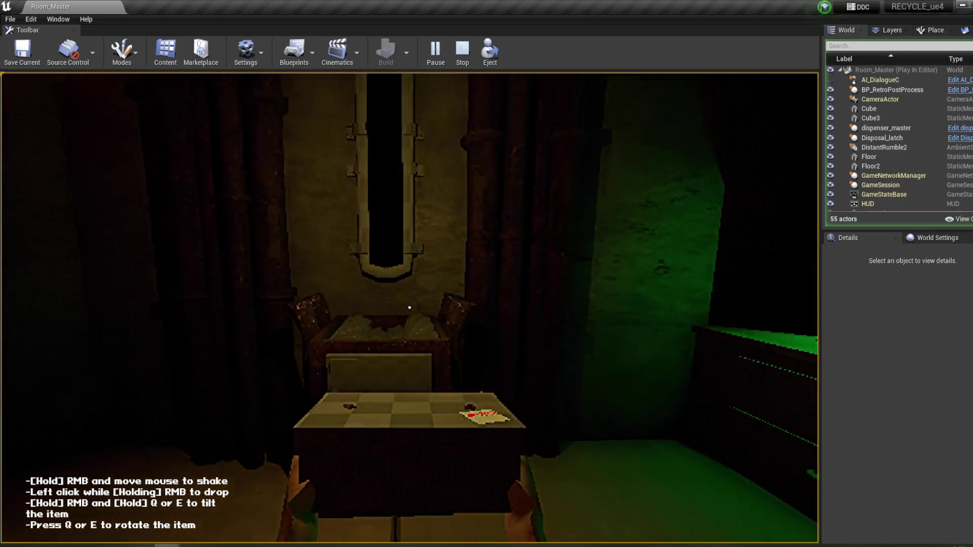
{"action": "left_click", "coordinate": [409, 308]}
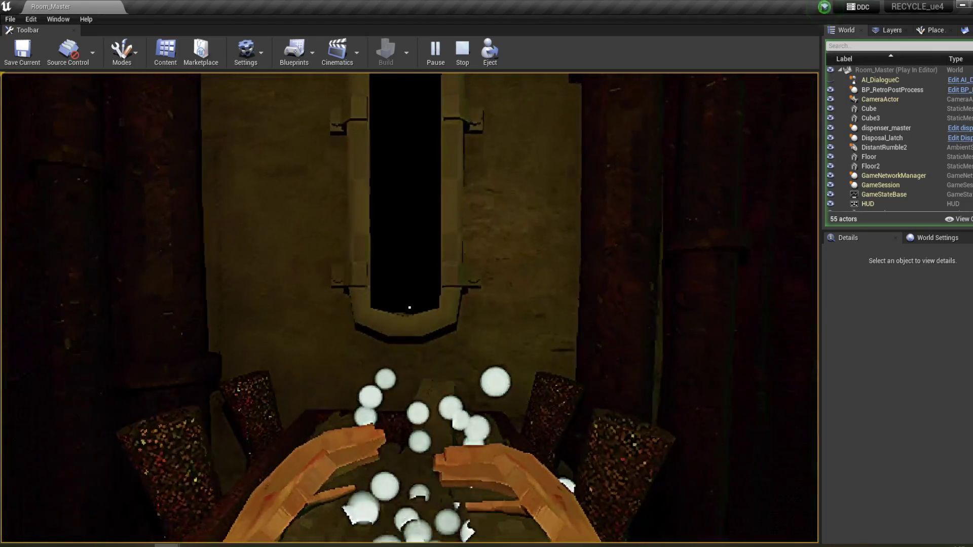
{"action": "left_click", "coordinate": [409, 307]}
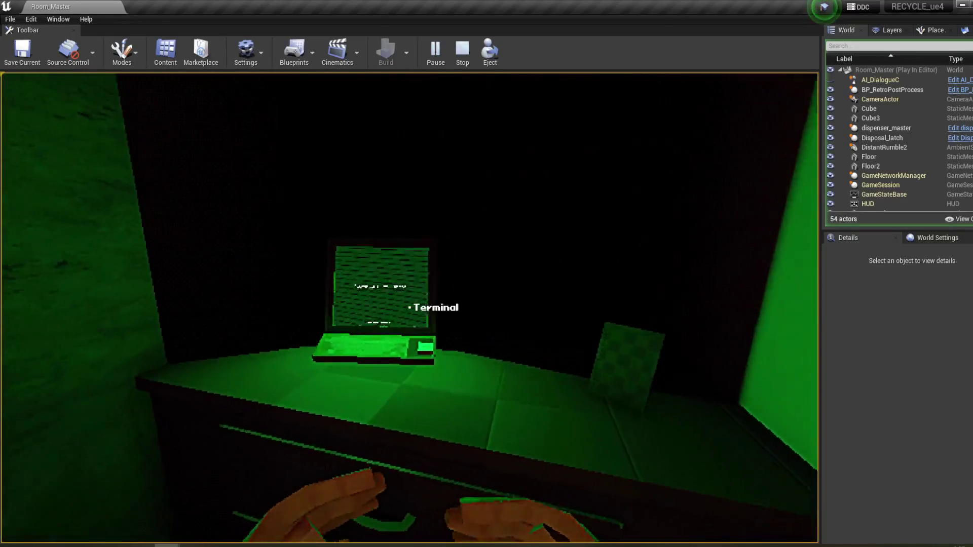
- Use the terminal, answer the materials, block and barcode questions, then end the test
{"action": "left_click", "coordinate": [410, 307]}
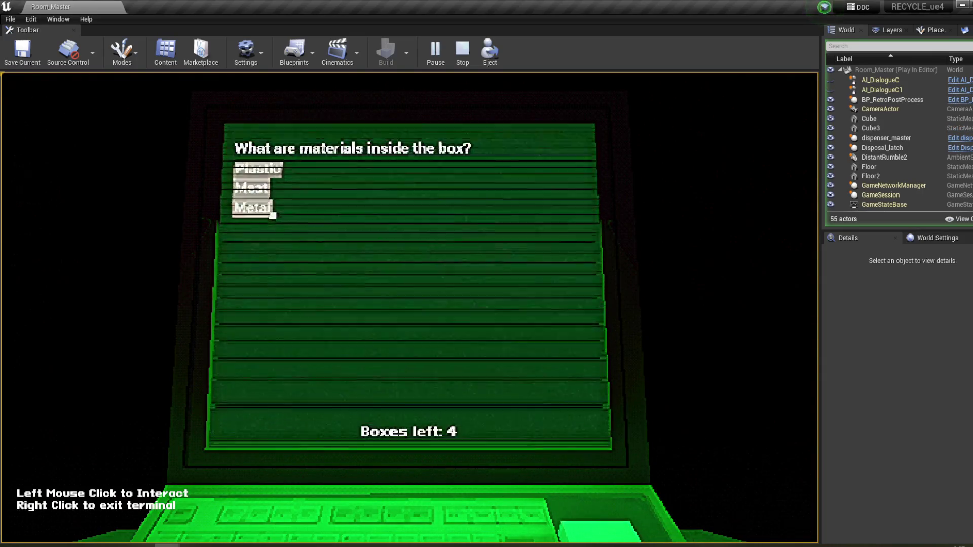
{"action": "left_click", "coordinate": [258, 170]}
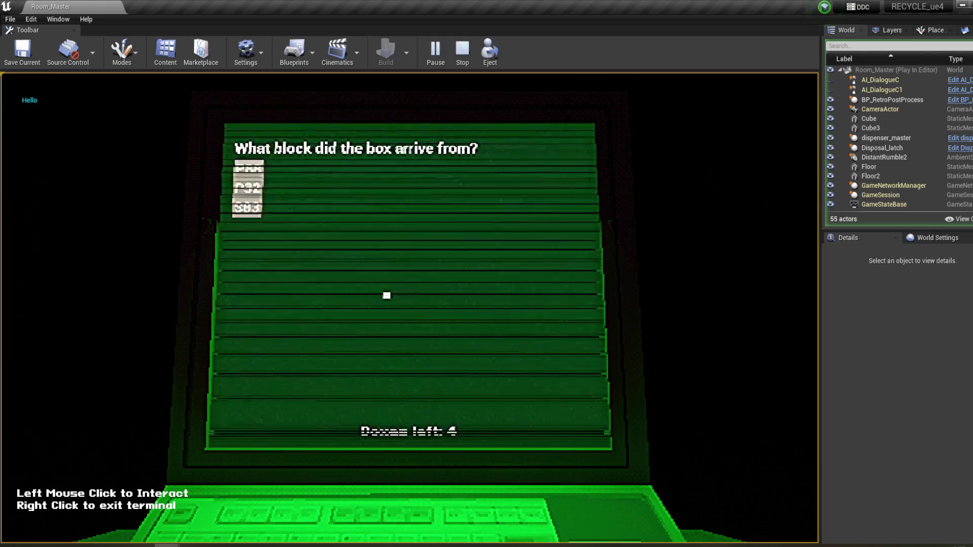
{"action": "left_click", "coordinate": [251, 189]}
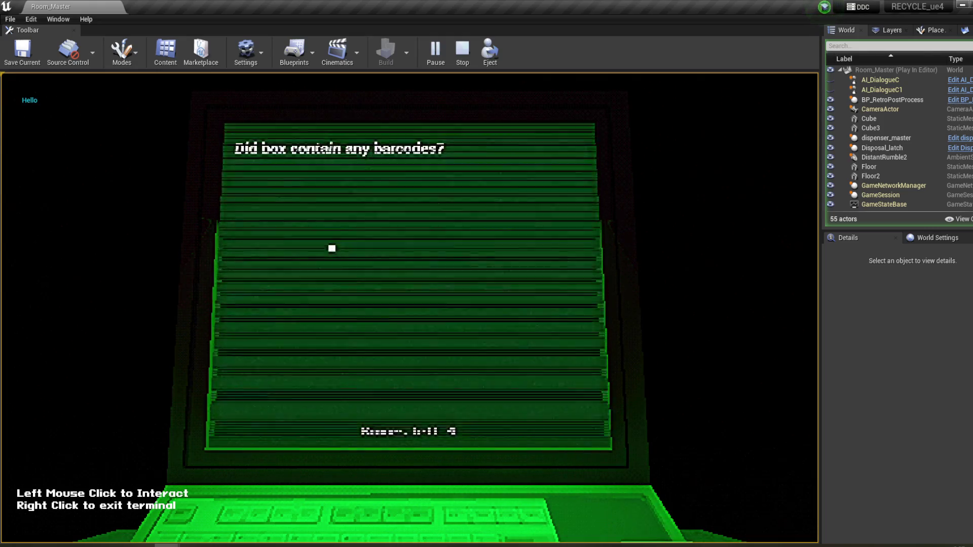
{"action": "left_click", "coordinate": [249, 169]}
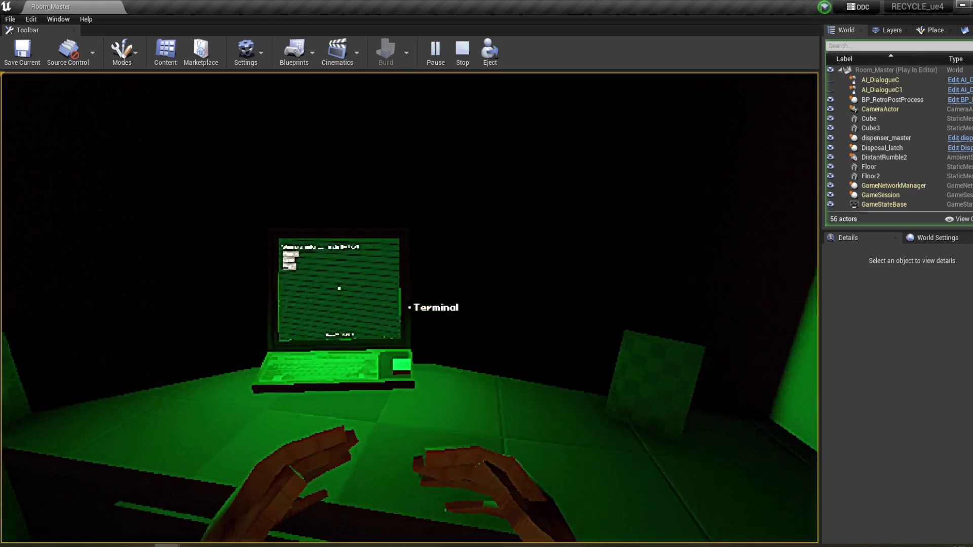
{"action": "key", "text": "Escape"}
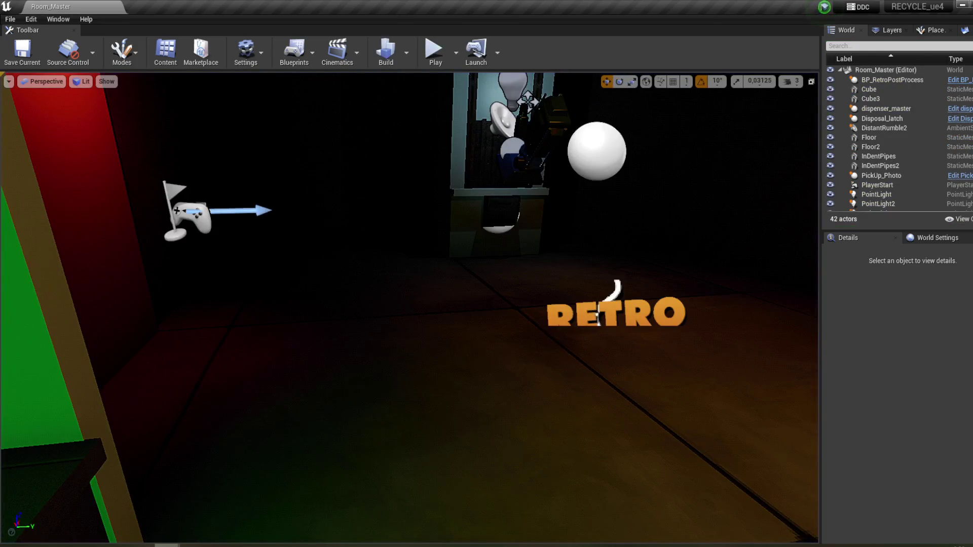
- In Dialogue_IntroTest, move the right-hand subtree down and right and lower DT_FinishDialogue
{"action": "mouse_move", "coordinate": [204, 544]}
{"action": "left_click", "coordinate": [283, 510]}
{"action": "scroll", "coordinate": [557, 330], "scroll_direction": "down", "scroll_amount": 2}
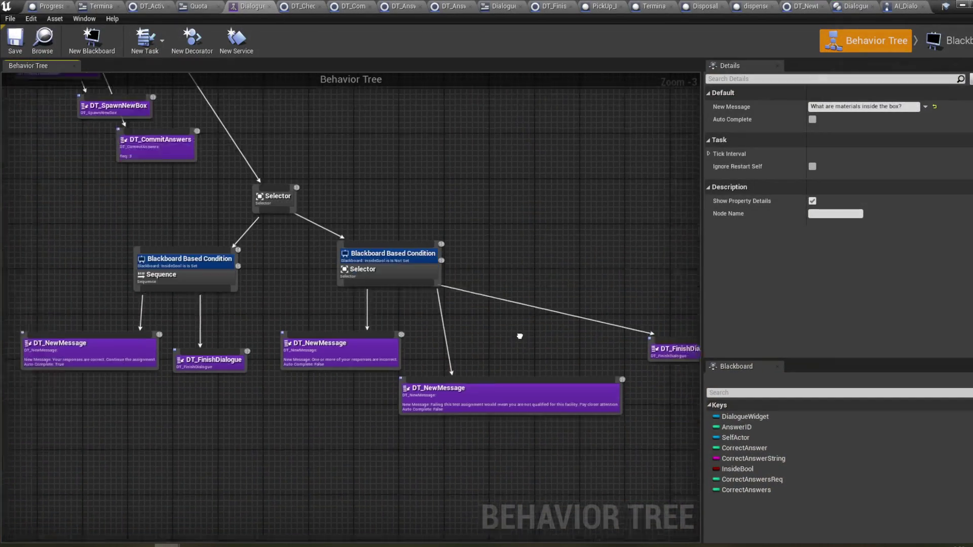
{"action": "left_click_drag", "start_coordinate": [588, 360], "coordinate": [347, 256]}
{"action": "left_click_drag", "start_coordinate": [397, 279], "coordinate": [420, 327]}
{"action": "scroll", "coordinate": [481, 261], "scroll_direction": "up", "scroll_amount": 1}
{"action": "left_click", "coordinate": [484, 260]}
{"action": "scroll", "coordinate": [494, 257], "scroll_direction": "up", "scroll_amount": 3}
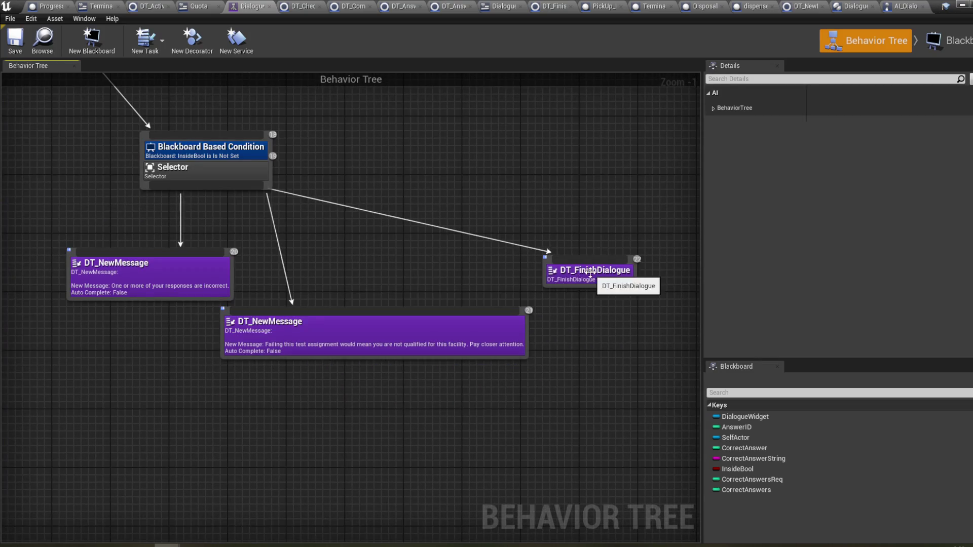
{"action": "left_click_drag", "start_coordinate": [587, 271], "coordinate": [572, 392]}
- Inspect the tree, selecting the InsideBool Is Set branch and the InsideBool Is Not Set Selector
{"action": "mouse_move", "coordinate": [178, 105]}
{"action": "left_mouse_down"}
{"action": "mouse_move", "coordinate": [204, 137]}
{"action": "mouse_move", "coordinate": [406, 232]}
{"action": "mouse_move", "coordinate": [527, 318]}
{"action": "left_mouse_up"}
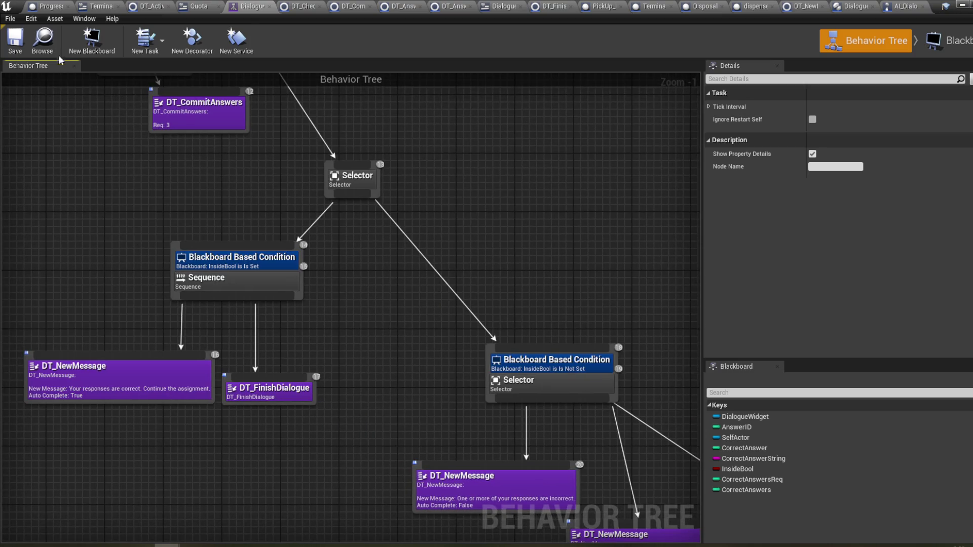
{"action": "left_click_drag", "start_coordinate": [306, 206], "coordinate": [318, 213]}
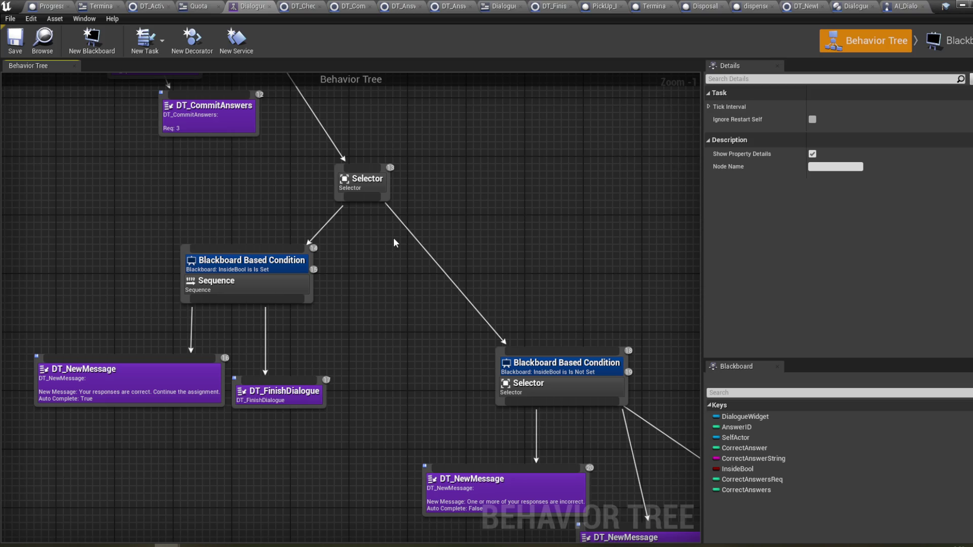
{"action": "left_click_drag", "start_coordinate": [480, 349], "coordinate": [467, 226]}
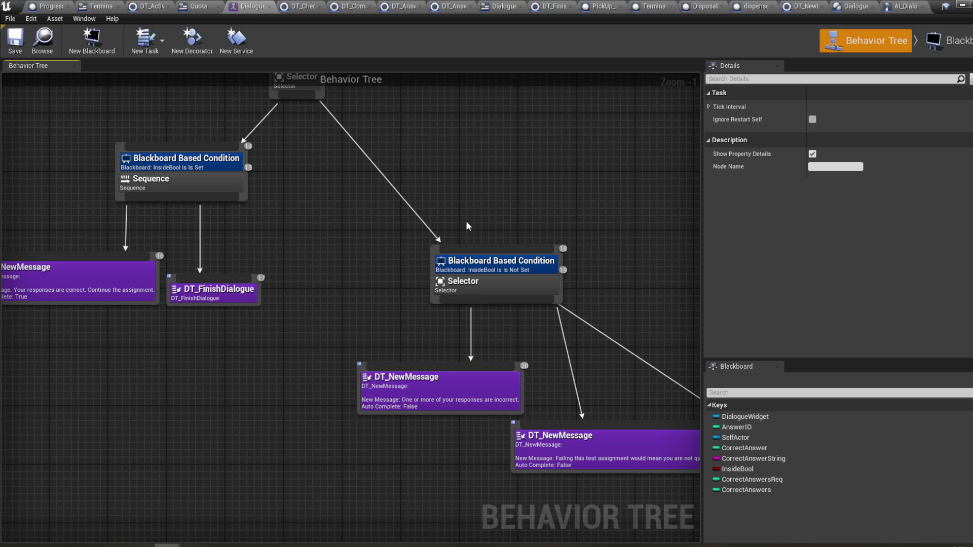
{"action": "left_click_drag", "start_coordinate": [462, 216], "coordinate": [469, 279]}
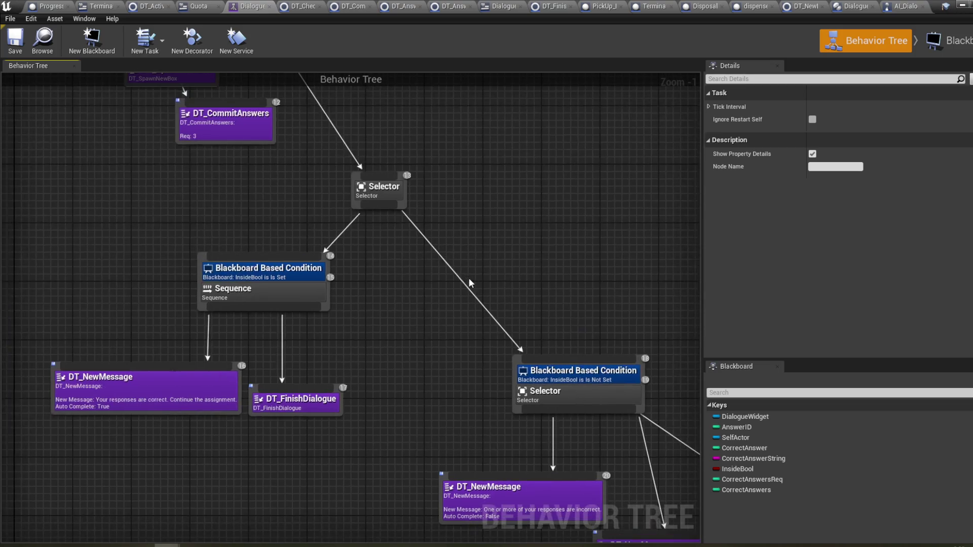
{"action": "left_click_drag", "start_coordinate": [370, 238], "coordinate": [422, 268]}
{"action": "mouse_move", "coordinate": [186, 264]}
{"action": "left_mouse_down"}
{"action": "mouse_move", "coordinate": [409, 482]}
{"action": "mouse_move", "coordinate": [451, 476]}
{"action": "left_mouse_up"}
{"action": "mouse_move", "coordinate": [385, 336]}
{"action": "left_mouse_down"}
{"action": "mouse_move", "coordinate": [454, 379]}
{"action": "mouse_move", "coordinate": [286, 317]}
{"action": "mouse_move", "coordinate": [552, 523]}
{"action": "left_mouse_up"}
{"action": "mouse_move", "coordinate": [441, 441]}
{"action": "left_mouse_down"}
{"action": "mouse_move", "coordinate": [221, 284]}
{"action": "mouse_move", "coordinate": [328, 359]}
{"action": "mouse_move", "coordinate": [323, 302]}
{"action": "mouse_move", "coordinate": [371, 309]}
{"action": "left_mouse_up"}
{"action": "left_click_drag", "start_coordinate": [399, 228], "coordinate": [676, 376]}
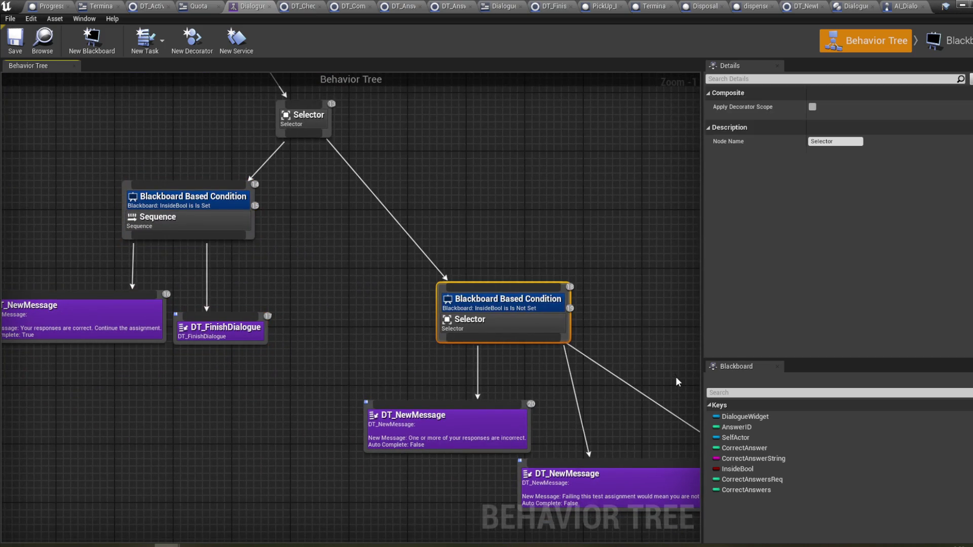
- Select the incorrect-responses DT_NewMessage task and open its blueprint graph
{"action": "left_click", "coordinate": [423, 423]}
{"action": "left_click_drag", "start_coordinate": [573, 436], "coordinate": [483, 333]}
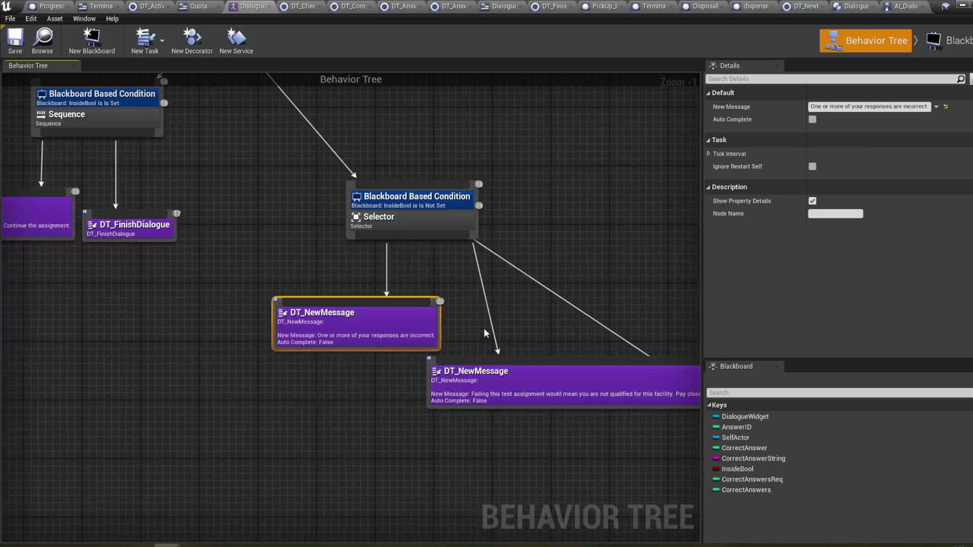
{"action": "scroll", "coordinate": [272, 204], "scroll_direction": "down", "scroll_amount": 6}
{"action": "scroll", "coordinate": [343, 372], "scroll_direction": "up", "scroll_amount": 8}
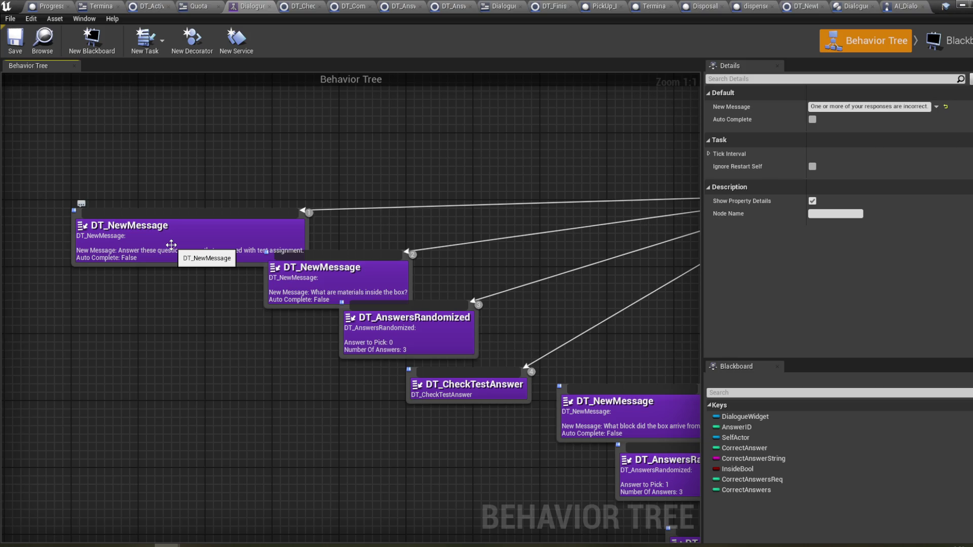
{"action": "scroll", "coordinate": [534, 301], "scroll_direction": "down", "scroll_amount": 5}
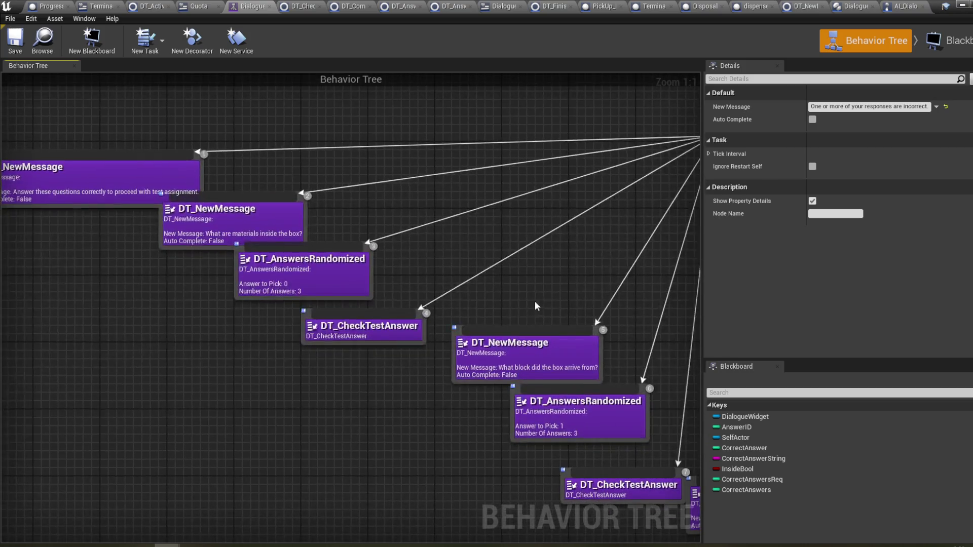
{"action": "mouse_move", "coordinate": [563, 345]}
{"action": "left_mouse_down"}
{"action": "mouse_move", "coordinate": [441, 380]}
{"action": "mouse_move", "coordinate": [395, 341]}
{"action": "mouse_move", "coordinate": [512, 364]}
{"action": "mouse_move", "coordinate": [464, 325]}
{"action": "left_mouse_up"}
{"action": "scroll", "coordinate": [465, 326], "scroll_direction": "up", "scroll_amount": 3}
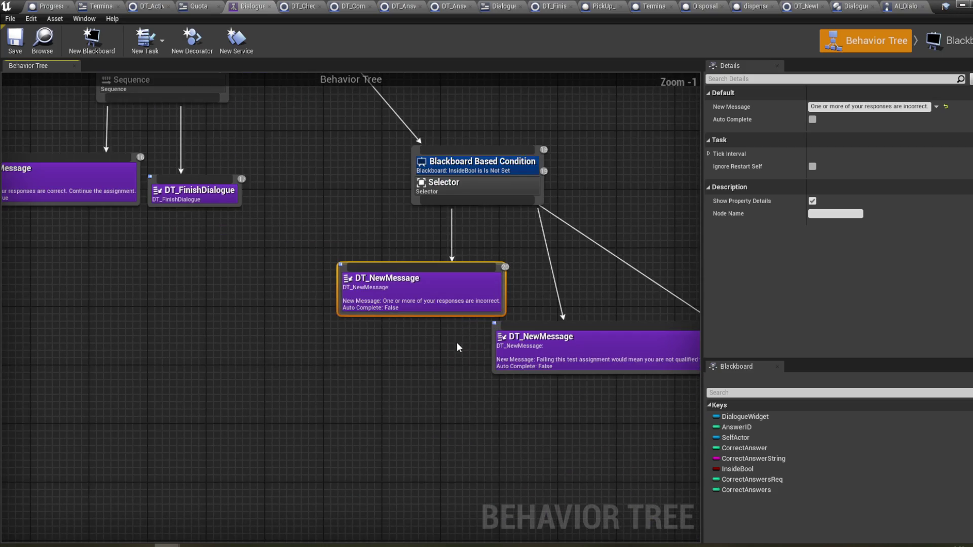
{"action": "double_click", "coordinate": [427, 306]}
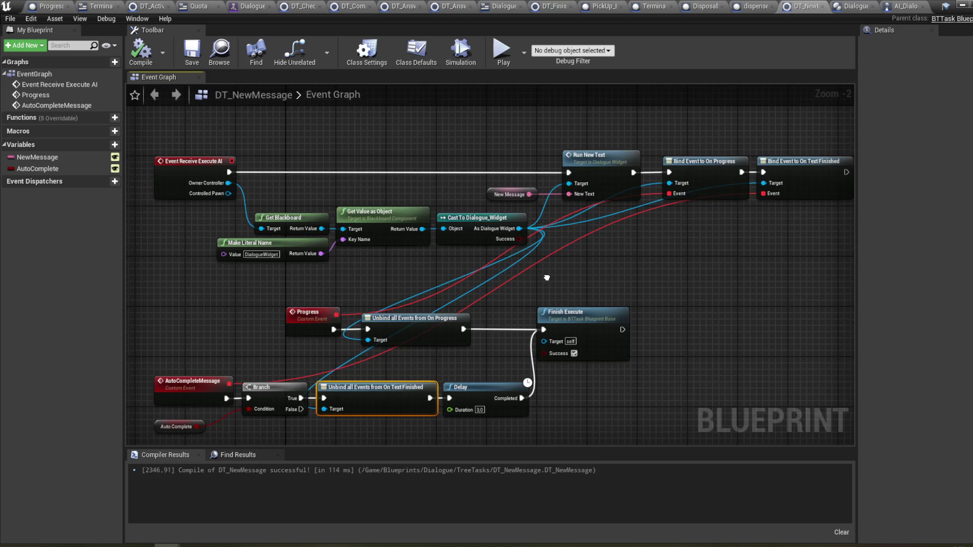
- Move the Auto Complete getter slightly up and compile DT_NewMessage
{"action": "left_click_drag", "start_coordinate": [547, 278], "coordinate": [649, 256]}
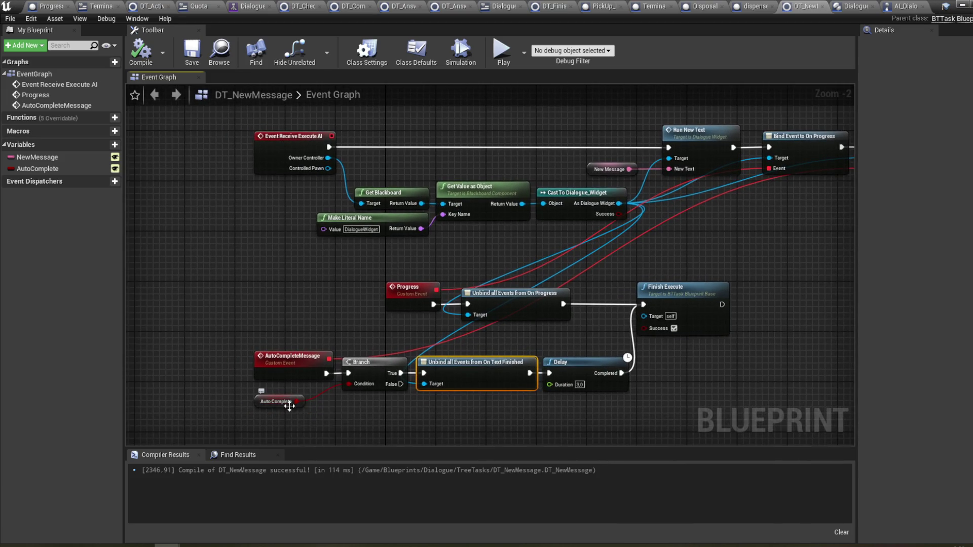
{"action": "left_click_drag", "start_coordinate": [293, 403], "coordinate": [293, 390]}
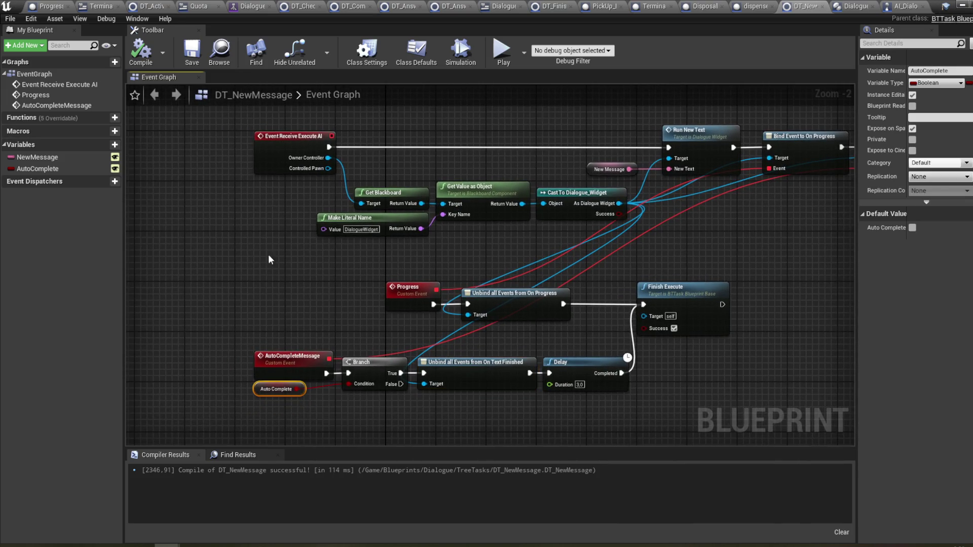
{"action": "left_click", "coordinate": [141, 51]}
- Inspect the event graph wiring and recompile the blueprint twice
{"action": "left_click_drag", "start_coordinate": [685, 255], "coordinate": [645, 255]}
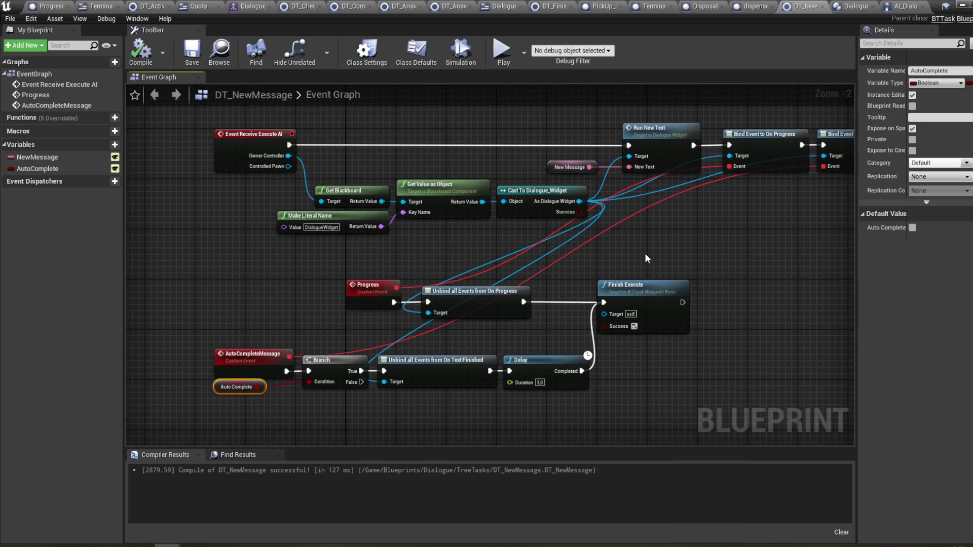
{"action": "left_click_drag", "start_coordinate": [644, 253], "coordinate": [576, 217]}
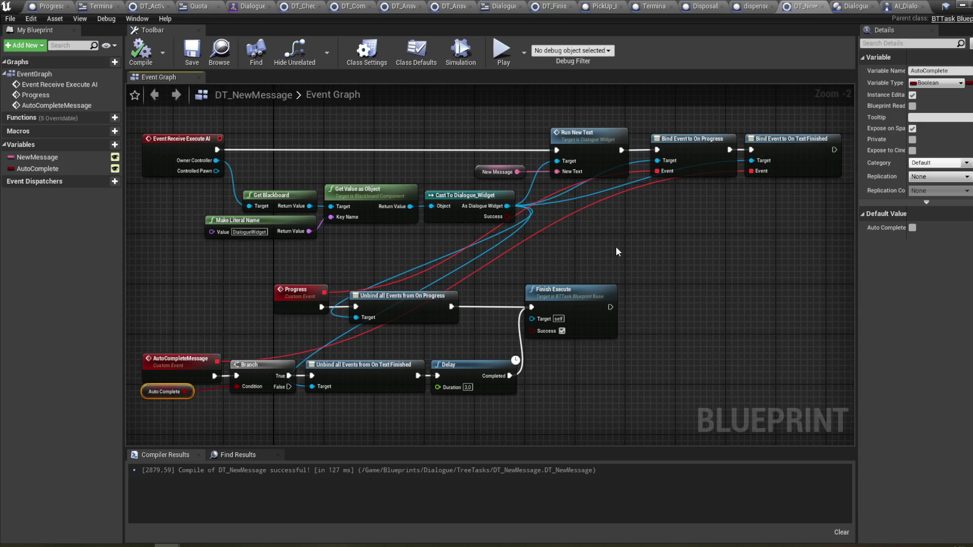
{"action": "left_click_drag", "start_coordinate": [616, 247], "coordinate": [573, 247]}
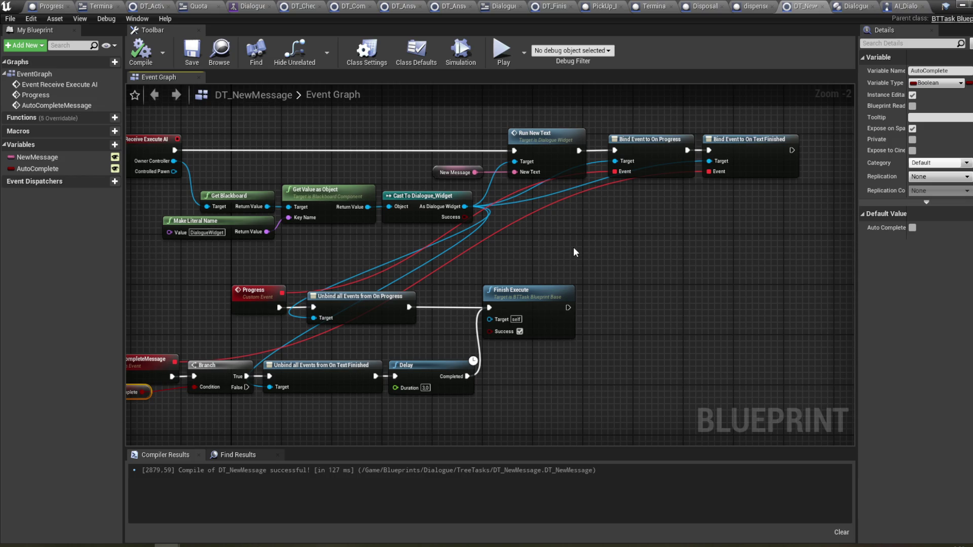
{"action": "left_click_drag", "start_coordinate": [661, 223], "coordinate": [635, 217]}
{"action": "left_click_drag", "start_coordinate": [674, 259], "coordinate": [632, 242]}
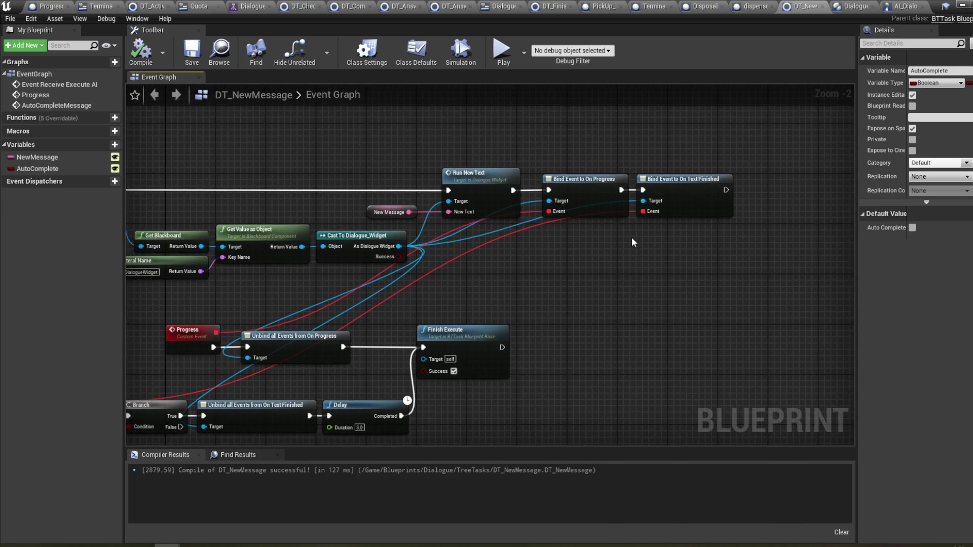
{"action": "left_click_drag", "start_coordinate": [543, 146], "coordinate": [484, 149]}
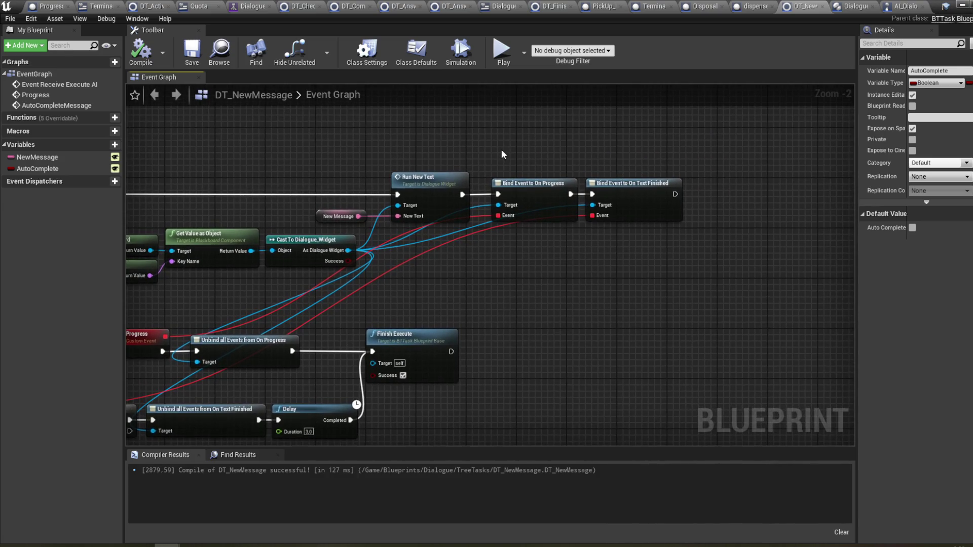
{"action": "left_click", "coordinate": [145, 63]}
{"action": "mouse_move", "coordinate": [217, 141]}
{"action": "left_mouse_down"}
{"action": "mouse_move", "coordinate": [238, 132]}
{"action": "mouse_move", "coordinate": [363, 147]}
{"action": "mouse_move", "coordinate": [385, 116]}
{"action": "left_mouse_up"}
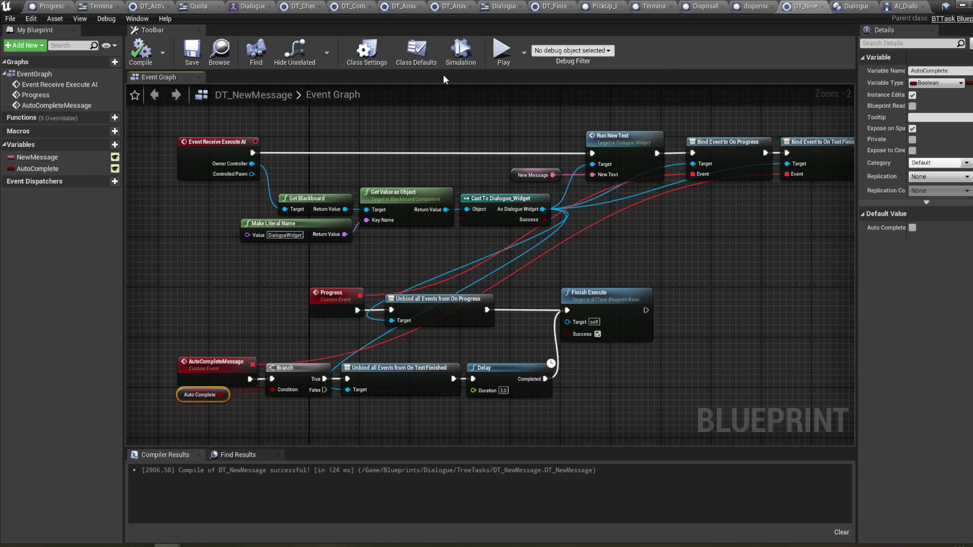
{"action": "left_click", "coordinate": [141, 50]}
- Disconnect Finish Execute's inputs and rewire Unbind on Progress into it
{"action": "left_click", "coordinate": [567, 310], "text": "alt"}
{"action": "left_click_drag", "start_coordinate": [486, 310], "coordinate": [567, 310]}
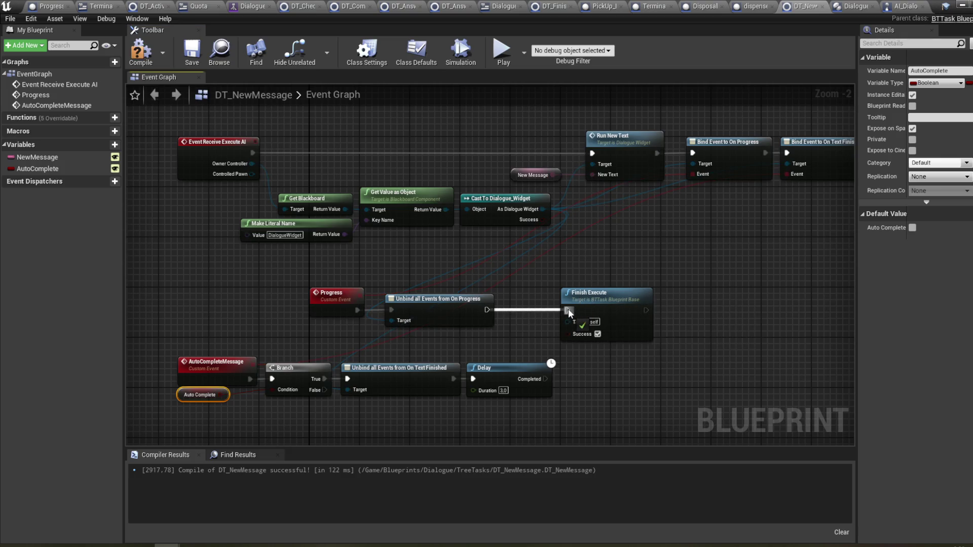
{"action": "left_click_drag", "start_coordinate": [627, 278], "coordinate": [550, 251]}
- Duplicate Finish Execute beside Delay and connect Delay's Completed output to the copy
{"action": "left_click", "coordinate": [558, 296]}
{"action": "key", "text": "ctrl+c"}
{"action": "key", "text": "ctrl+v"}
{"action": "left_click_drag", "start_coordinate": [632, 341], "coordinate": [532, 349]}
{"action": "left_click_drag", "start_coordinate": [467, 354], "coordinate": [510, 354]}
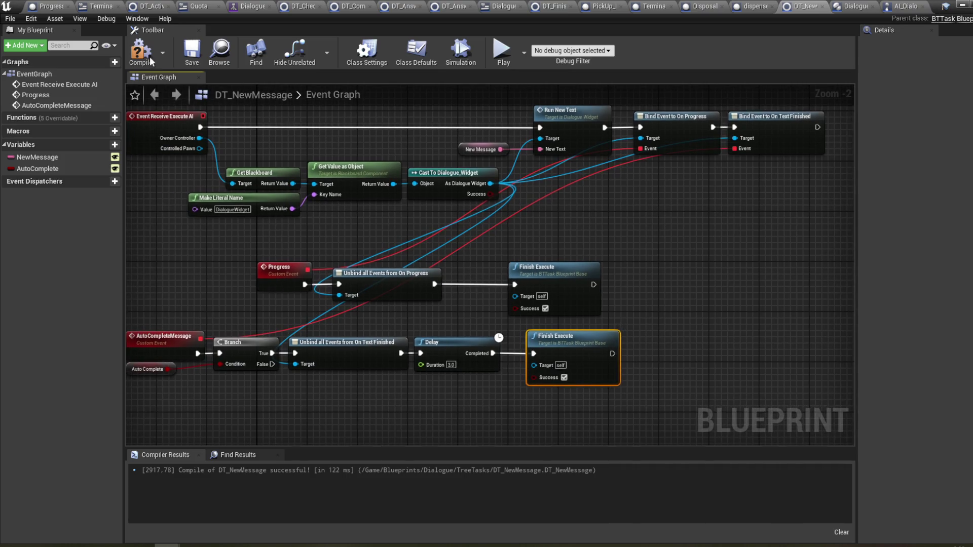
- Compile DT_NewMessage and bring up the AI_DialogueC blueprint
{"action": "left_click", "coordinate": [140, 51]}
{"action": "left_click_drag", "start_coordinate": [178, 237], "coordinate": [204, 236]}
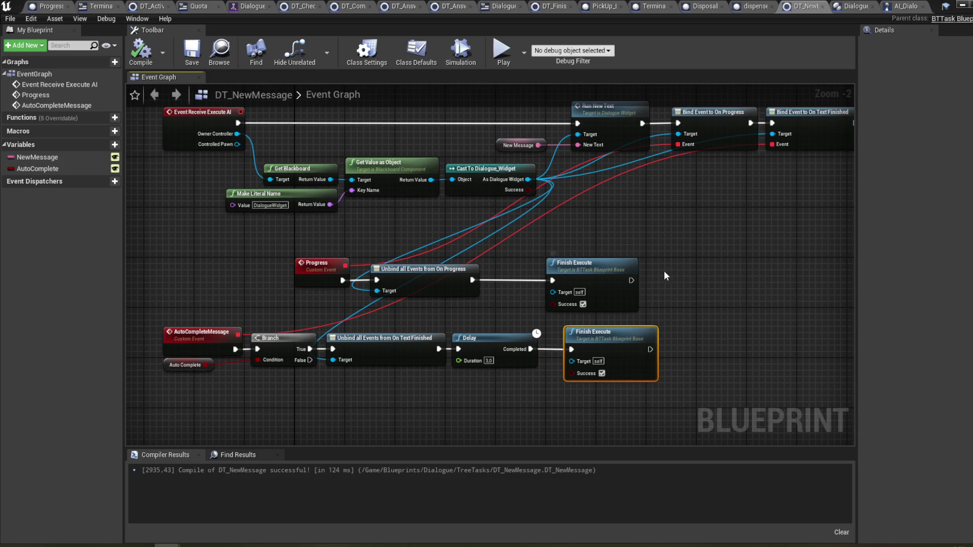
{"action": "mouse_move", "coordinate": [587, 294]}
{"action": "left_mouse_down"}
{"action": "mouse_move", "coordinate": [664, 218]}
{"action": "mouse_move", "coordinate": [641, 215]}
{"action": "left_mouse_up"}
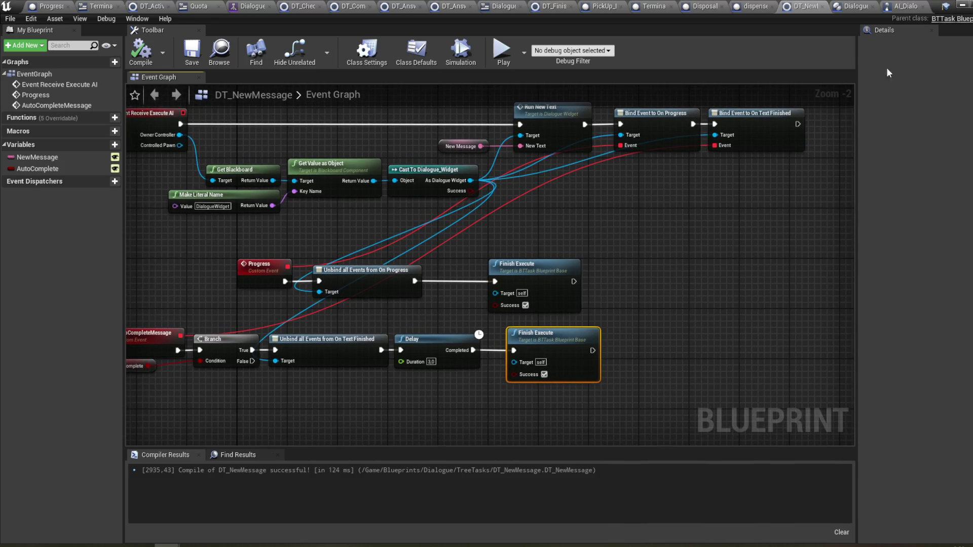
{"action": "left_click", "coordinate": [902, 7]}
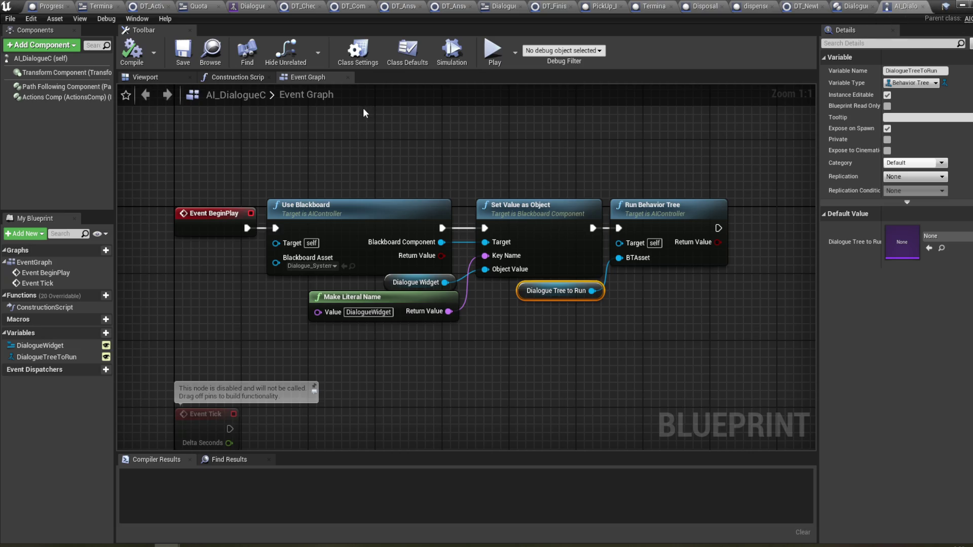
- Review AI_DialogueC and the Start Dialogue graph's SET node, then return to the behavior tree
{"action": "left_click_drag", "start_coordinate": [377, 138], "coordinate": [422, 140]}
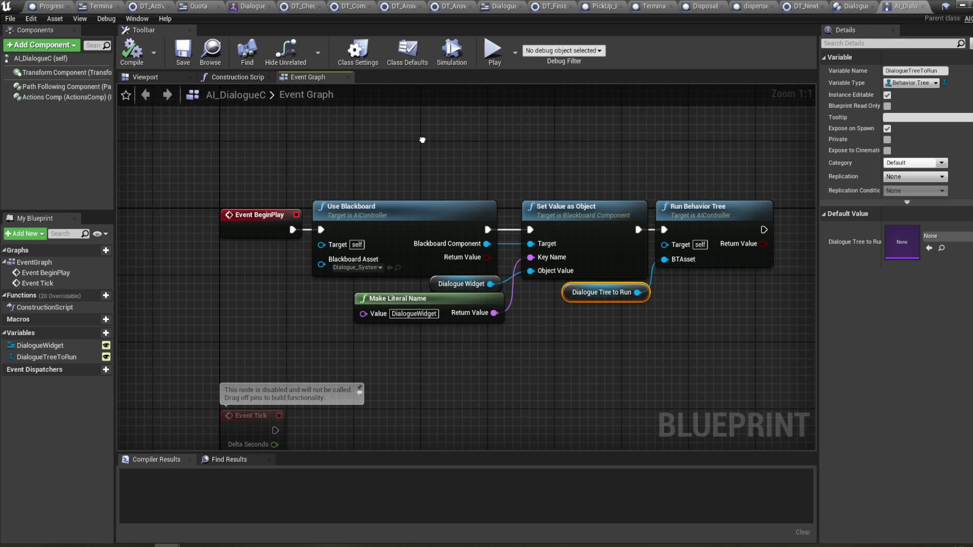
{"action": "left_click", "coordinate": [852, 6]}
{"action": "left_click_drag", "start_coordinate": [546, 157], "coordinate": [614, 147]}
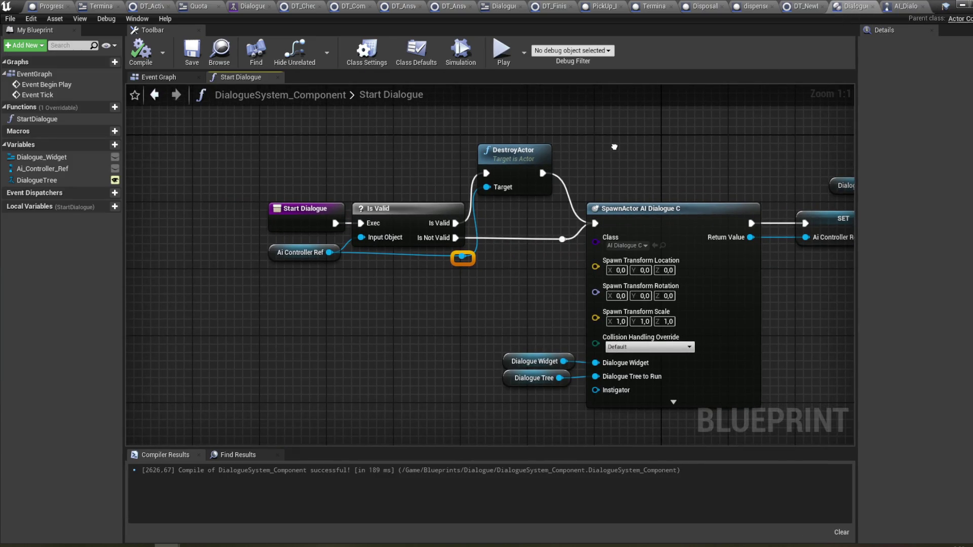
{"action": "mouse_move", "coordinate": [614, 147]}
{"action": "left_mouse_down"}
{"action": "mouse_move", "coordinate": [516, 160]}
{"action": "mouse_move", "coordinate": [634, 155]}
{"action": "left_mouse_up"}
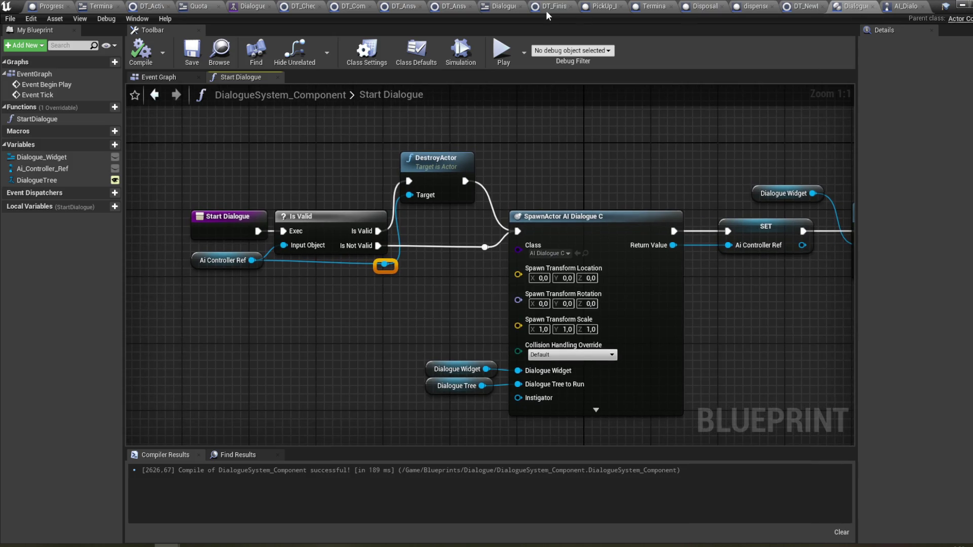
{"action": "left_click", "coordinate": [249, 6]}
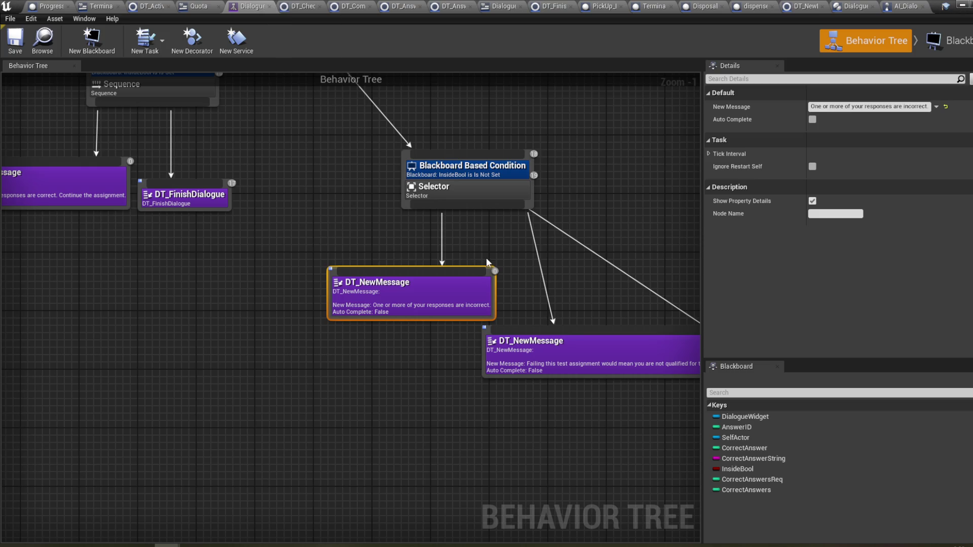
- Pan across the behavior tree to inspect its branches
{"action": "scroll", "coordinate": [498, 248], "scroll_direction": "down", "scroll_amount": 1}
{"action": "mouse_move", "coordinate": [498, 249]}
{"action": "left_mouse_down"}
{"action": "mouse_move", "coordinate": [325, 244]}
{"action": "mouse_move", "coordinate": [387, 255]}
{"action": "mouse_move", "coordinate": [624, 349]}
{"action": "left_mouse_up"}
{"action": "mouse_move", "coordinate": [561, 349]}
{"action": "left_mouse_down"}
{"action": "mouse_move", "coordinate": [428, 277]}
{"action": "mouse_move", "coordinate": [452, 248]}
{"action": "mouse_move", "coordinate": [489, 299]}
{"action": "mouse_move", "coordinate": [416, 322]}
{"action": "mouse_move", "coordinate": [373, 445]}
{"action": "mouse_move", "coordinate": [533, 463]}
{"action": "mouse_move", "coordinate": [494, 430]}
{"action": "mouse_move", "coordinate": [451, 287]}
{"action": "mouse_move", "coordinate": [455, 300]}
{"action": "left_mouse_up"}
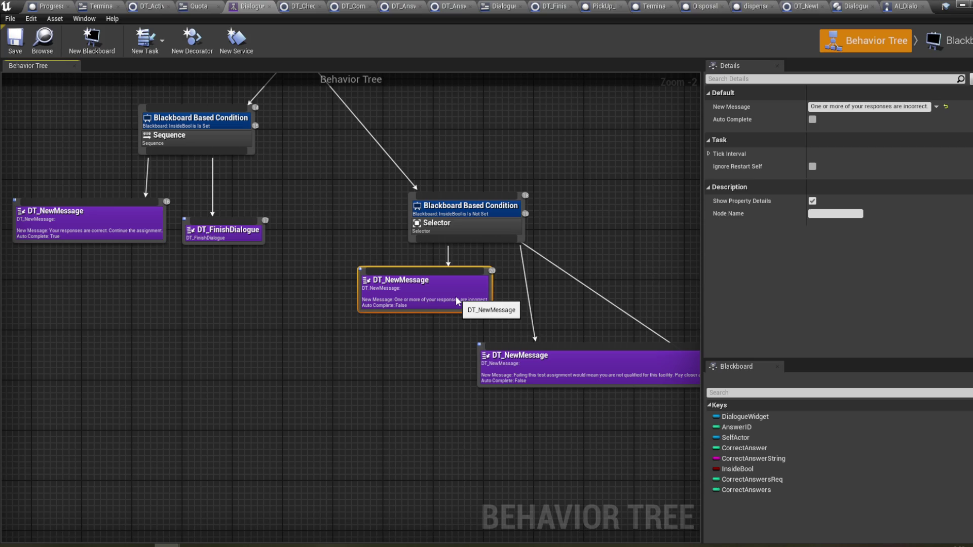
{"action": "left_click_drag", "start_coordinate": [579, 323], "coordinate": [473, 290]}
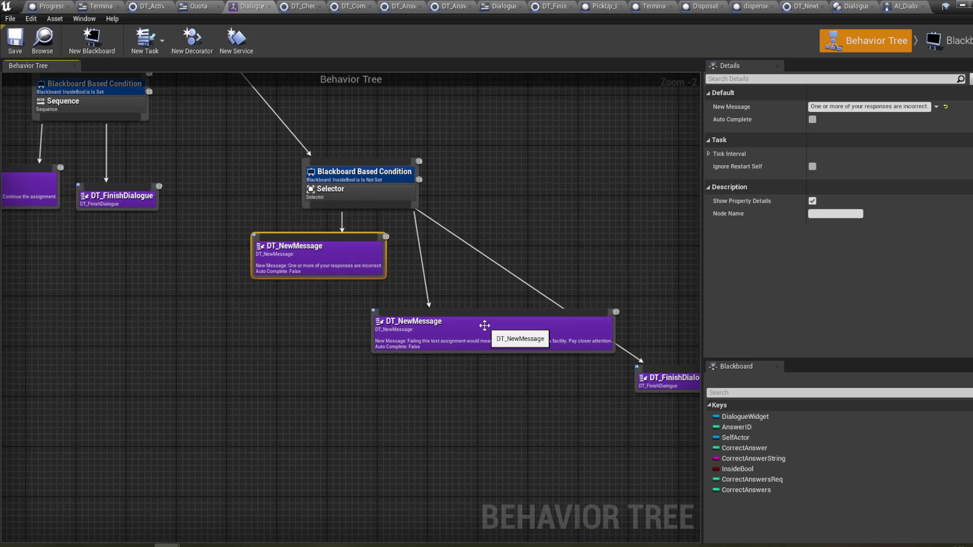
{"action": "mouse_move", "coordinate": [230, 194]}
{"action": "left_mouse_down"}
{"action": "mouse_move", "coordinate": [487, 349]}
{"action": "mouse_move", "coordinate": [428, 282]}
{"action": "left_mouse_up"}
{"action": "left_click_drag", "start_coordinate": [502, 331], "coordinate": [428, 297]}
{"action": "left_click_drag", "start_coordinate": [622, 327], "coordinate": [467, 289]}
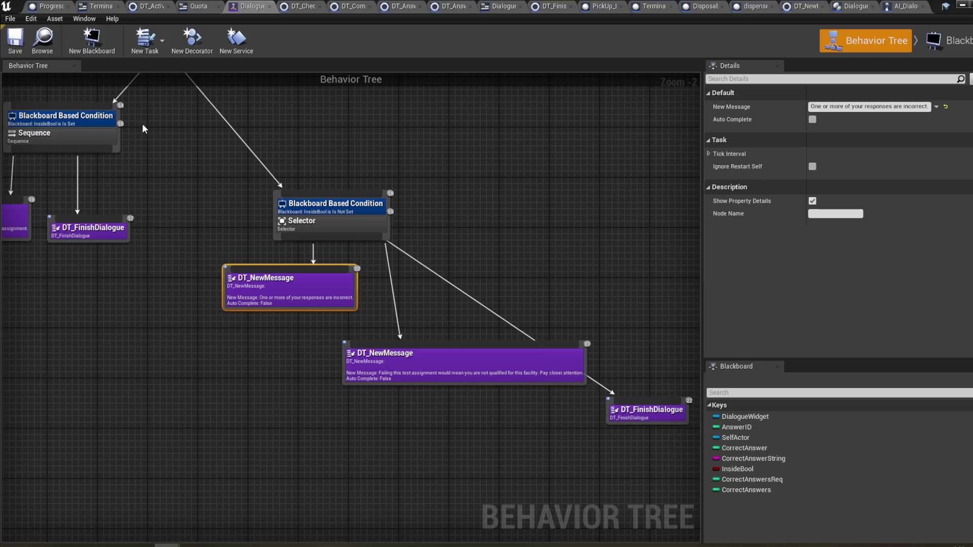
- View the ROOT, Sequence and upper Selector nodes, then minimize the Behavior Tree editor
{"action": "scroll", "coordinate": [142, 123], "scroll_direction": "down", "scroll_amount": 1}
{"action": "left_click_drag", "start_coordinate": [141, 123], "coordinate": [292, 248]}
{"action": "scroll", "coordinate": [292, 248], "scroll_direction": "down", "scroll_amount": 3}
{"action": "scroll", "coordinate": [311, 234], "scroll_direction": "up", "scroll_amount": 5}
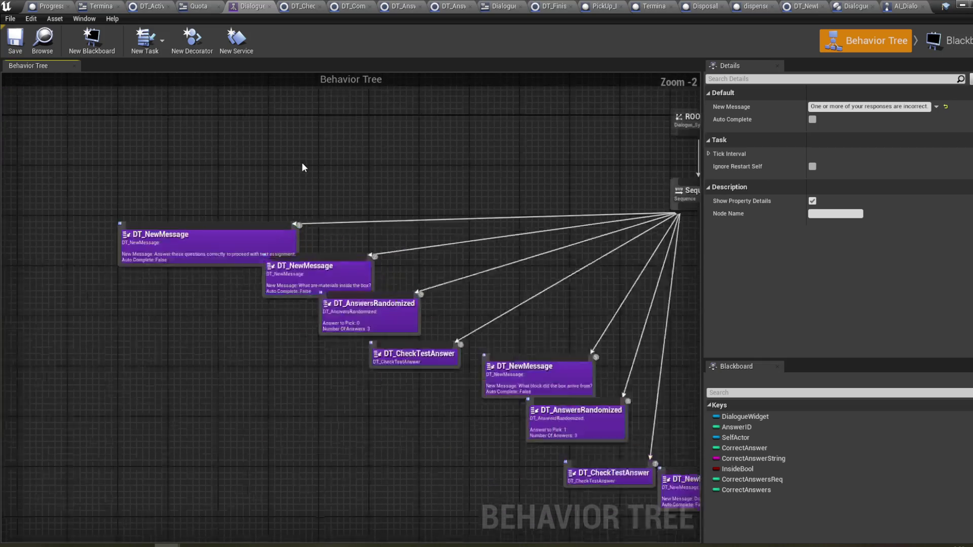
{"action": "mouse_move", "coordinate": [308, 208]}
{"action": "left_mouse_down"}
{"action": "mouse_move", "coordinate": [308, 191]}
{"action": "mouse_move", "coordinate": [244, 196]}
{"action": "left_mouse_up"}
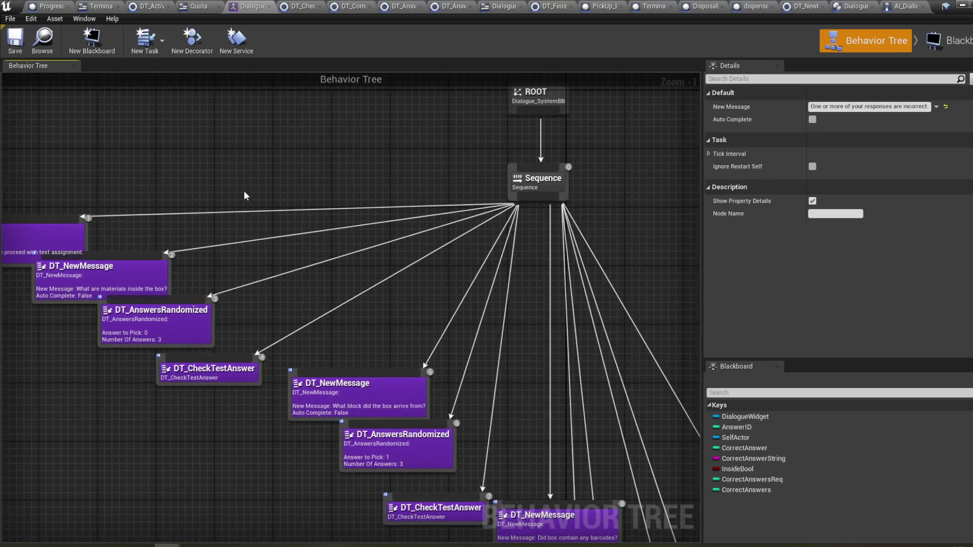
{"action": "left_click_drag", "start_coordinate": [606, 176], "coordinate": [582, 175]}
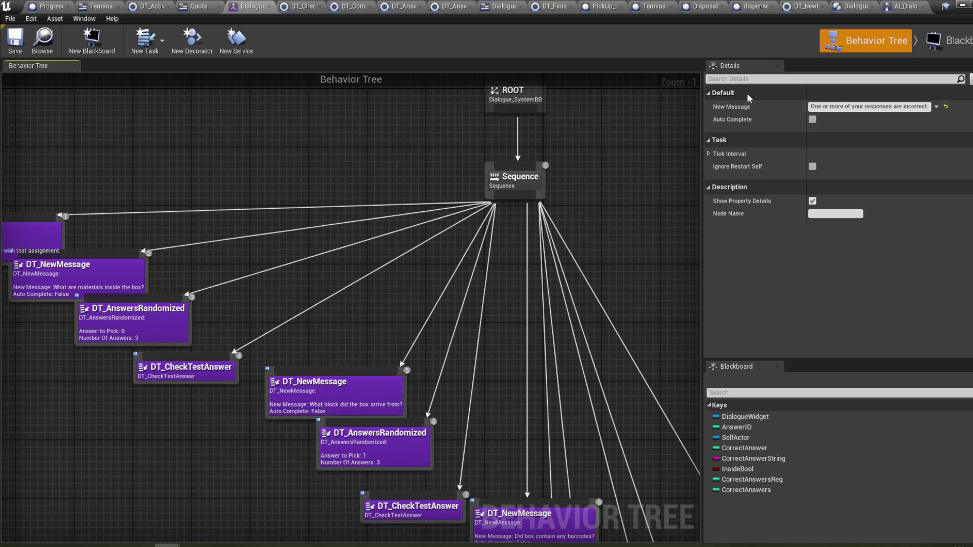
{"action": "left_click", "coordinate": [962, 4]}
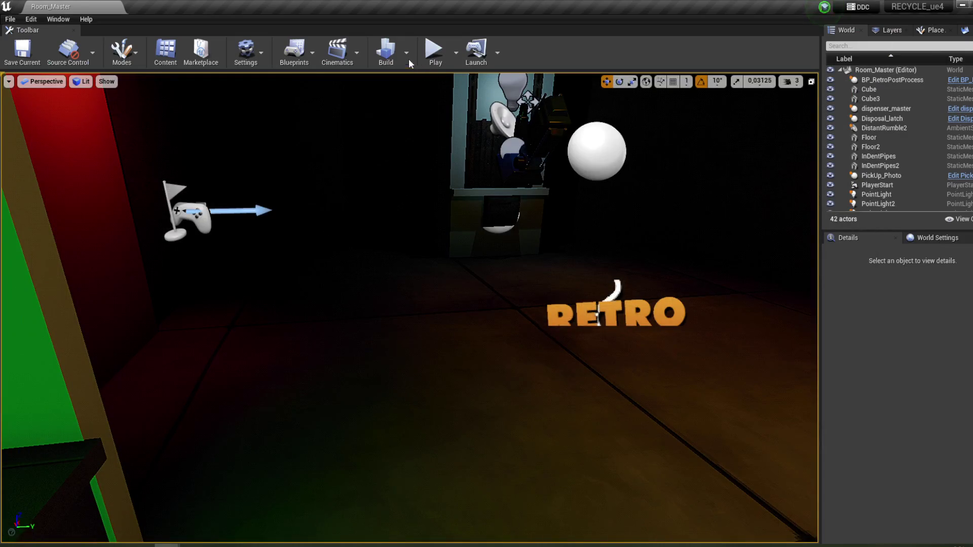
- Play the level, read the terminal's intro messages, answer Yes on clear instructions, and step back
{"action": "left_click", "coordinate": [435, 50]}
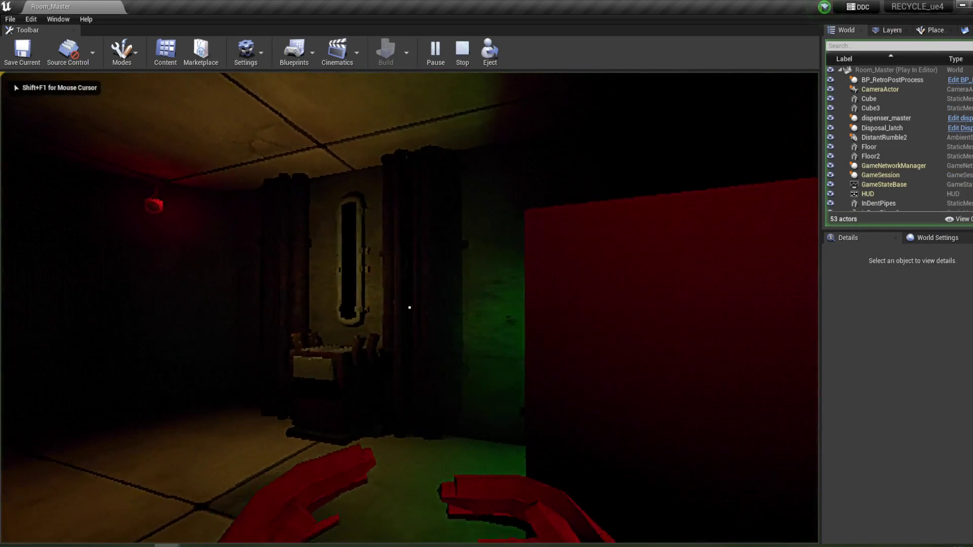
{"action": "left_click", "coordinate": [410, 307]}
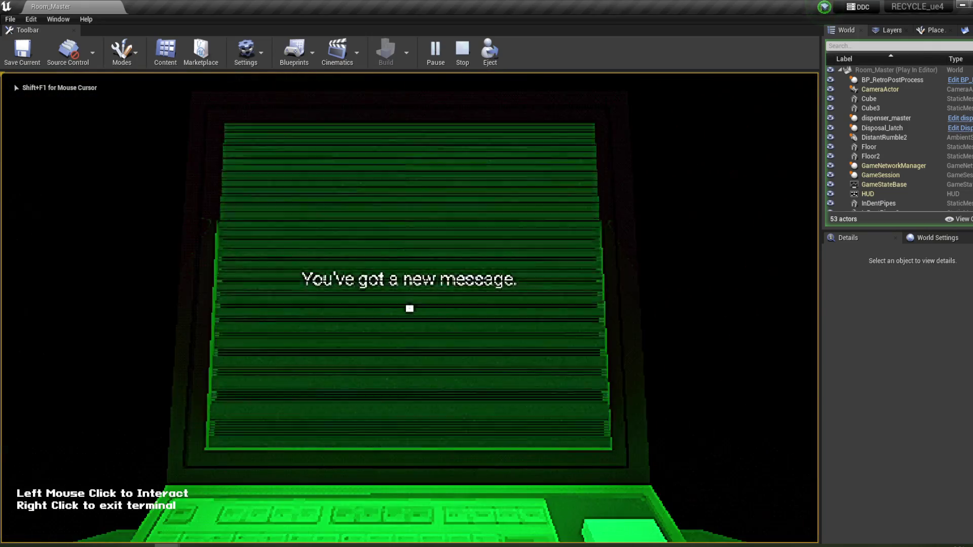
{"action": "left_click", "coordinate": [410, 316]}
{"action": "left_click", "coordinate": [410, 316]}
{"action": "left_click", "coordinate": [410, 316]}
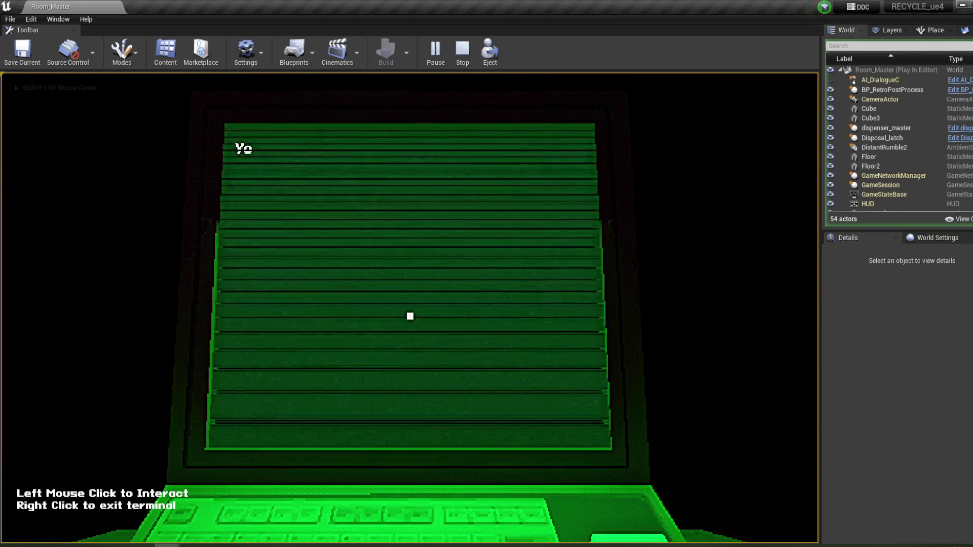
{"action": "left_click", "coordinate": [410, 316]}
{"action": "left_click", "coordinate": [410, 316]}
{"action": "left_click", "coordinate": [410, 316]}
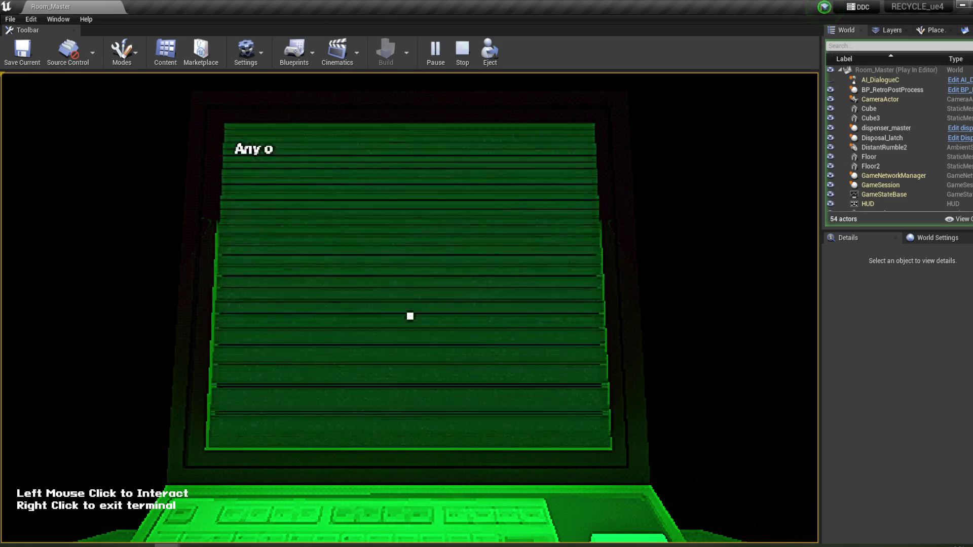
{"action": "left_click", "coordinate": [410, 316]}
{"action": "left_click", "coordinate": [410, 316]}
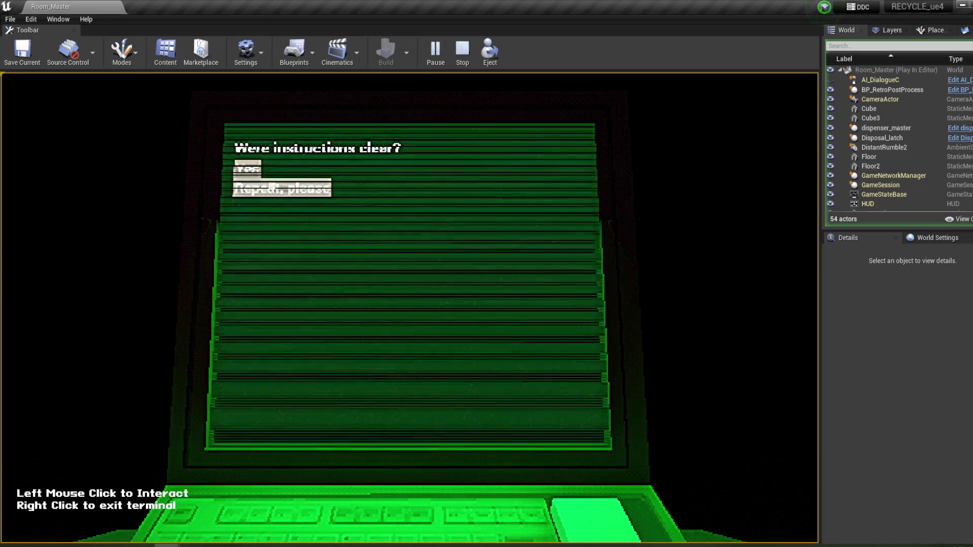
{"action": "left_click", "coordinate": [247, 170]}
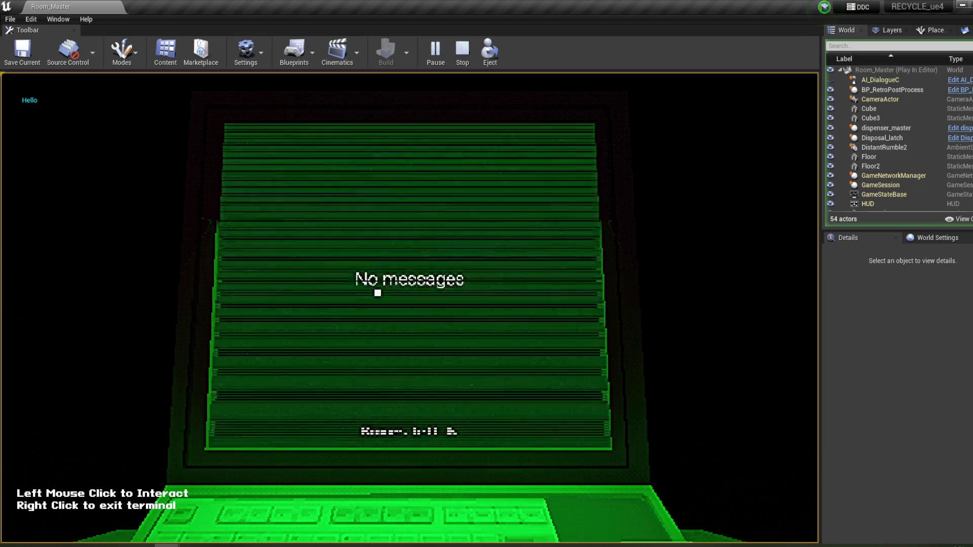
{"action": "right_click", "coordinate": [378, 293]}
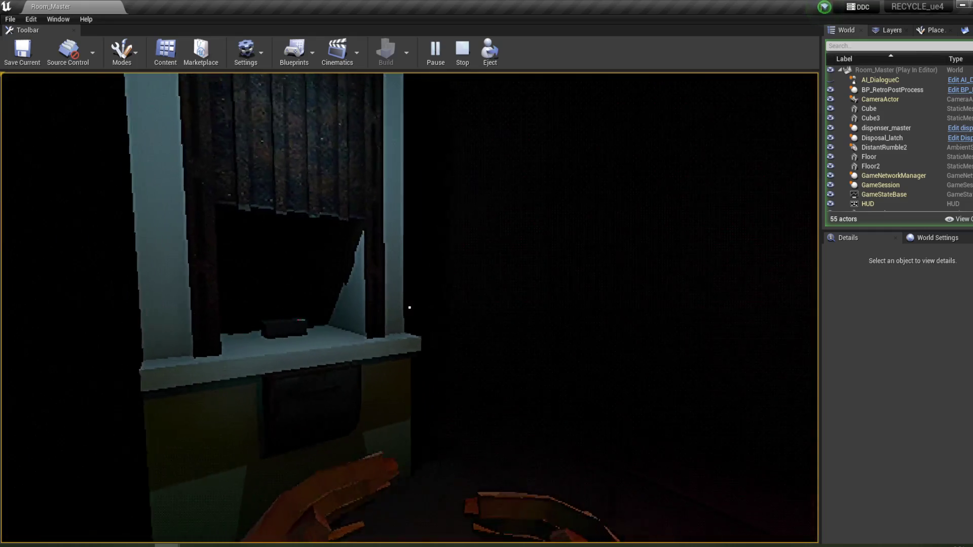
- Take the box from the dispenser, carry it to the disposal window and drop it in
{"action": "left_click", "coordinate": [410, 307]}
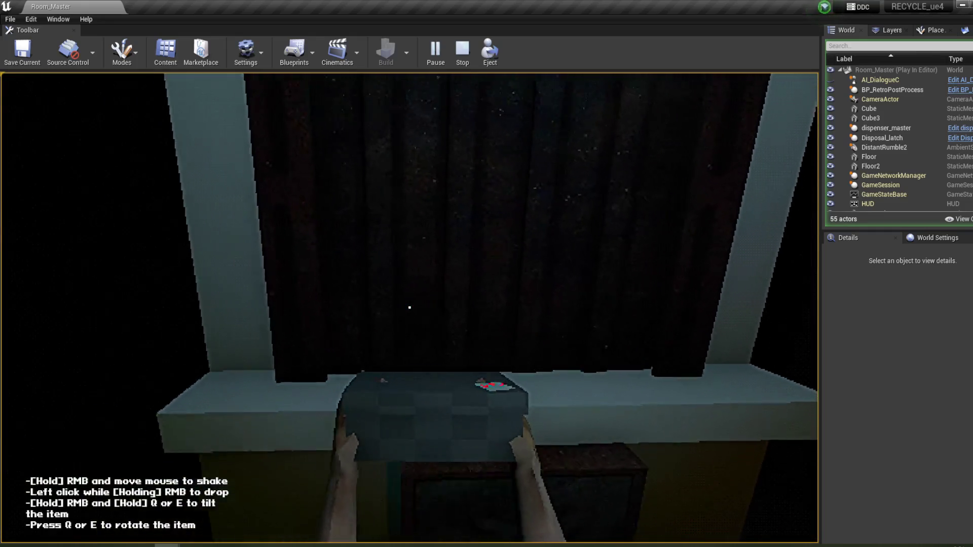
{"action": "left_click", "coordinate": [410, 307]}
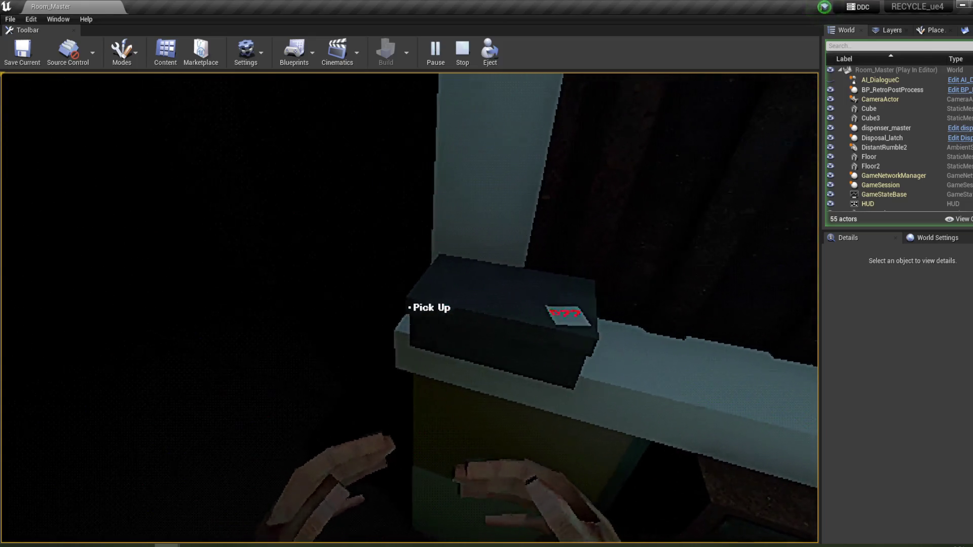
{"action": "left_click", "coordinate": [410, 307]}
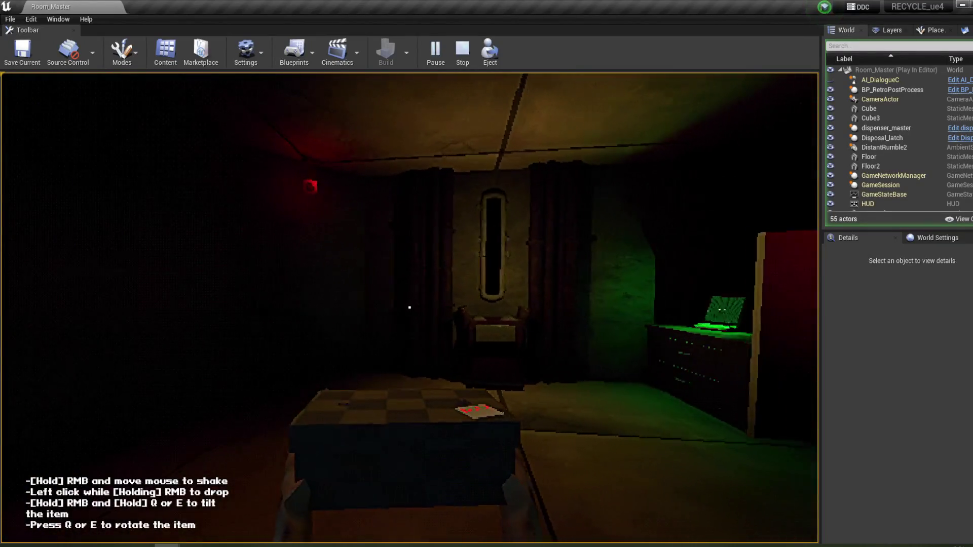
{"action": "key", "text": "w"}
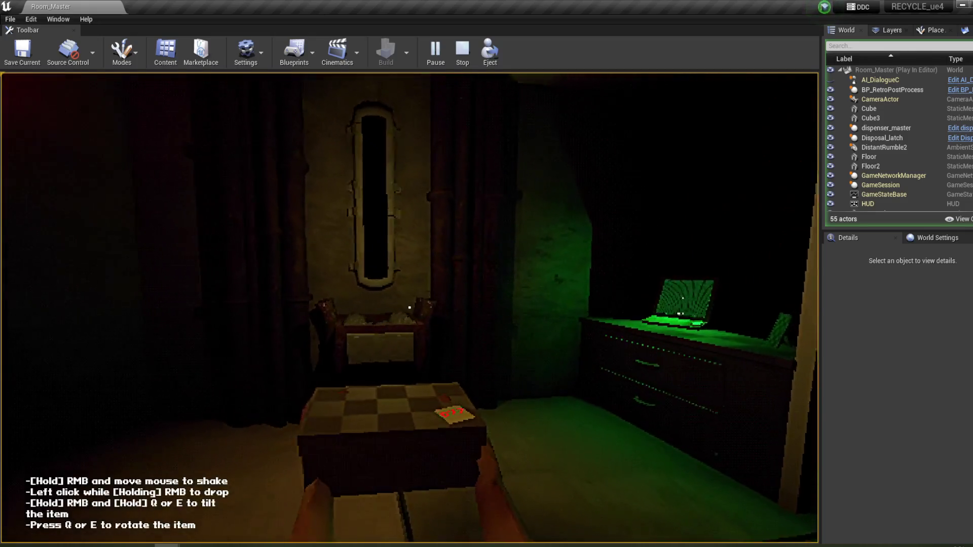
{"action": "key", "text": "w"}
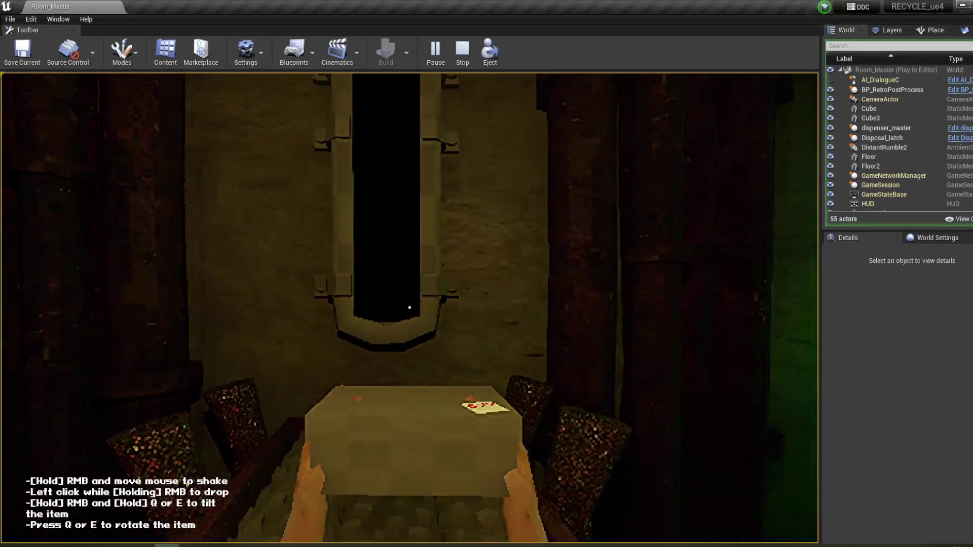
{"action": "left_click", "coordinate": [410, 308]}
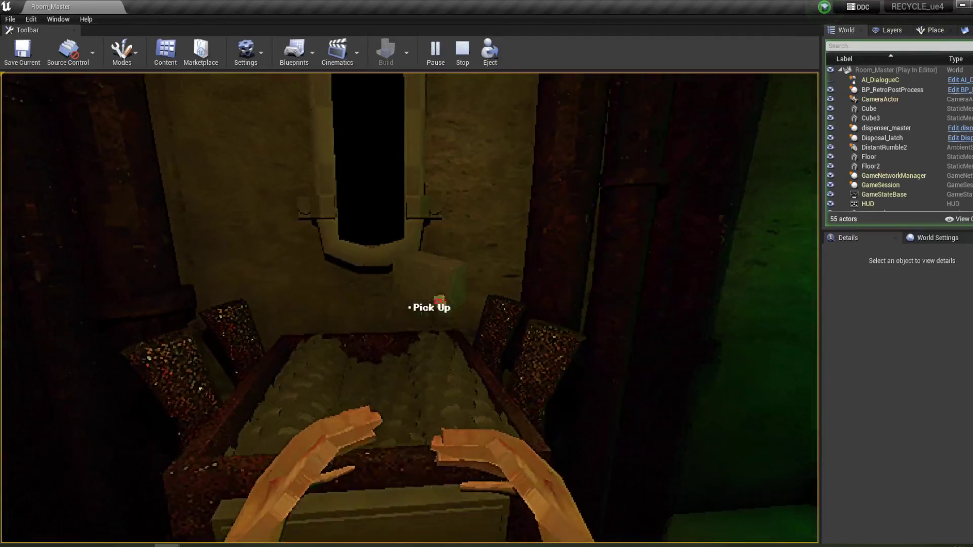
- At the terminal, answer the materials, block and barcode questions, then stop play-testing
{"action": "key", "text": "w"}
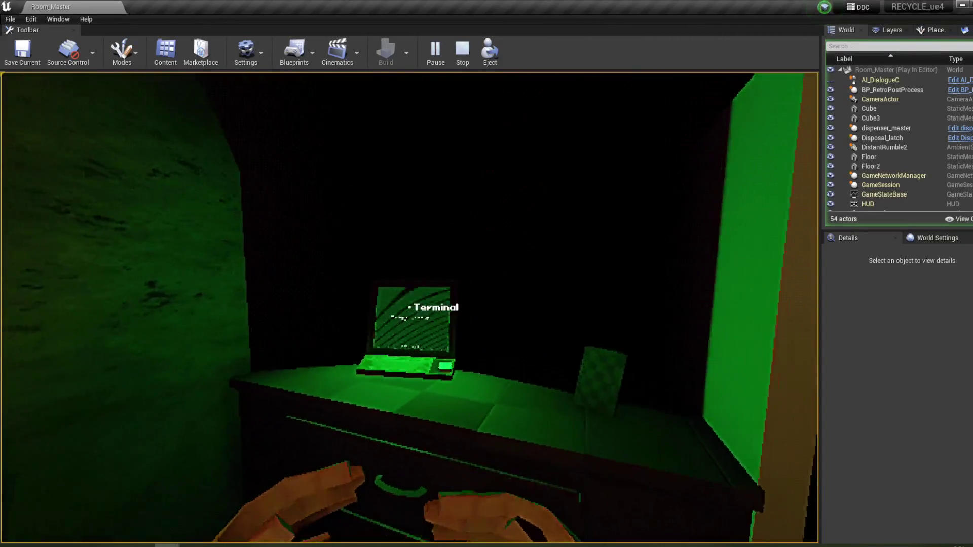
{"action": "left_click", "coordinate": [410, 308]}
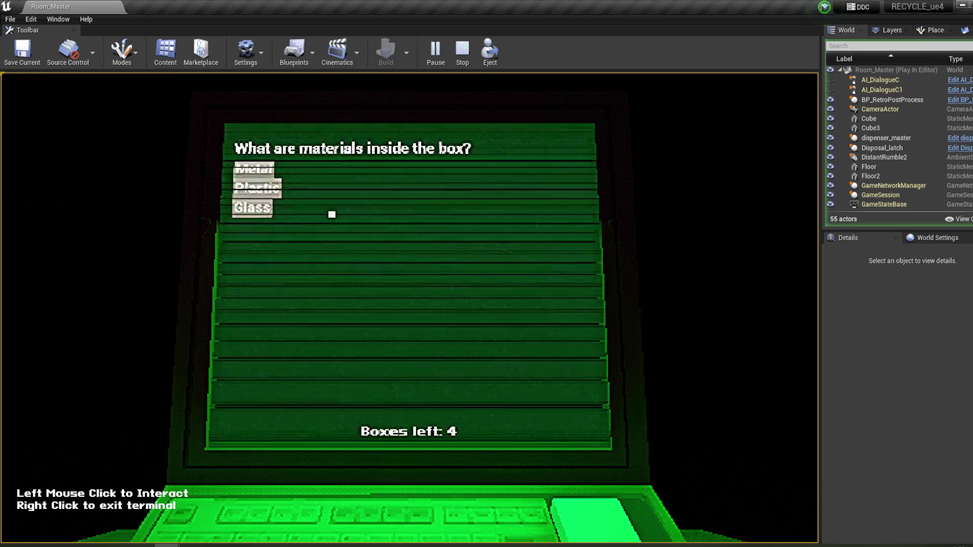
{"action": "left_click", "coordinate": [258, 209]}
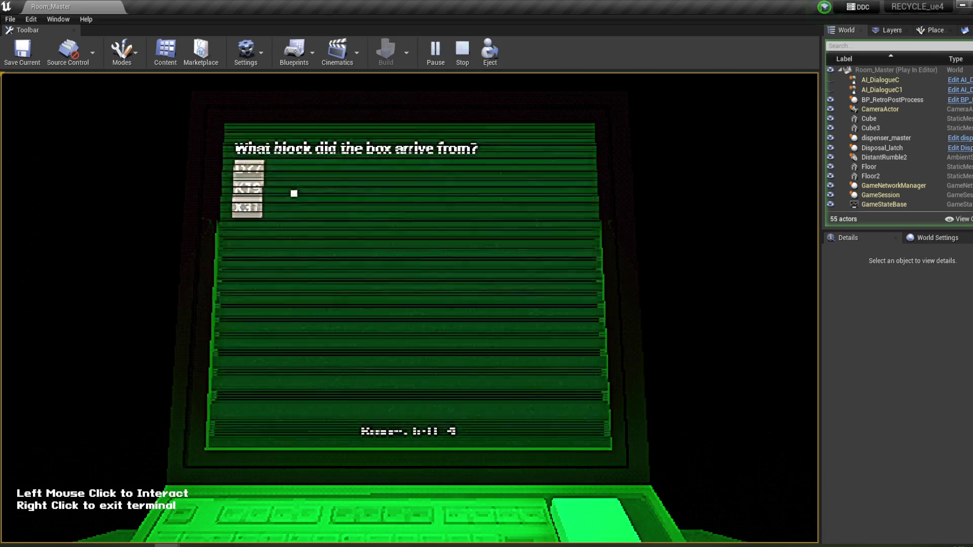
{"action": "left_click", "coordinate": [251, 207]}
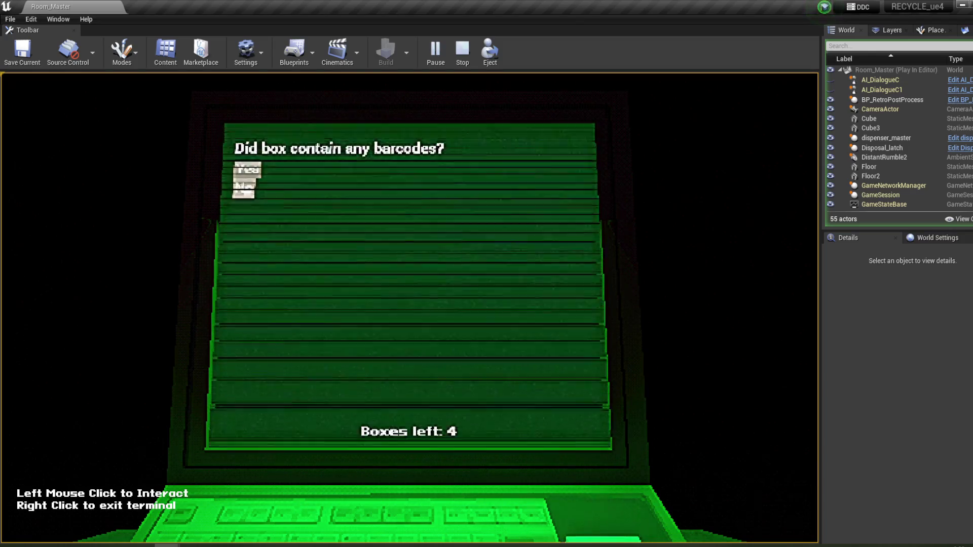
{"action": "left_click", "coordinate": [249, 169]}
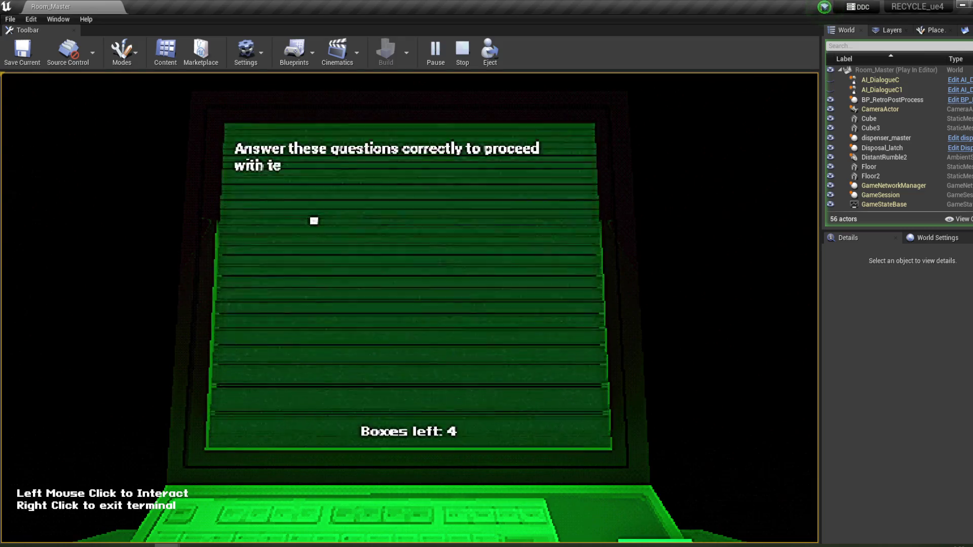
{"action": "right_click", "coordinate": [368, 219]}
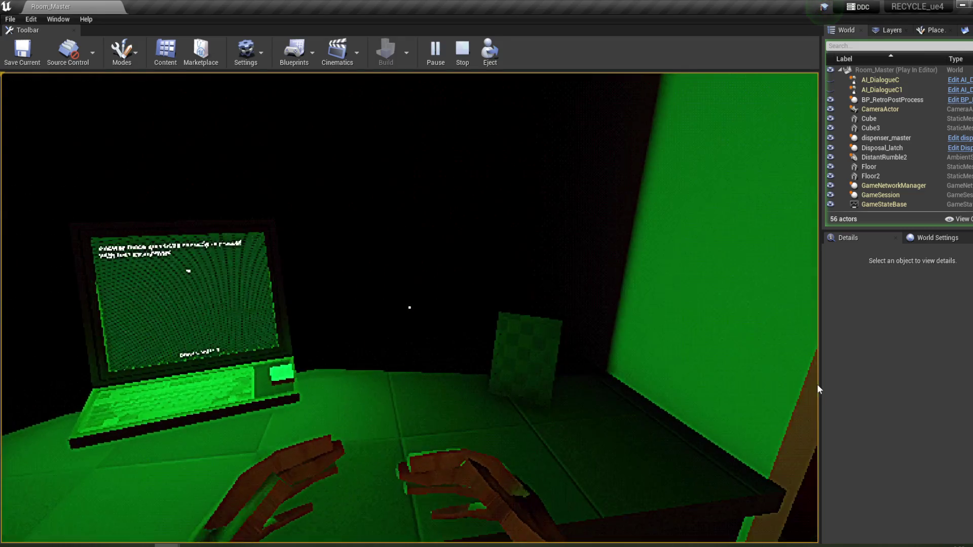
{"action": "key", "text": "Escape"}
{"action": "left_click", "coordinate": [283, 503]}
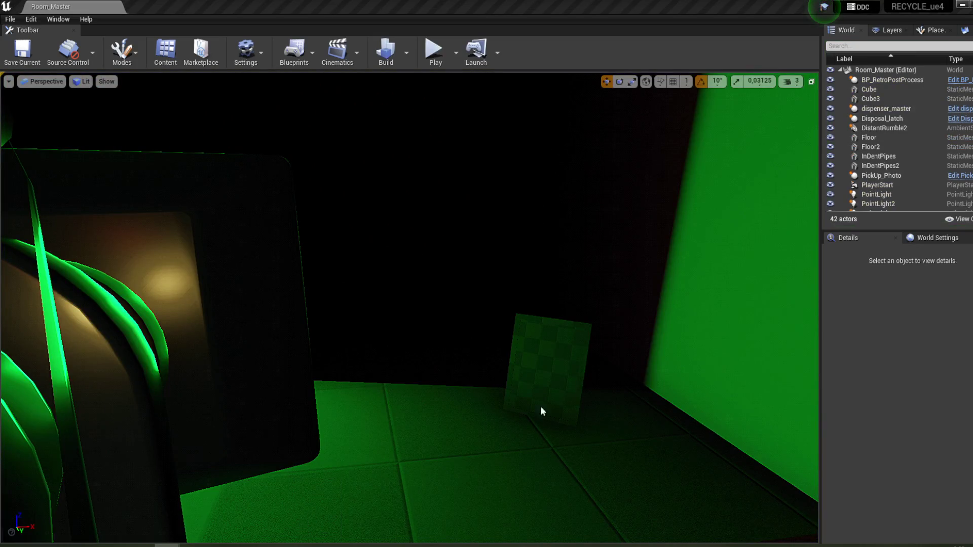
- Review the InsideBool Is Not Set condition, keeping Notify Observer On Result Change and Observer aborts None
{"action": "left_click_drag", "start_coordinate": [568, 389], "coordinate": [589, 299]}
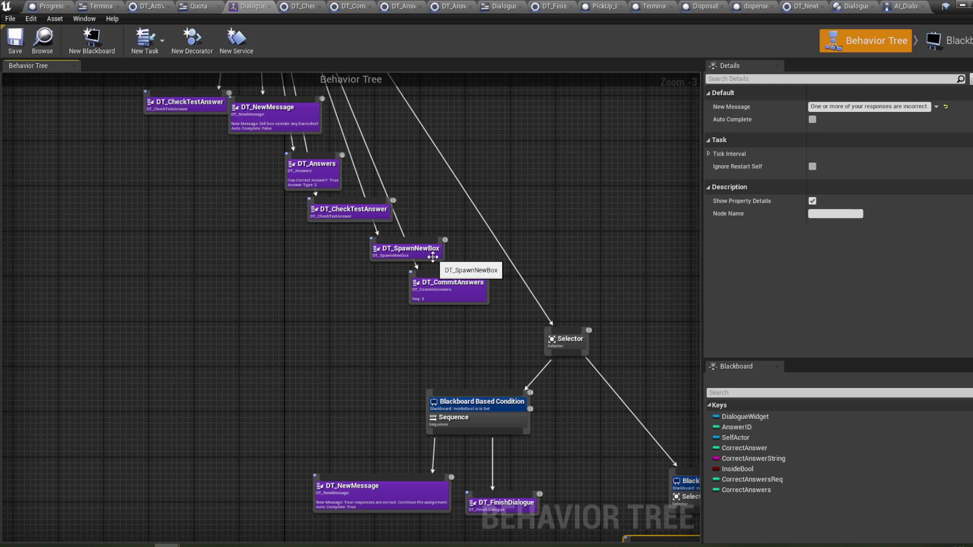
{"action": "mouse_move", "coordinate": [587, 299]}
{"action": "left_mouse_down"}
{"action": "mouse_move", "coordinate": [526, 311]}
{"action": "mouse_move", "coordinate": [488, 290]}
{"action": "left_mouse_up"}
{"action": "left_click", "coordinate": [549, 368]}
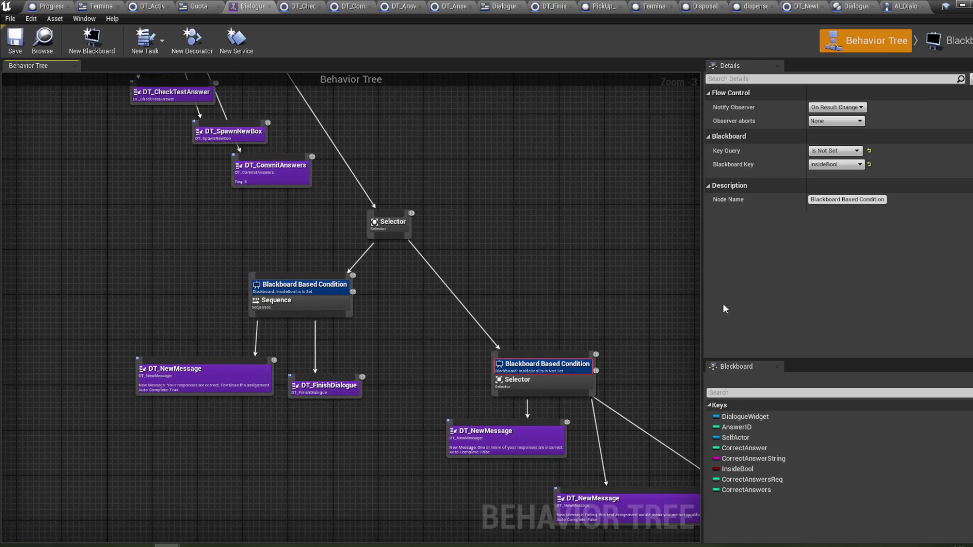
{"action": "left_click", "coordinate": [856, 107]}
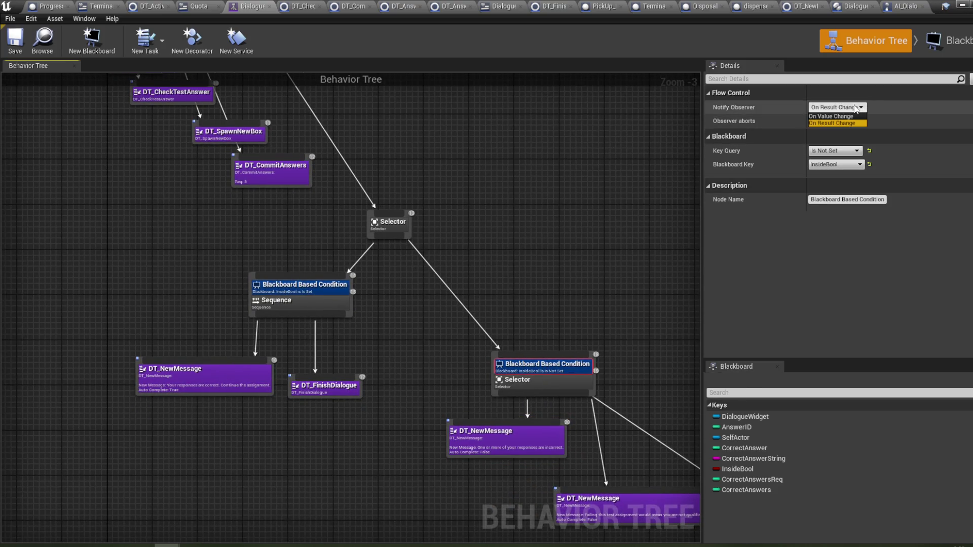
{"action": "left_click", "coordinate": [856, 107]}
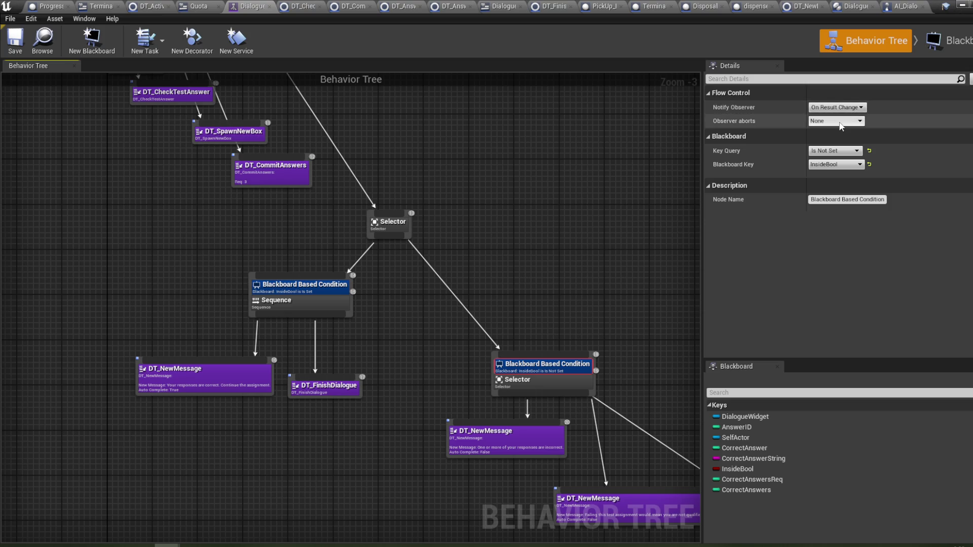
{"action": "left_click", "coordinate": [840, 121]}
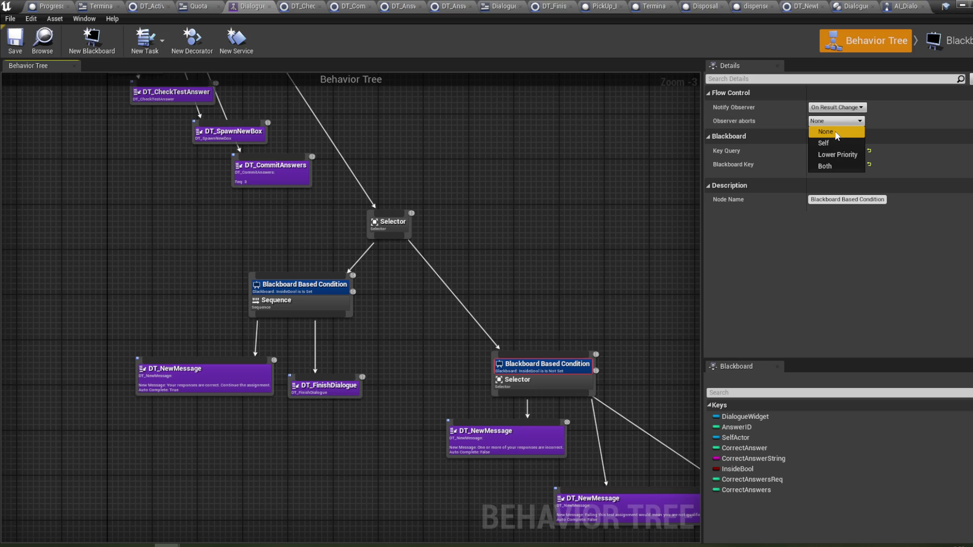
{"action": "left_click", "coordinate": [837, 132]}
- Move the lower Selector branch and its tasks up and to the left in the tree
{"action": "mouse_move", "coordinate": [472, 319]}
{"action": "left_mouse_down"}
{"action": "mouse_move", "coordinate": [527, 295]}
{"action": "mouse_move", "coordinate": [470, 250]}
{"action": "left_mouse_up"}
{"action": "left_click_drag", "start_coordinate": [569, 243], "coordinate": [438, 215]}
{"action": "mouse_move", "coordinate": [681, 499]}
{"action": "left_mouse_down"}
{"action": "mouse_move", "coordinate": [467, 357]}
{"action": "mouse_move", "coordinate": [359, 256]}
{"action": "mouse_move", "coordinate": [413, 296]}
{"action": "left_mouse_up"}
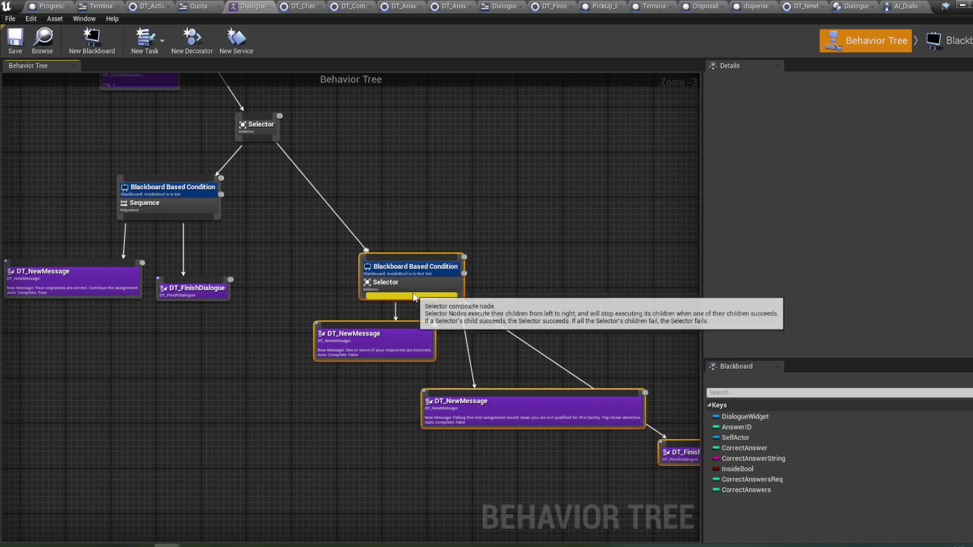
{"action": "left_click_drag", "start_coordinate": [388, 251], "coordinate": [348, 183]}
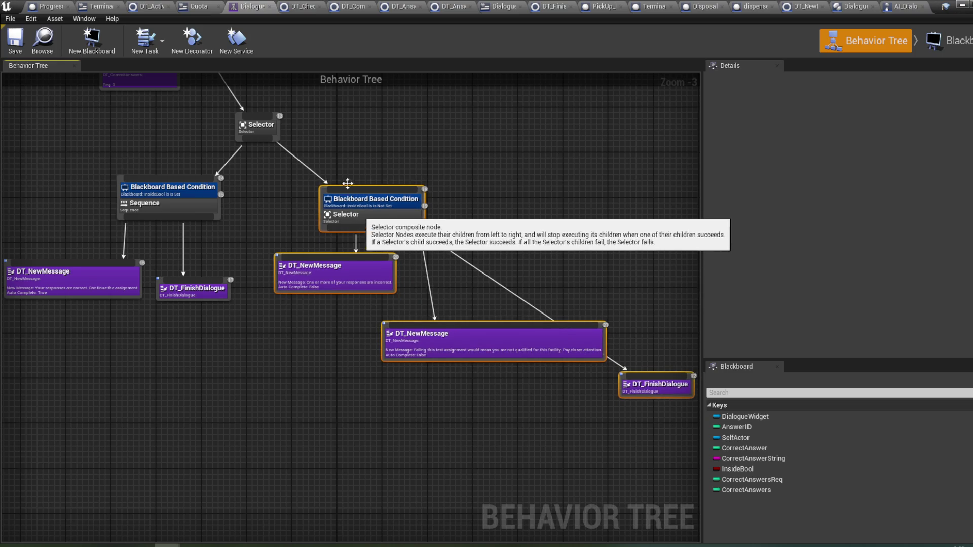
- Open the DT_CommitAnswers task from the answer task sequence for editing
{"action": "mouse_move", "coordinate": [367, 149]}
{"action": "left_mouse_down"}
{"action": "mouse_move", "coordinate": [375, 165]}
{"action": "mouse_move", "coordinate": [495, 235]}
{"action": "mouse_move", "coordinate": [498, 264]}
{"action": "left_mouse_up"}
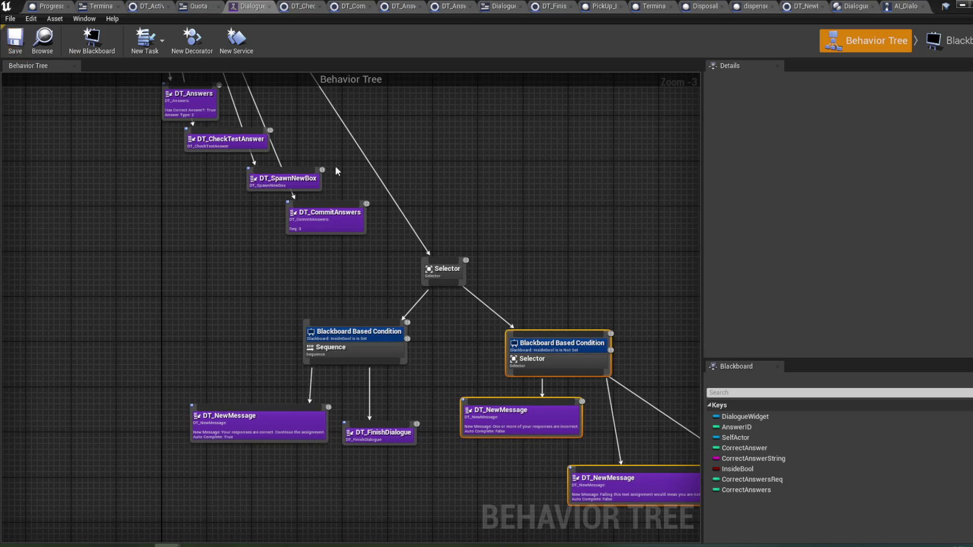
{"action": "left_click_drag", "start_coordinate": [434, 167], "coordinate": [463, 187]}
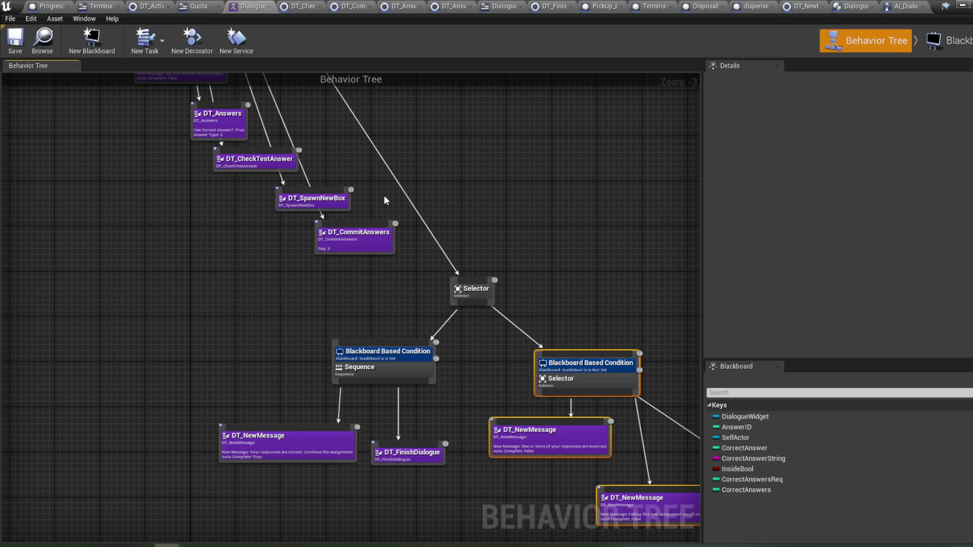
{"action": "left_click_drag", "start_coordinate": [384, 196], "coordinate": [385, 238]}
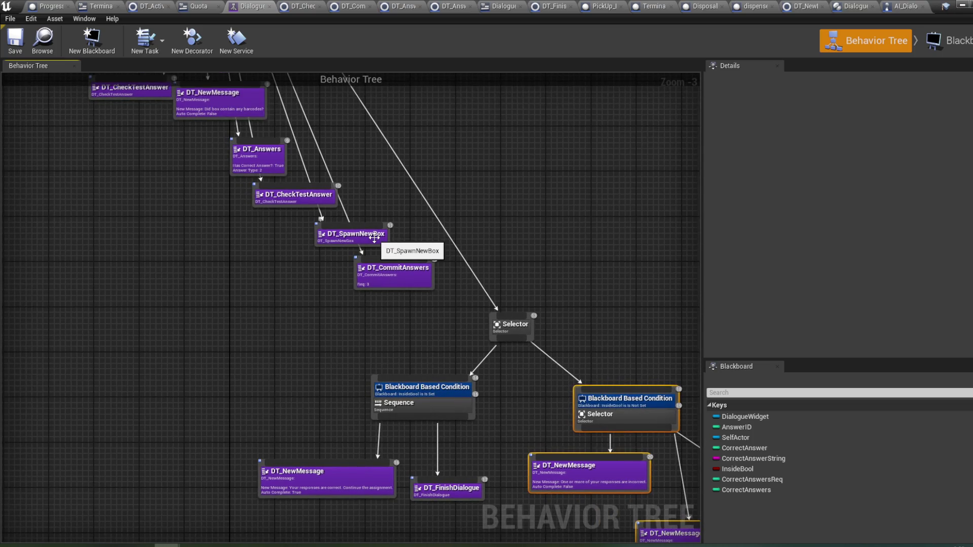
{"action": "double_click", "coordinate": [424, 281]}
- Review the DT_CommitAnswers graph from Event Receive Execute AI to Finish Execute and compile it
{"action": "left_click_drag", "start_coordinate": [390, 310], "coordinate": [666, 306]}
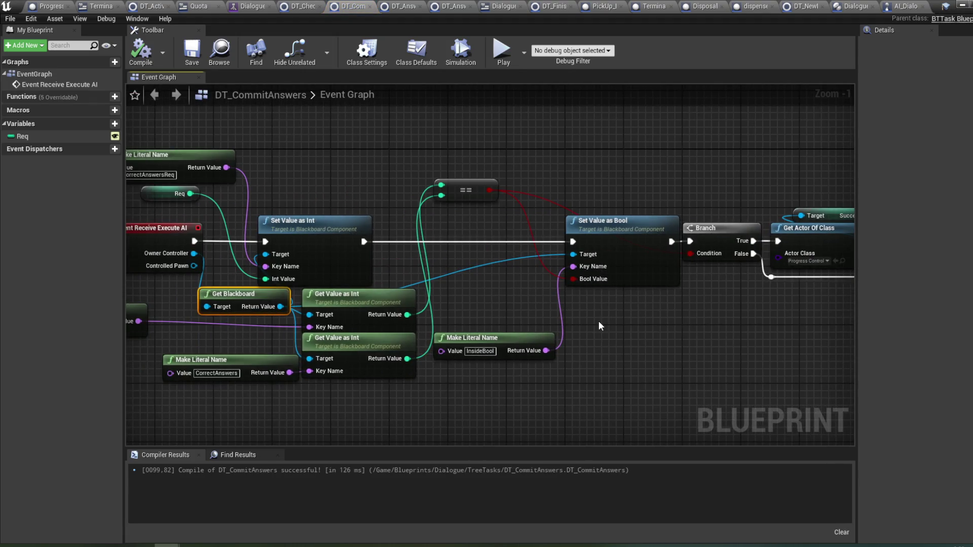
{"action": "mouse_move", "coordinate": [590, 286]}
{"action": "left_mouse_down"}
{"action": "mouse_move", "coordinate": [693, 294]}
{"action": "mouse_move", "coordinate": [434, 294]}
{"action": "left_mouse_up"}
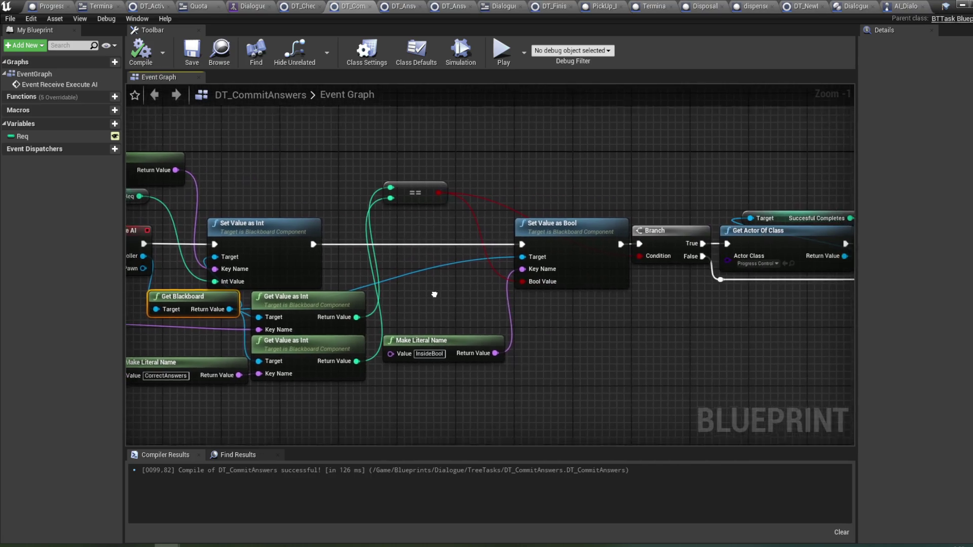
{"action": "mouse_move", "coordinate": [561, 341]}
{"action": "left_mouse_down"}
{"action": "mouse_move", "coordinate": [567, 333]}
{"action": "mouse_move", "coordinate": [535, 346]}
{"action": "left_mouse_up"}
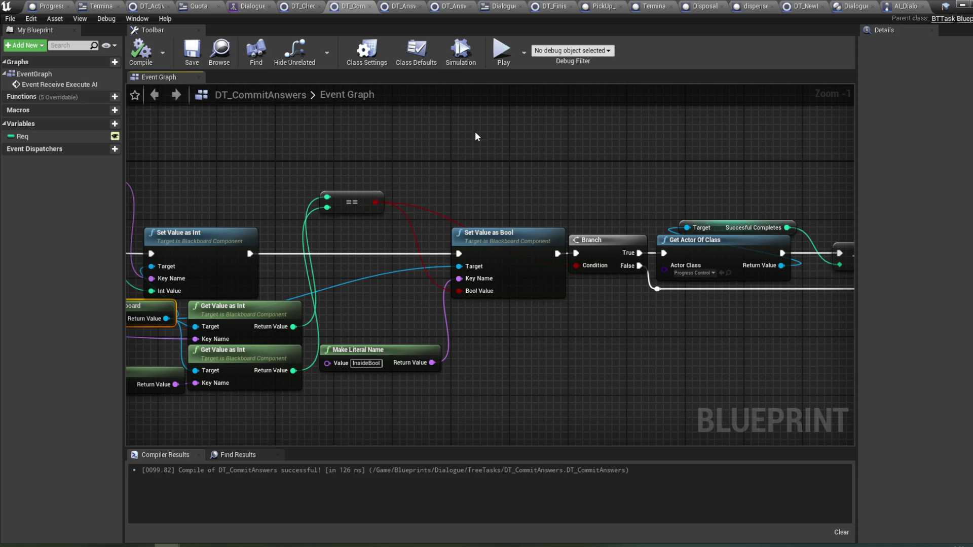
{"action": "left_click", "coordinate": [140, 50]}
{"action": "scroll", "coordinate": [592, 147], "scroll_direction": "down", "scroll_amount": 1}
{"action": "mouse_move", "coordinate": [596, 151]}
{"action": "left_mouse_down"}
{"action": "mouse_move", "coordinate": [580, 166]}
{"action": "mouse_move", "coordinate": [495, 178]}
{"action": "mouse_move", "coordinate": [552, 175]}
{"action": "left_mouse_up"}
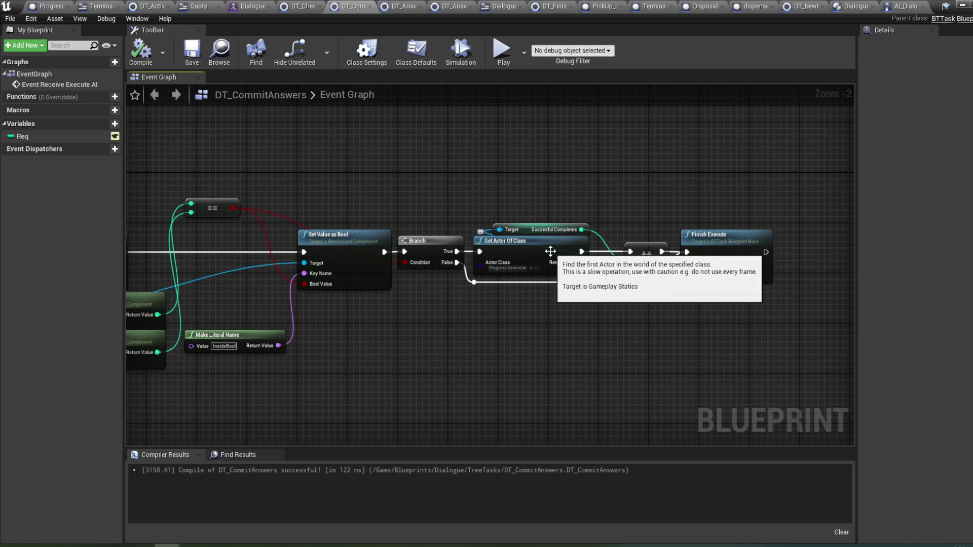
- Open the PickUp_Master blueprint from the Content Browser's PickUps folder
{"action": "mouse_move", "coordinate": [167, 545]}
{"action": "left_click", "coordinate": [100, 510]}
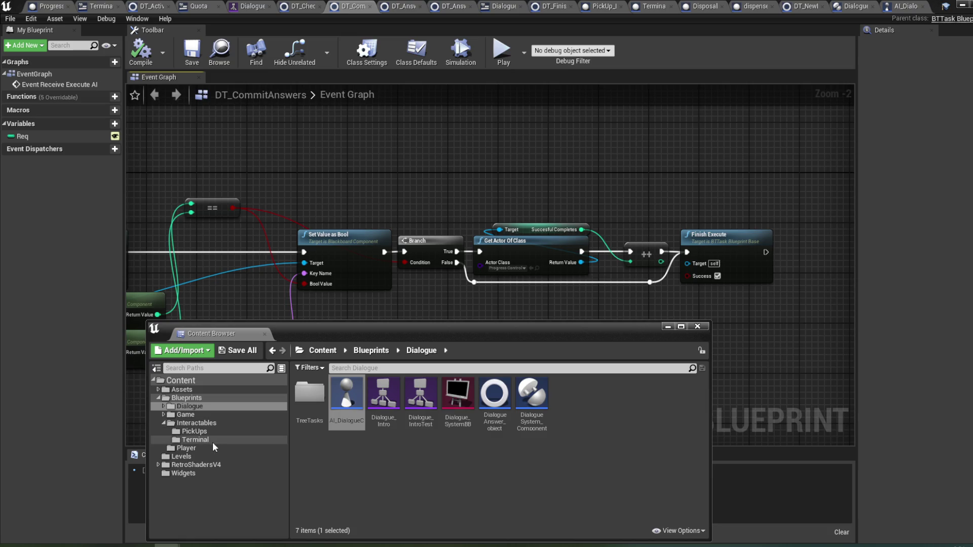
{"action": "left_click", "coordinate": [203, 431]}
{"action": "double_click", "coordinate": [311, 405]}
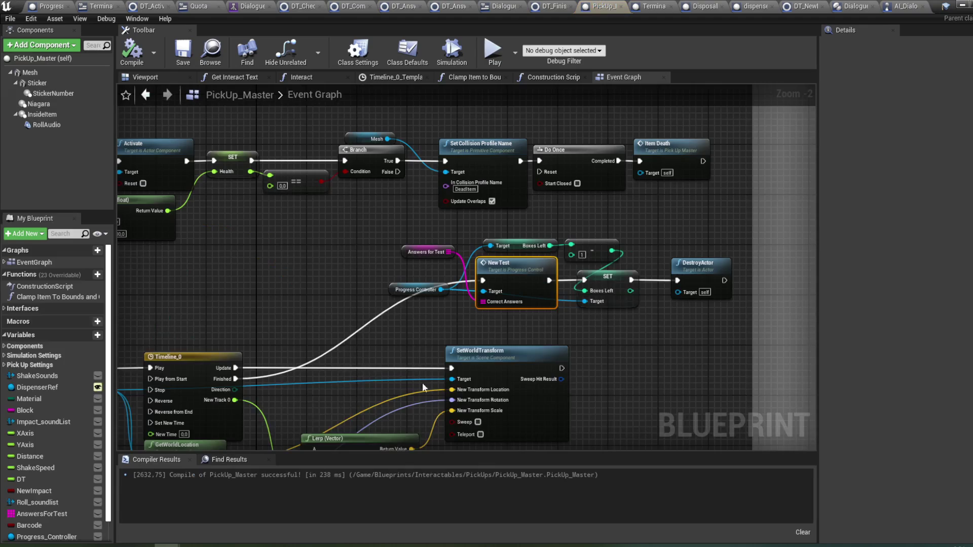
{"action": "scroll", "coordinate": [486, 364], "scroll_direction": "down", "scroll_amount": 5}
{"action": "left_click_drag", "start_coordinate": [485, 364], "coordinate": [349, 352]}
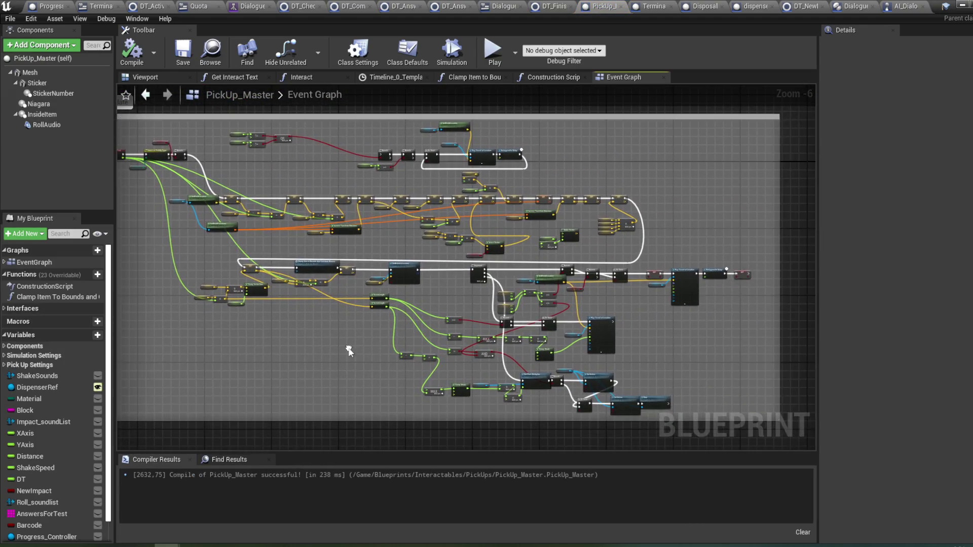
{"action": "mouse_move", "coordinate": [194, 386]}
{"action": "left_mouse_down"}
{"action": "mouse_move", "coordinate": [293, 369]}
{"action": "mouse_move", "coordinate": [379, 319]}
{"action": "left_mouse_up"}
{"action": "scroll", "coordinate": [378, 319], "scroll_direction": "up", "scroll_amount": 3}
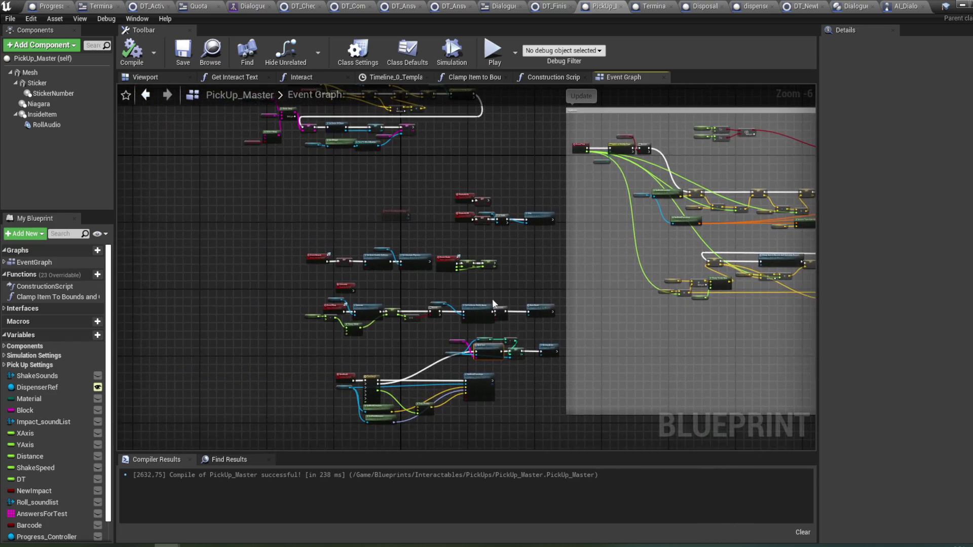
{"action": "left_click_drag", "start_coordinate": [421, 214], "coordinate": [448, 217]}
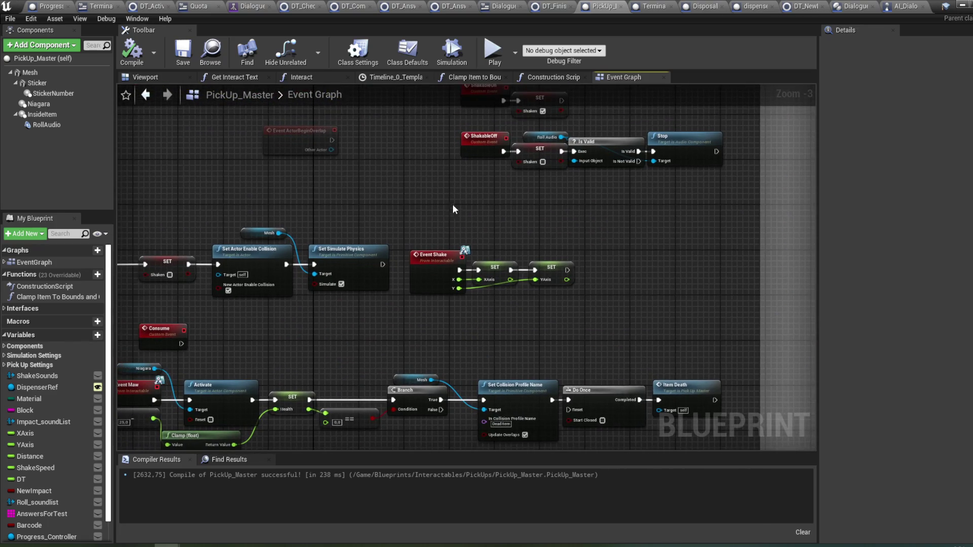
{"action": "mouse_move", "coordinate": [530, 210]}
{"action": "left_mouse_down"}
{"action": "mouse_move", "coordinate": [512, 330]}
{"action": "mouse_move", "coordinate": [536, 323]}
{"action": "mouse_move", "coordinate": [541, 193]}
{"action": "left_mouse_up"}
{"action": "left_click_drag", "start_coordinate": [406, 270], "coordinate": [415, 200]}
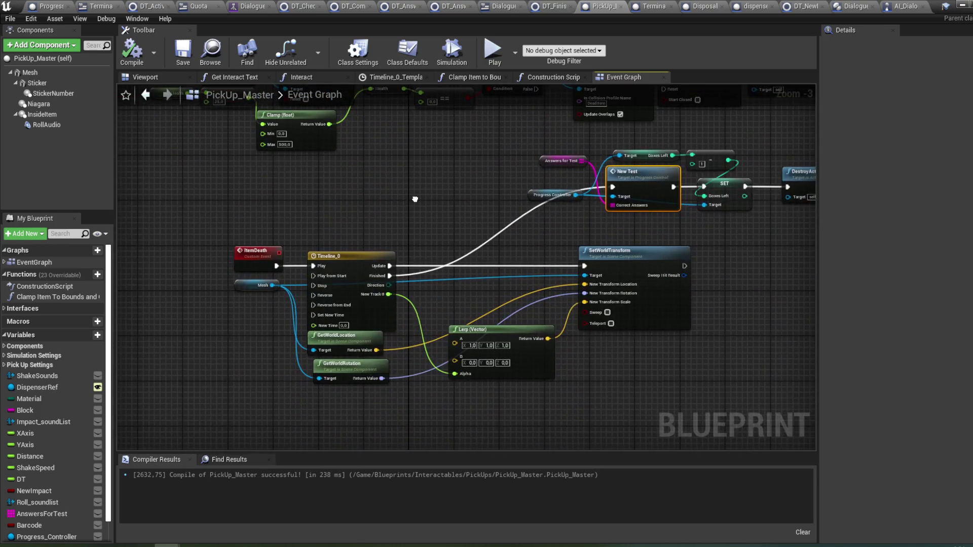
- Delete the DestroyActor node from DialogueSystem_Component's Start Dialogue graph
{"action": "left_click", "coordinate": [846, 6]}
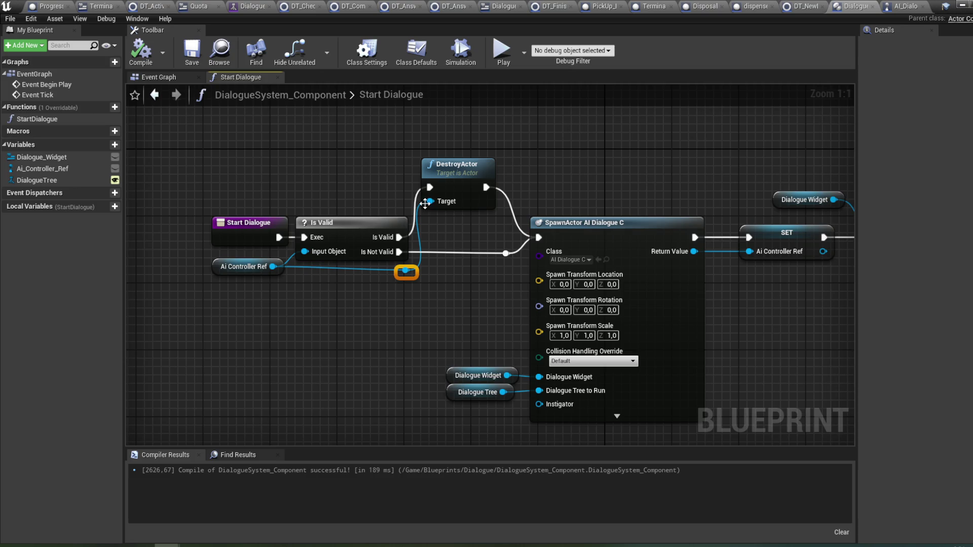
{"action": "left_click_drag", "start_coordinate": [505, 163], "coordinate": [380, 167]}
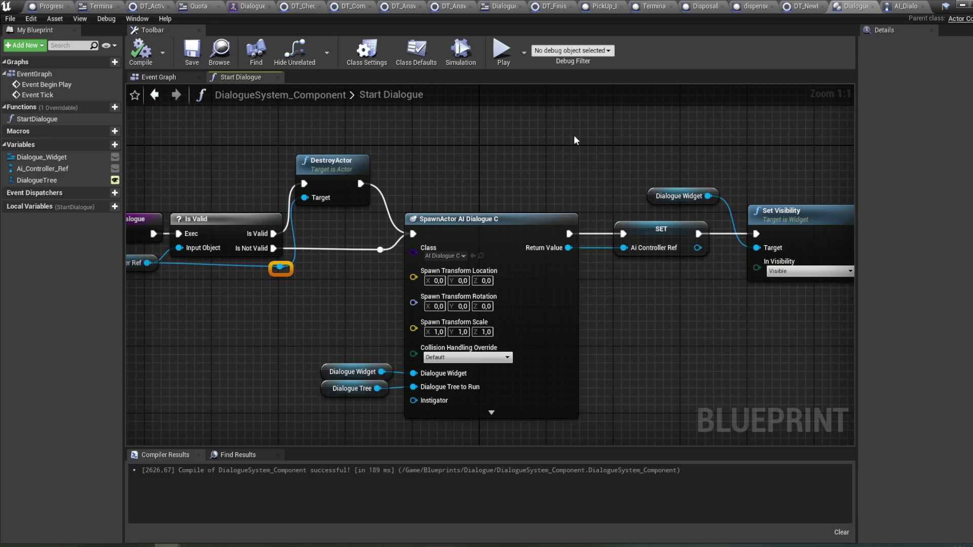
{"action": "left_click_drag", "start_coordinate": [516, 144], "coordinate": [549, 154]}
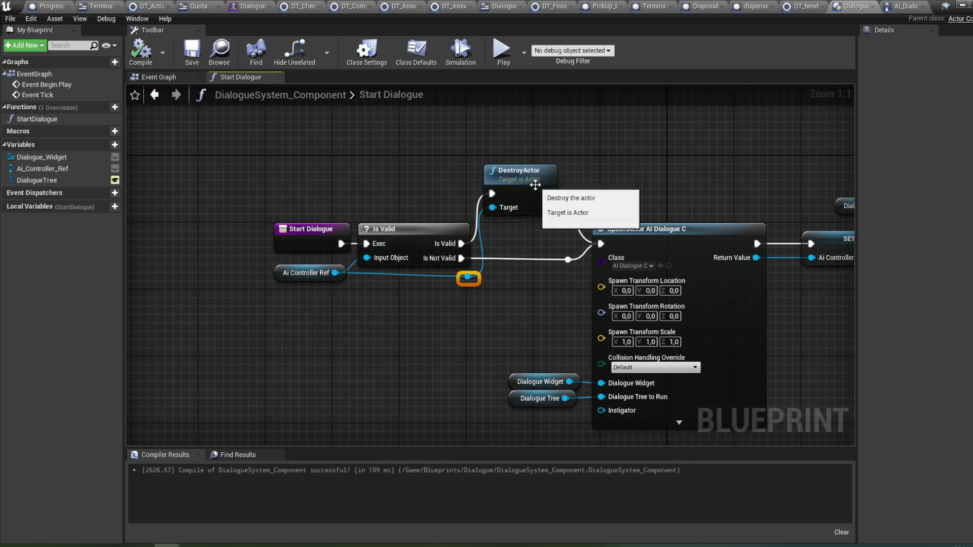
{"action": "left_click", "coordinate": [537, 178]}
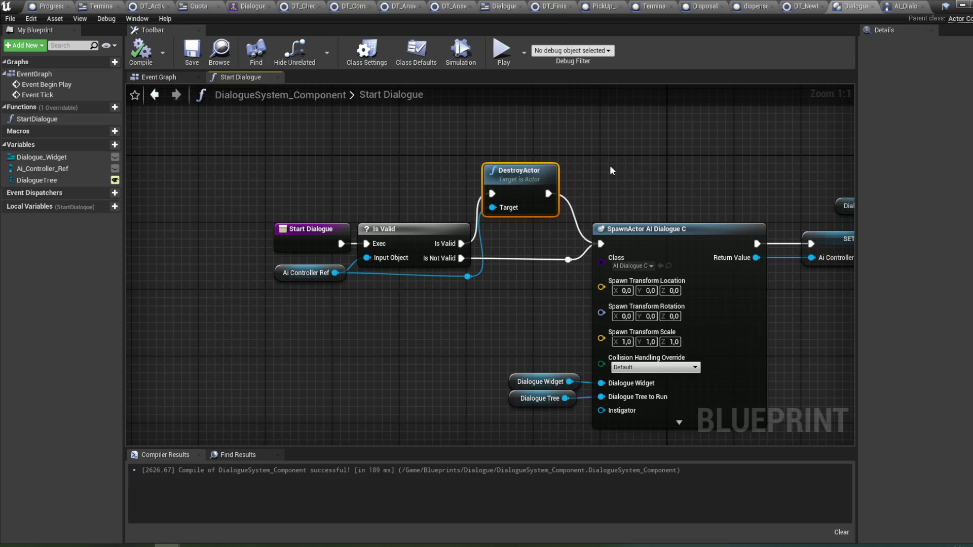
{"action": "key", "text": "Delete"}
- Move the SpawnActor, SET and Set Visibility nodes down to straighten the execution line
{"action": "left_click_drag", "start_coordinate": [625, 194], "coordinate": [522, 178]}
{"action": "left_click_drag", "start_coordinate": [566, 237], "coordinate": [566, 253]}
{"action": "mouse_move", "coordinate": [689, 313]}
{"action": "left_mouse_down"}
{"action": "mouse_move", "coordinate": [507, 304]}
{"action": "mouse_move", "coordinate": [769, 276]}
{"action": "mouse_move", "coordinate": [579, 163]}
{"action": "left_mouse_up"}
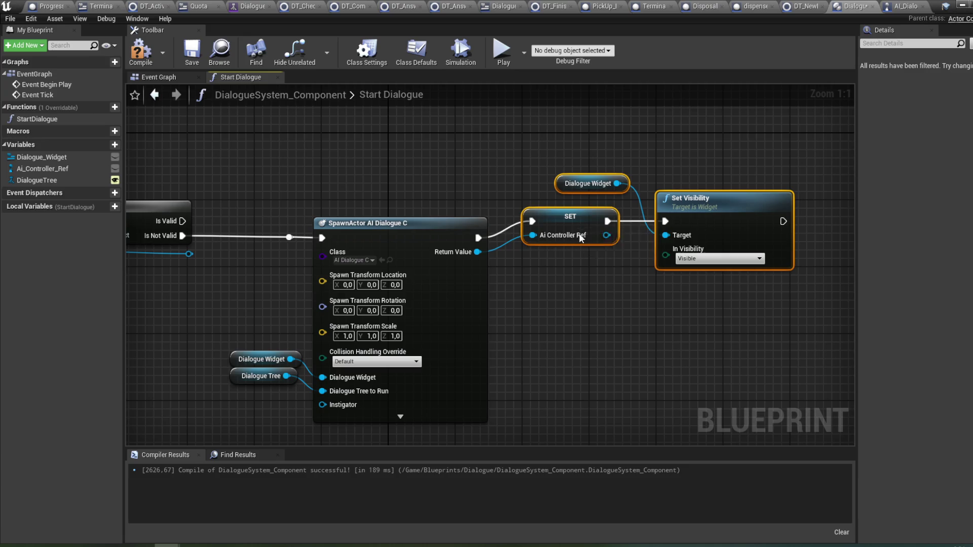
{"action": "left_click_drag", "start_coordinate": [581, 232], "coordinate": [581, 249]}
- Delete the leftover reroute point on the Ai Controller Ref wire
{"action": "mouse_move", "coordinate": [439, 187]}
{"action": "left_mouse_down"}
{"action": "mouse_move", "coordinate": [613, 213]}
{"action": "mouse_move", "coordinate": [607, 199]}
{"action": "left_mouse_up"}
{"action": "left_click", "coordinate": [391, 273]}
{"action": "key", "text": "Delete"}
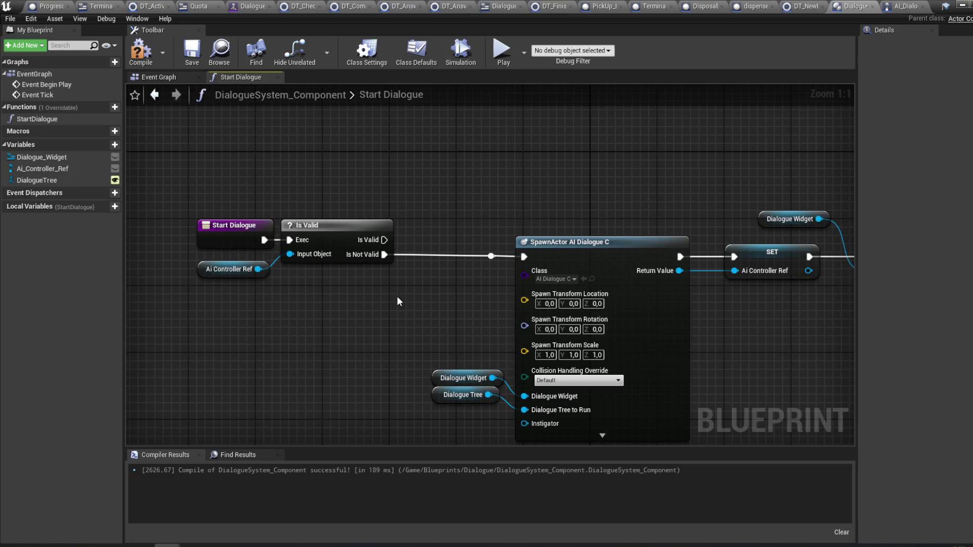
- Browse 'set' actions off Ai Controller Ref without adding a node, then view Progress_Control
{"action": "left_click_drag", "start_coordinate": [380, 303], "coordinate": [389, 302]}
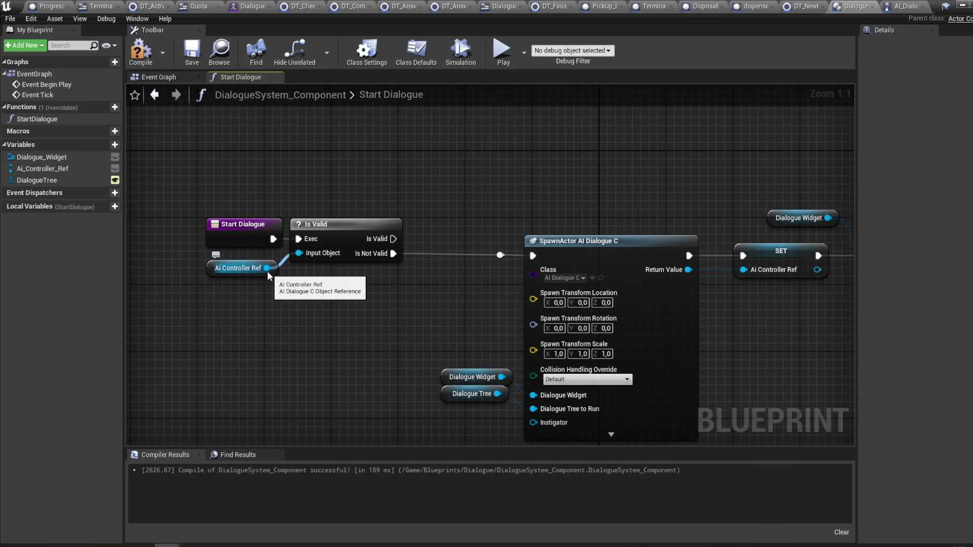
{"action": "mouse_move", "coordinate": [267, 272]}
{"action": "left_mouse_down"}
{"action": "mouse_move", "coordinate": [455, 191]}
{"action": "mouse_move", "coordinate": [460, 177]}
{"action": "left_mouse_up"}
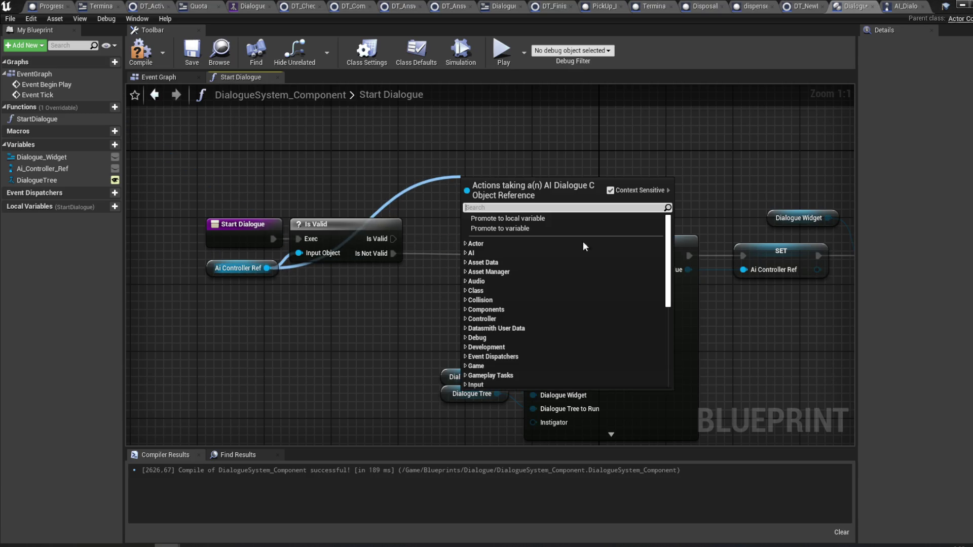
{"action": "scroll", "coordinate": [494, 323], "scroll_direction": "down", "scroll_amount": 10}
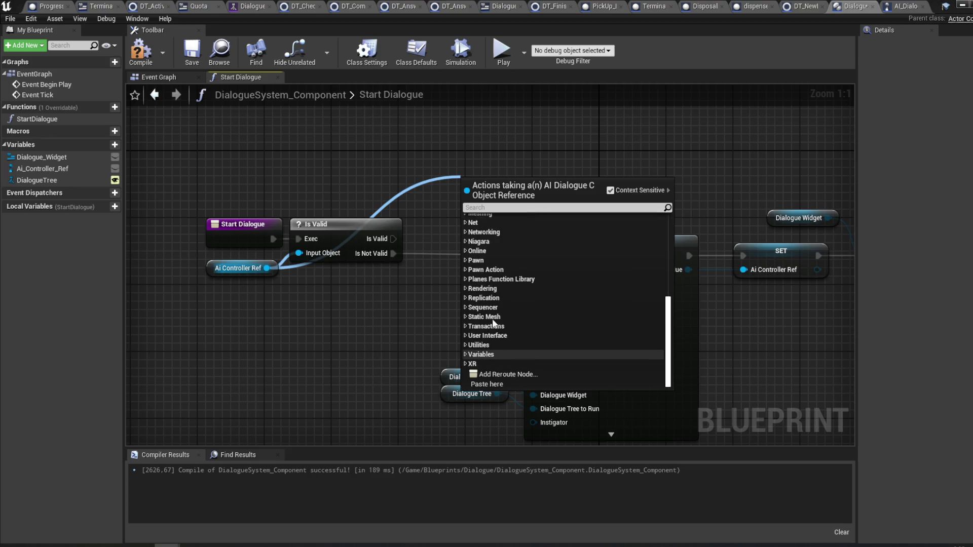
{"action": "left_click", "coordinate": [545, 208]}
{"action": "type", "text": "se"}
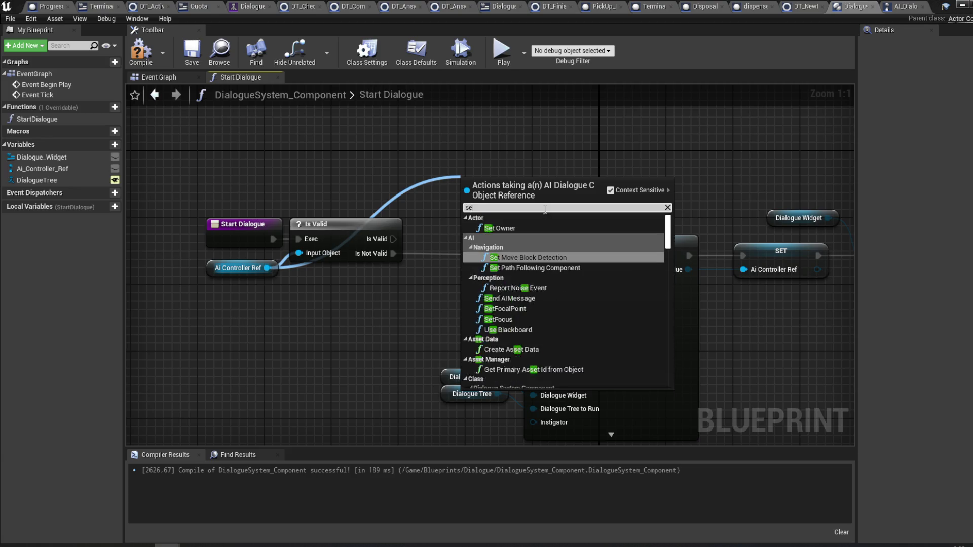
{"action": "type", "text": "t"}
{"action": "scroll", "coordinate": [659, 355], "scroll_direction": "down", "scroll_amount": 15}
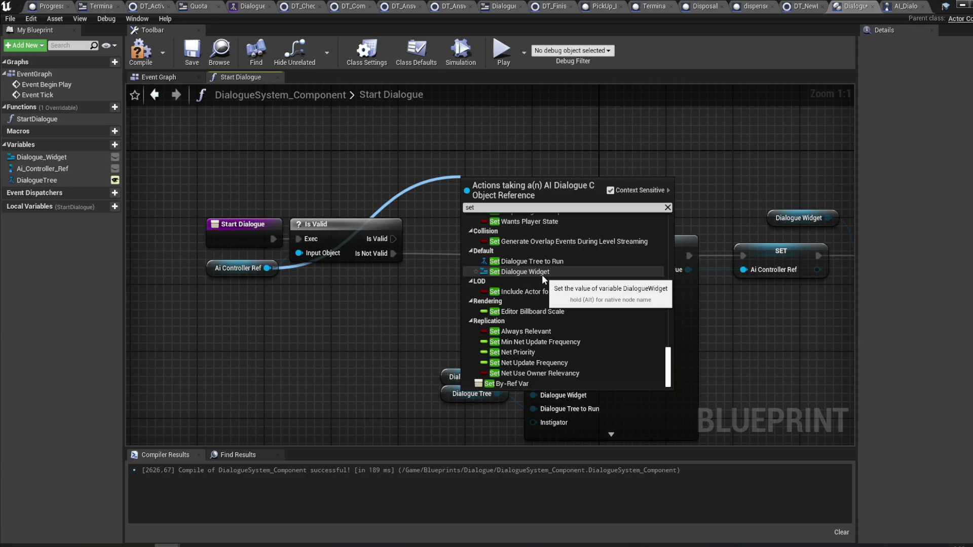
{"action": "left_click", "coordinate": [402, 189]}
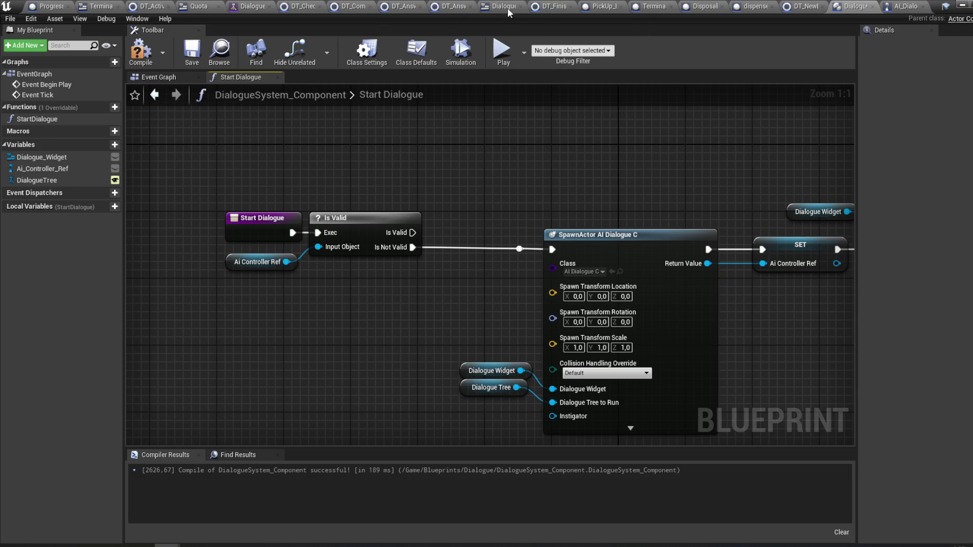
{"action": "left_click", "coordinate": [50, 6]}
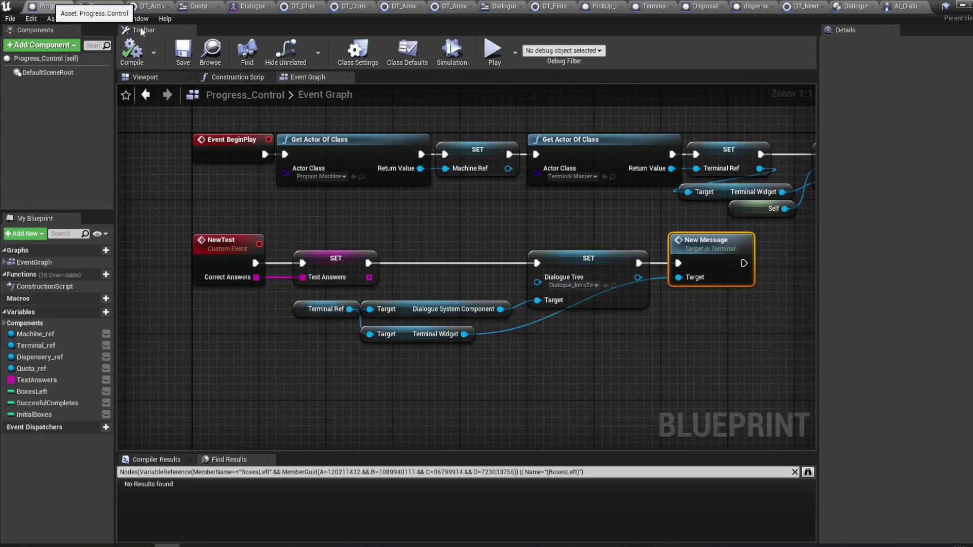
- Review the Progress_Control graph and the Terminal widget's mouse-click graph
{"action": "left_click_drag", "start_coordinate": [397, 205], "coordinate": [399, 205]}
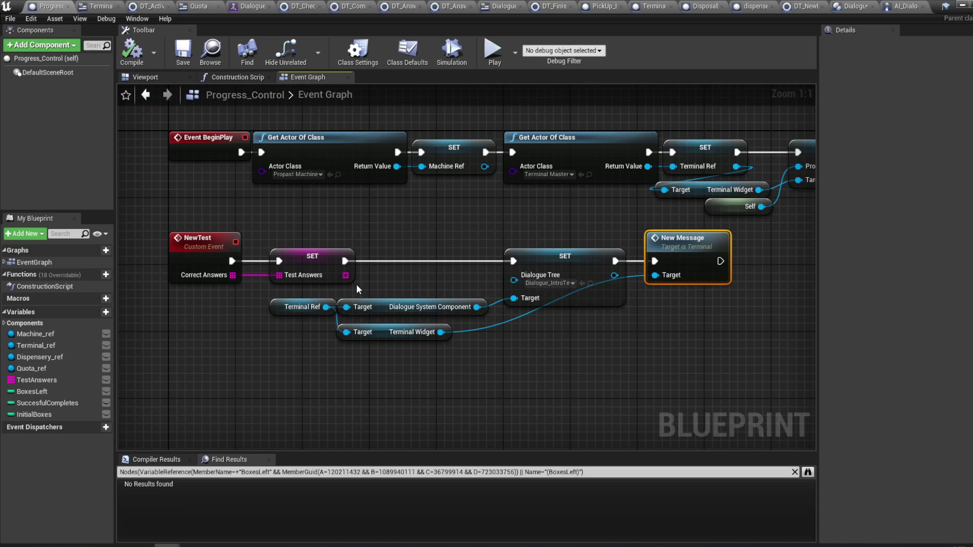
{"action": "mouse_move", "coordinate": [617, 352]}
{"action": "left_mouse_down"}
{"action": "mouse_move", "coordinate": [483, 362]}
{"action": "mouse_move", "coordinate": [5, 353]}
{"action": "mouse_move", "coordinate": [430, 351]}
{"action": "mouse_move", "coordinate": [688, 332]}
{"action": "mouse_move", "coordinate": [464, 368]}
{"action": "left_mouse_up"}
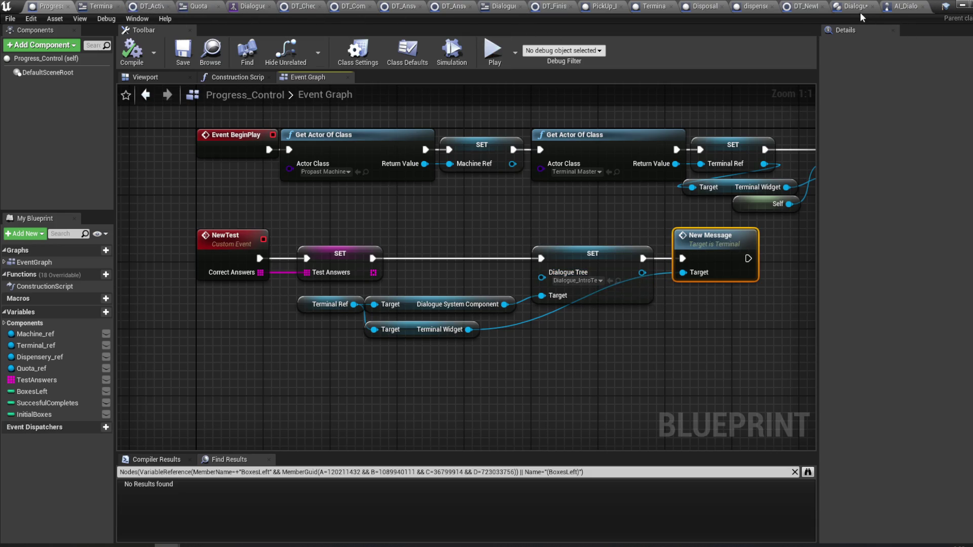
{"action": "left_click", "coordinate": [494, 7]}
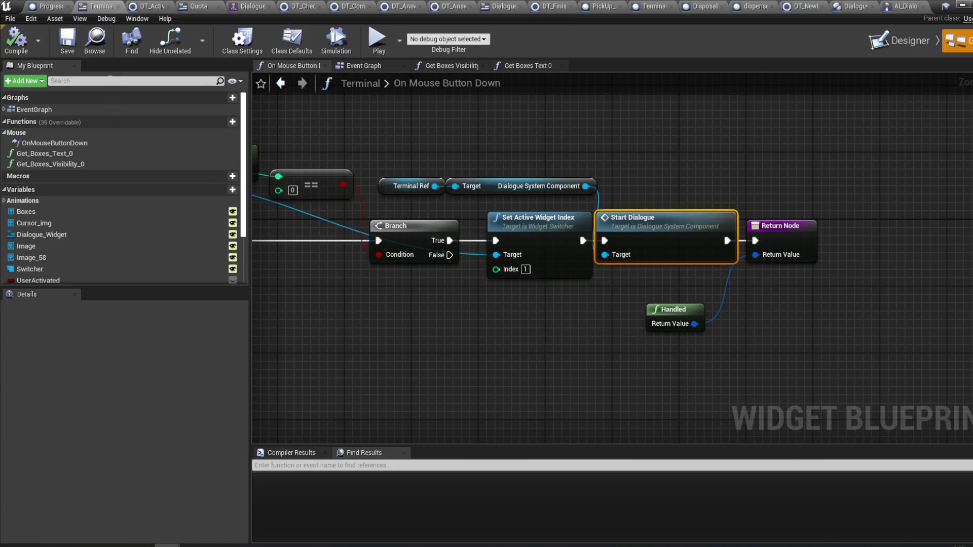
{"action": "scroll", "coordinate": [120, 141], "scroll_direction": "down", "scroll_amount": 3}
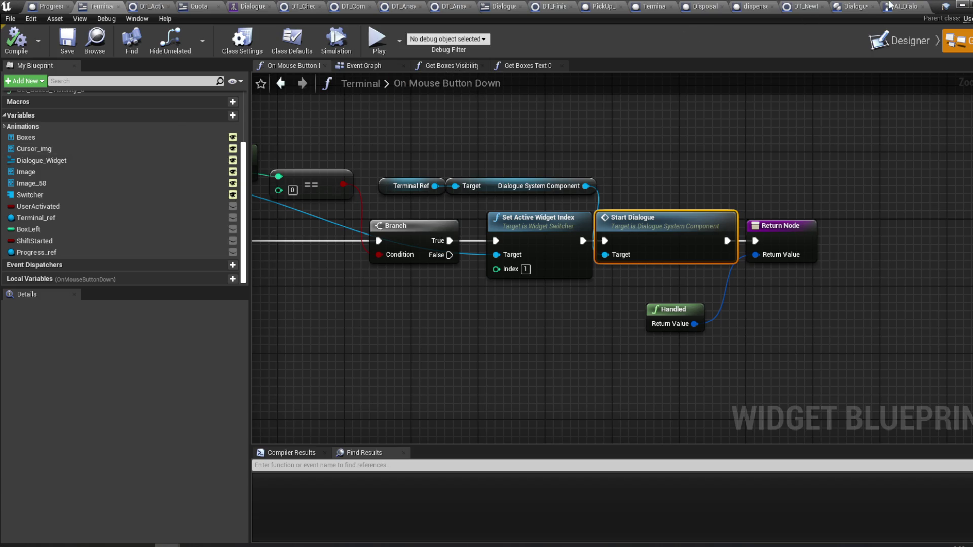
- Recompile DialogueSystem_Component from its Start Dialogue graph
{"action": "left_click", "coordinate": [856, 7]}
{"action": "left_click", "coordinate": [140, 51]}
{"action": "left_click_drag", "start_coordinate": [439, 155], "coordinate": [476, 169]}
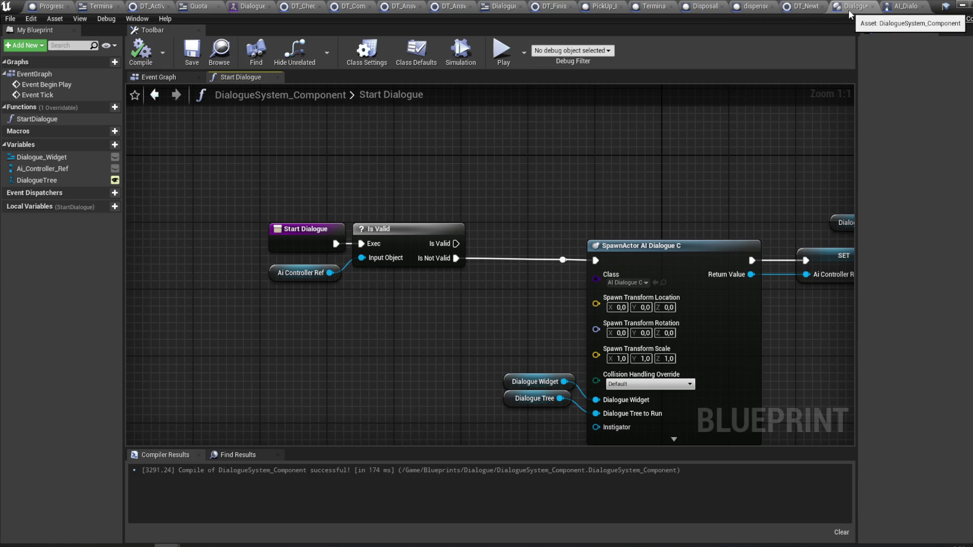
- Confirm AI_DialogueC uses the Dialogue_SystemBB blackboard, tidy its Event Graph and compile it
{"action": "left_click", "coordinate": [903, 9]}
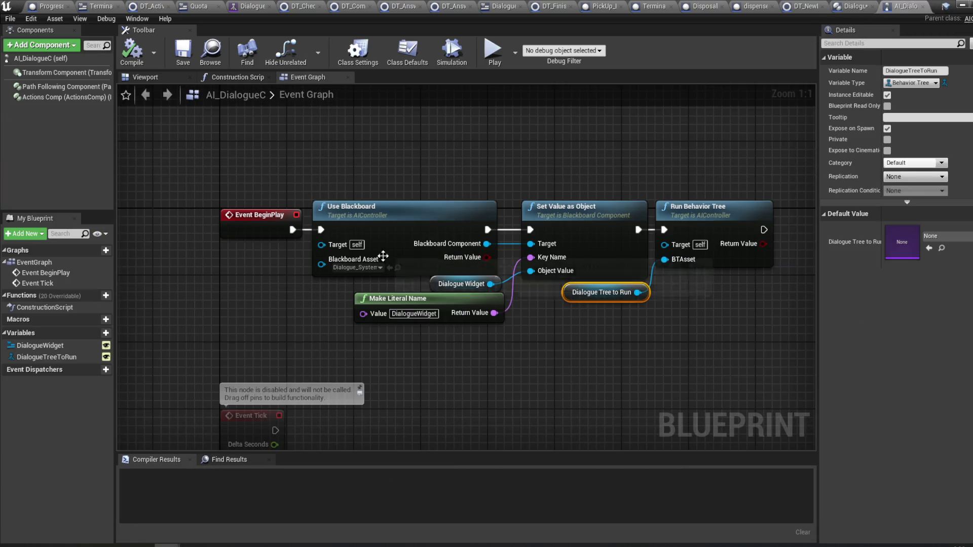
{"action": "left_click", "coordinate": [376, 269]}
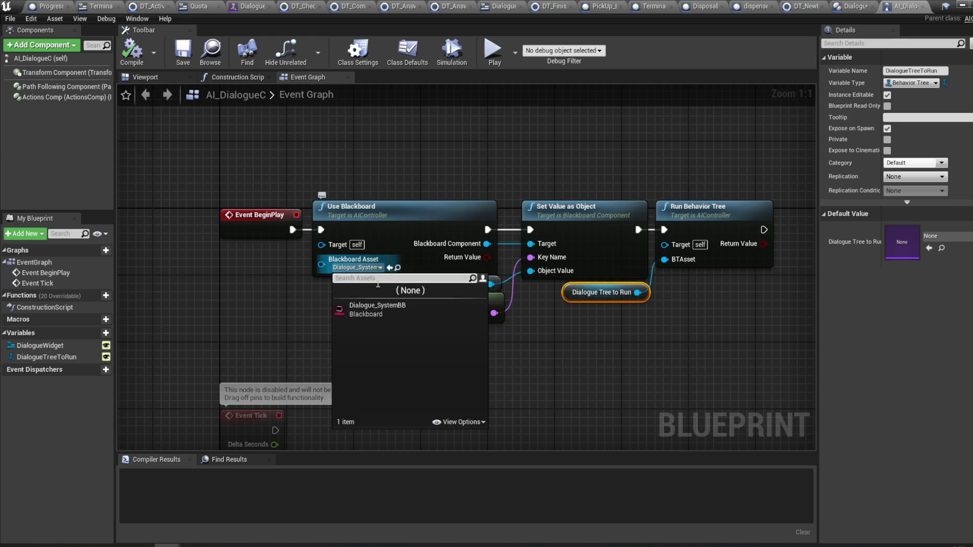
{"action": "left_click_drag", "start_coordinate": [280, 299], "coordinate": [284, 296]}
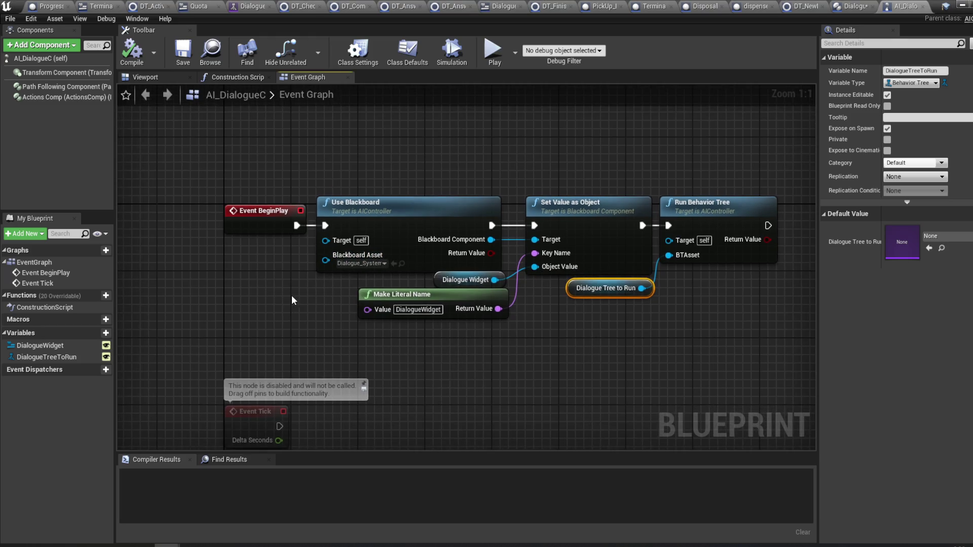
{"action": "left_click_drag", "start_coordinate": [349, 372], "coordinate": [323, 377]}
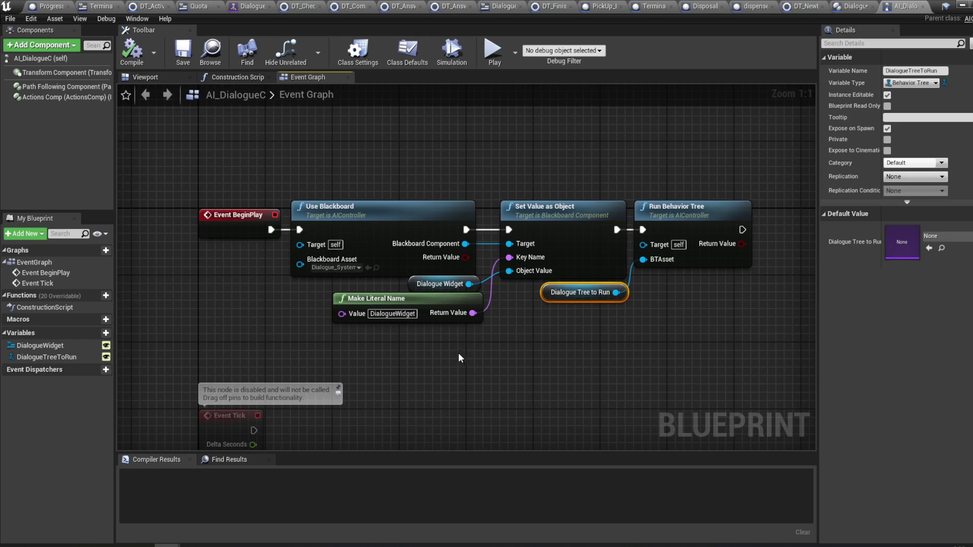
{"action": "left_click", "coordinate": [441, 323]}
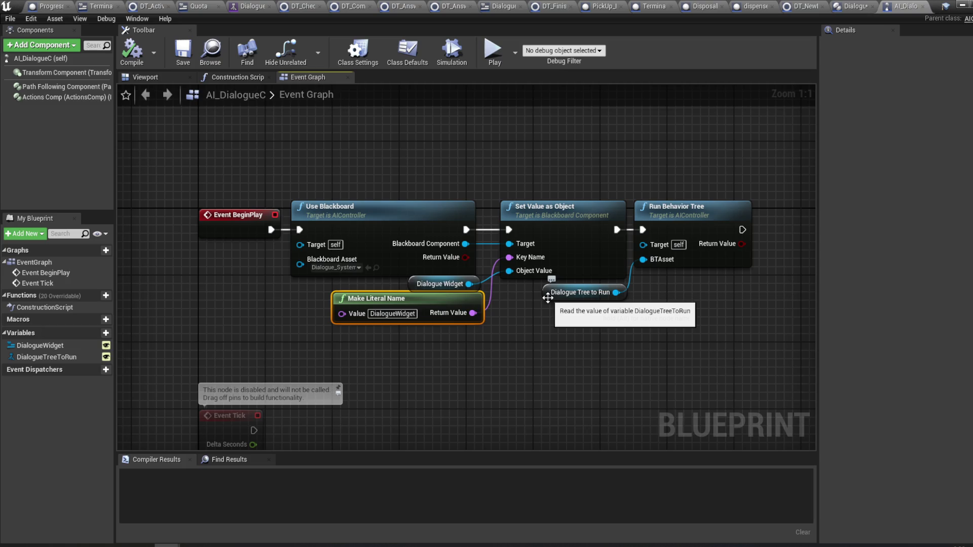
{"action": "left_click_drag", "start_coordinate": [570, 300], "coordinate": [631, 322]}
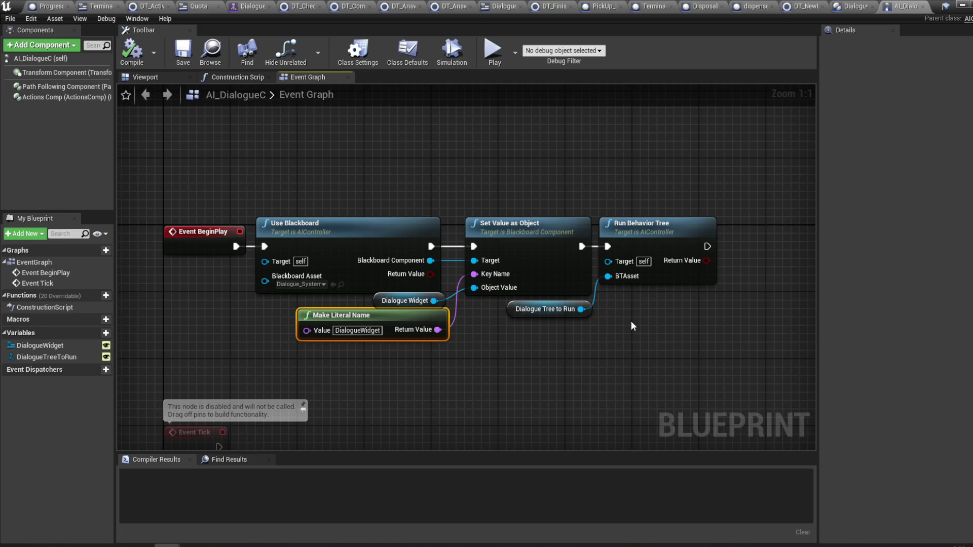
{"action": "left_click", "coordinate": [133, 53]}
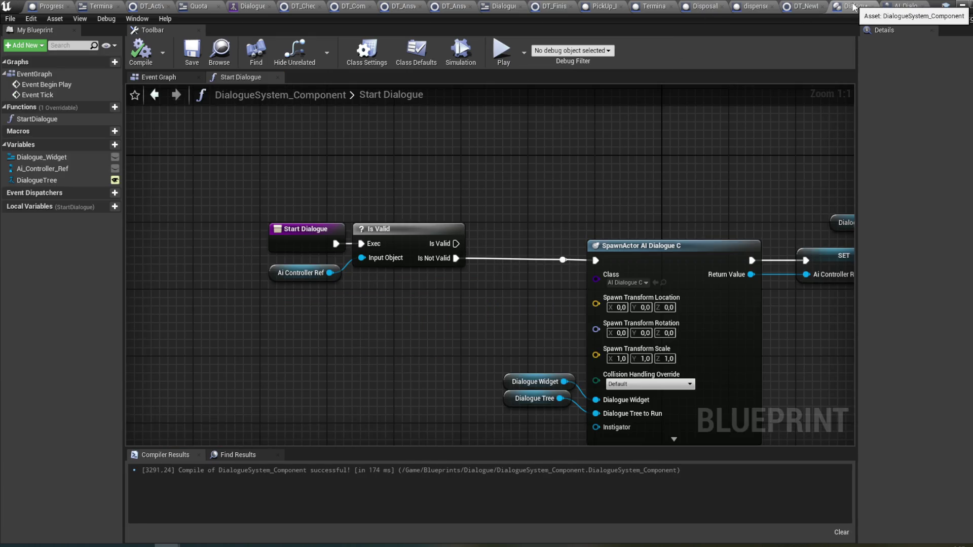
{"action": "left_click", "coordinate": [855, 6]}
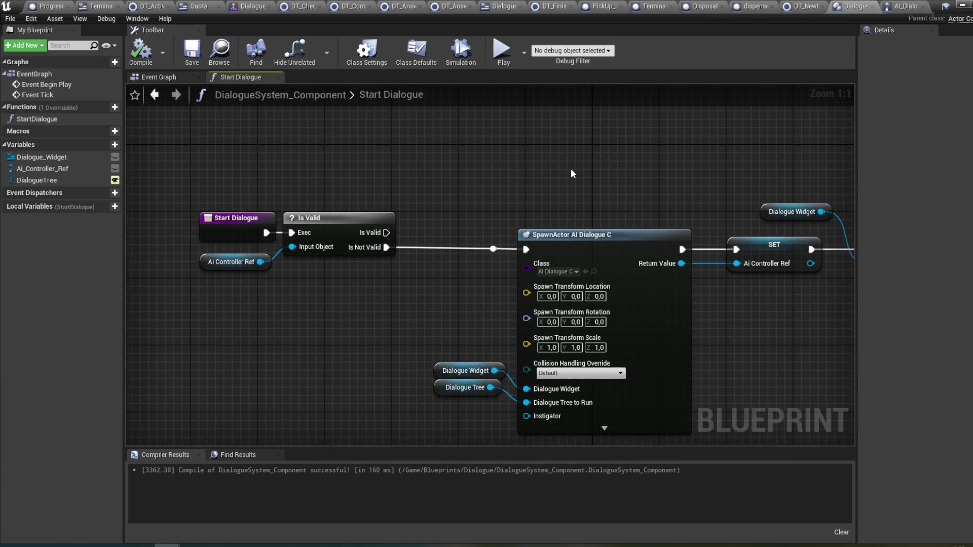
- Zoom out to review the full Start Dialogue chain in DialogueSystem_Component
{"action": "scroll", "coordinate": [510, 165], "scroll_direction": "down", "scroll_amount": 1}
{"action": "mouse_move", "coordinate": [535, 195]}
{"action": "left_mouse_down"}
{"action": "mouse_move", "coordinate": [583, 198]}
{"action": "mouse_move", "coordinate": [485, 181]}
{"action": "left_mouse_up"}
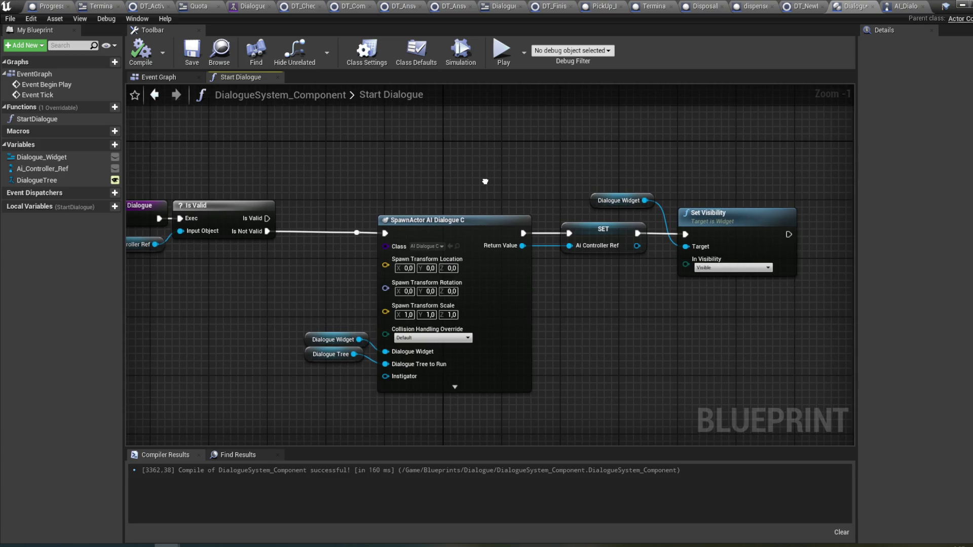
{"action": "left_click_drag", "start_coordinate": [485, 181], "coordinate": [631, 175]}
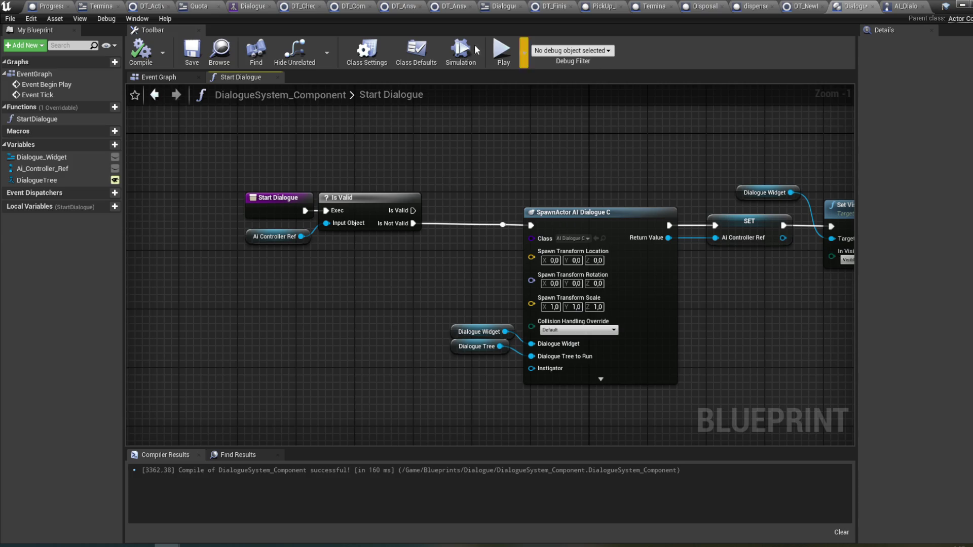
- Centre the Dialogue behavior tree on its two InsideBool condition branches
{"action": "left_click", "coordinate": [247, 6]}
{"action": "left_click_drag", "start_coordinate": [448, 178], "coordinate": [442, 155]}
{"action": "mouse_move", "coordinate": [557, 189]}
{"action": "left_mouse_down"}
{"action": "mouse_move", "coordinate": [430, 134]}
{"action": "mouse_move", "coordinate": [446, 143]}
{"action": "left_mouse_up"}
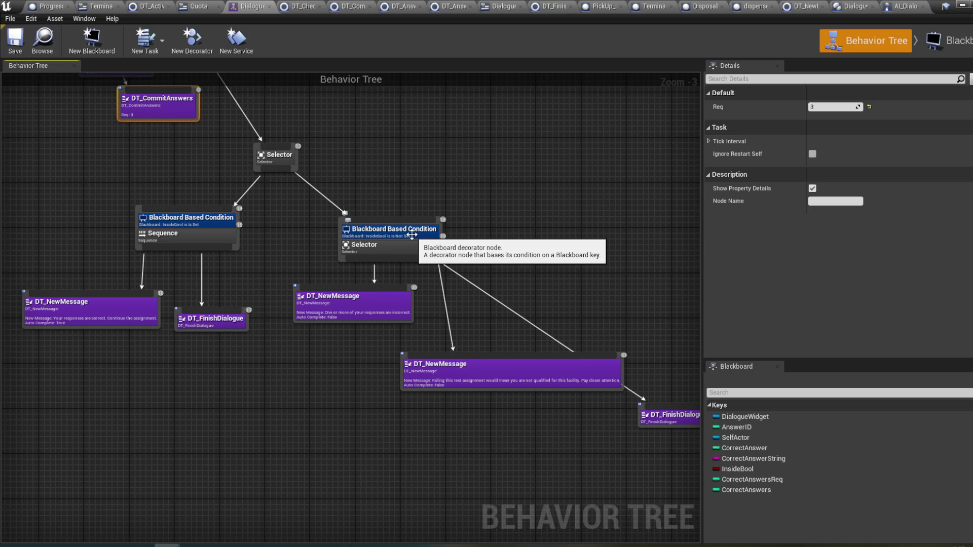
- Set the InsideBool Is Not Set condition's Notify Observer to On Value Change
{"action": "left_click_drag", "start_coordinate": [367, 173], "coordinate": [449, 204]}
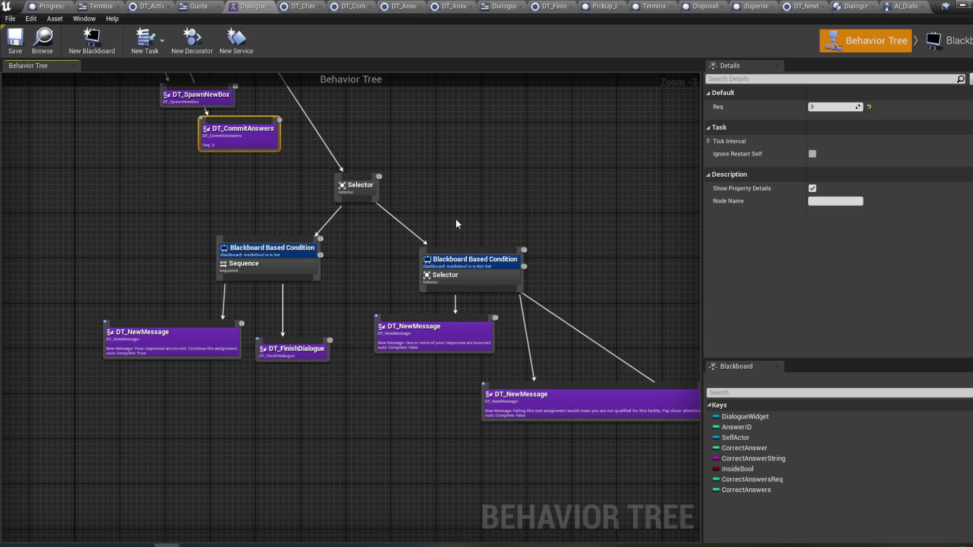
{"action": "left_click", "coordinate": [470, 266]}
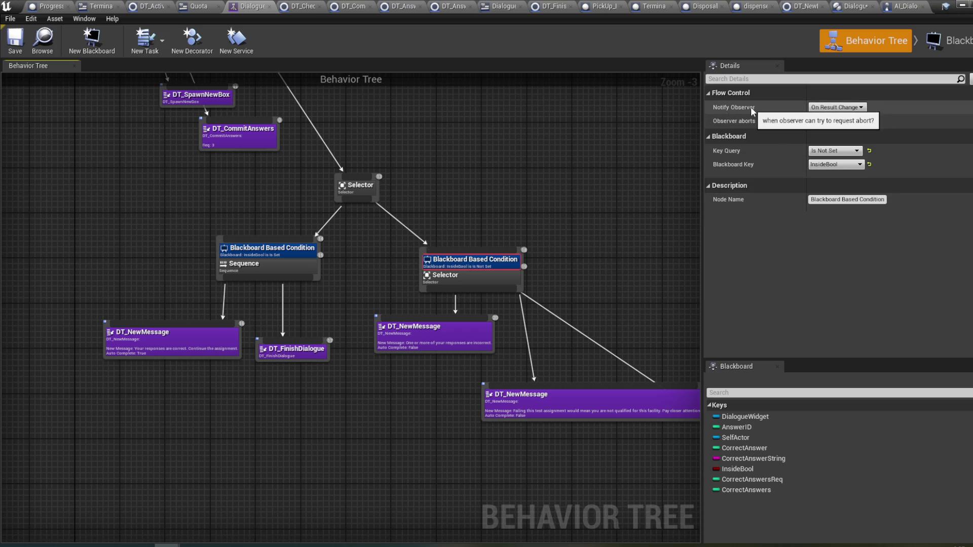
{"action": "left_click", "coordinate": [833, 107]}
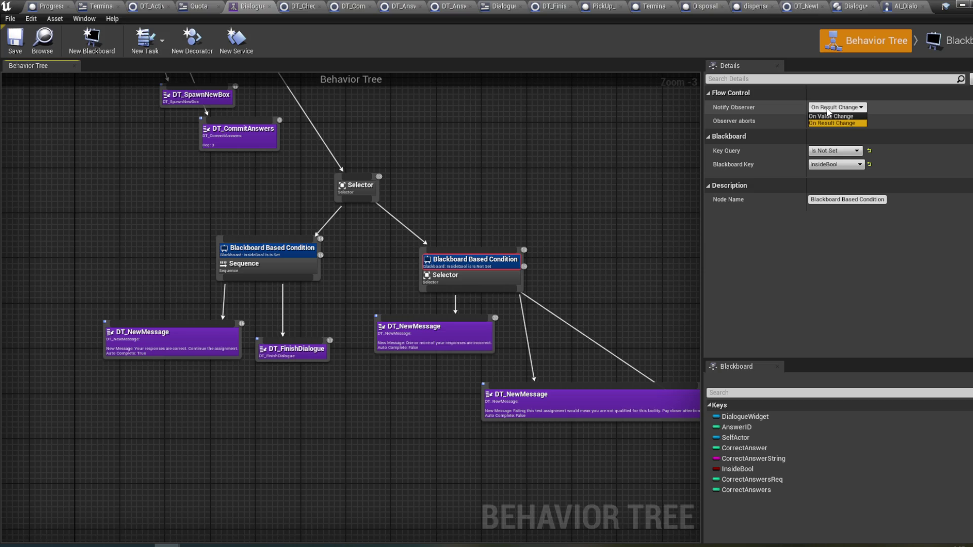
{"action": "left_click", "coordinate": [830, 116]}
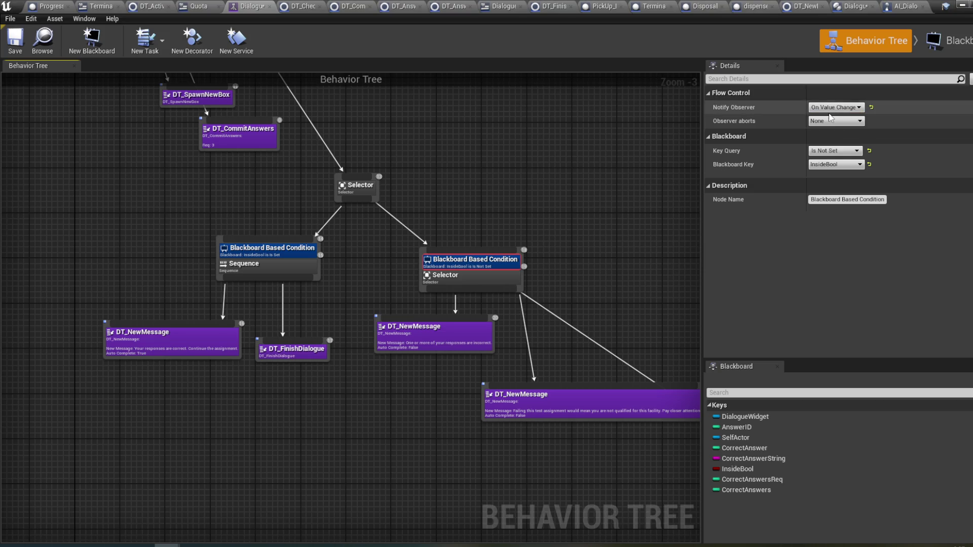
- Make the InsideBool Is Set condition notify On Value Change and abort Self, saving the tree
{"action": "left_click", "coordinate": [284, 246]}
{"action": "left_click", "coordinate": [847, 108]}
{"action": "left_click", "coordinate": [841, 116]}
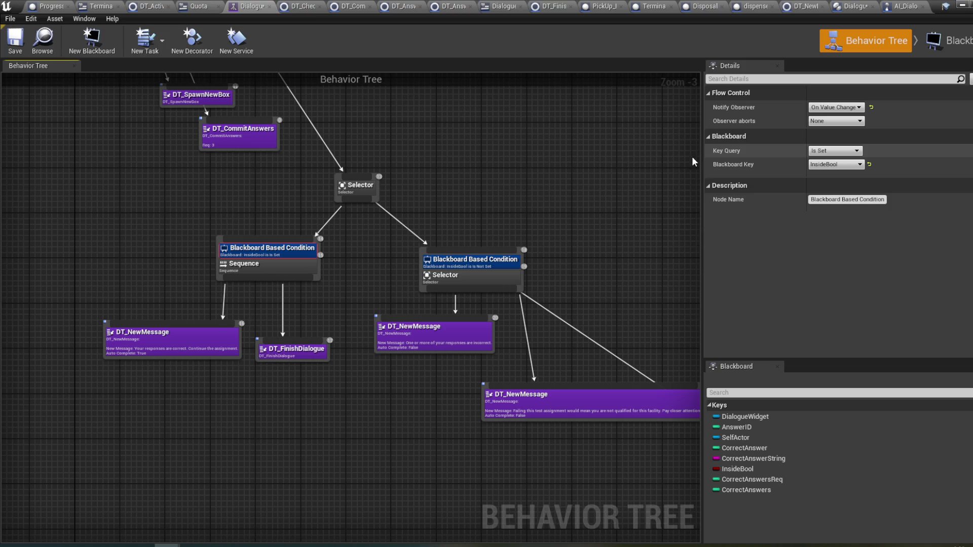
{"action": "left_click", "coordinate": [17, 48]}
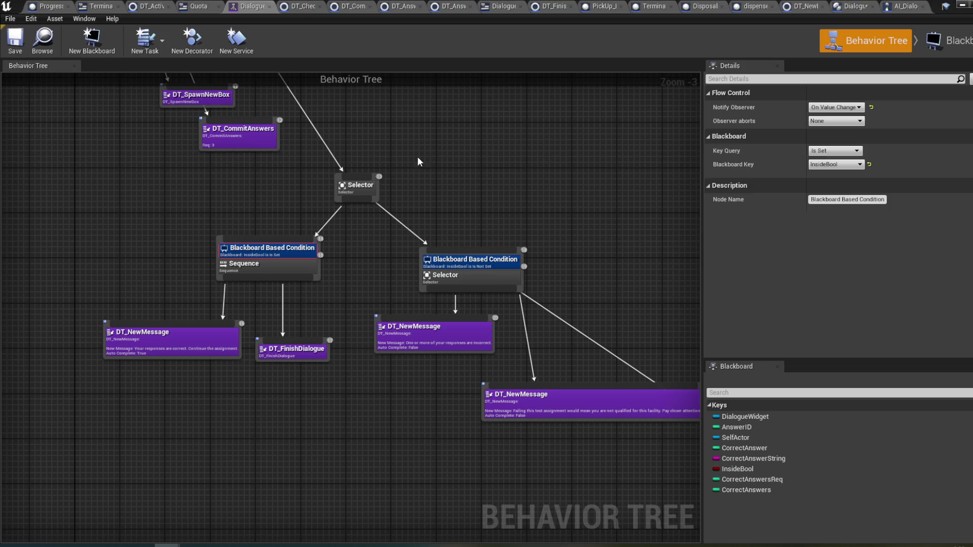
{"action": "left_click_drag", "start_coordinate": [440, 153], "coordinate": [460, 163]}
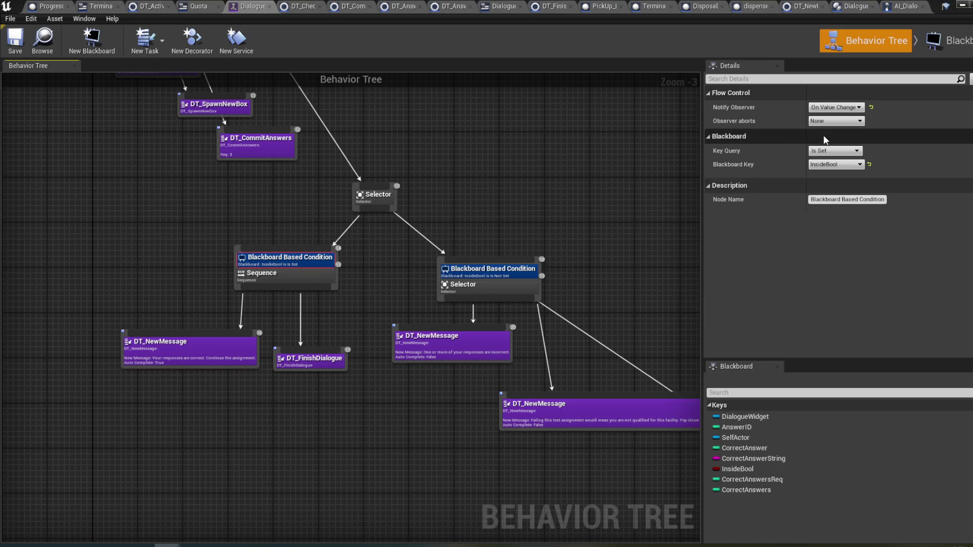
{"action": "left_click", "coordinate": [850, 121]}
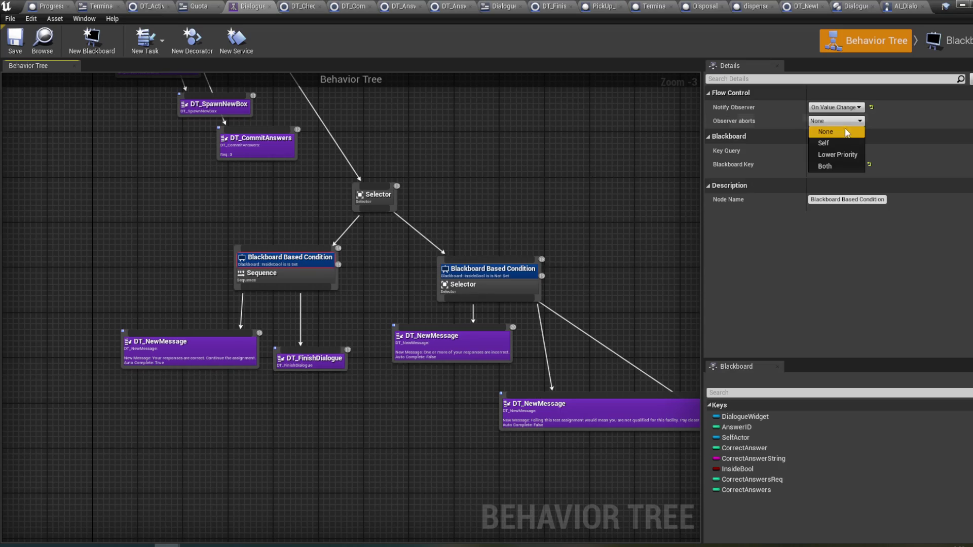
{"action": "left_click", "coordinate": [838, 144]}
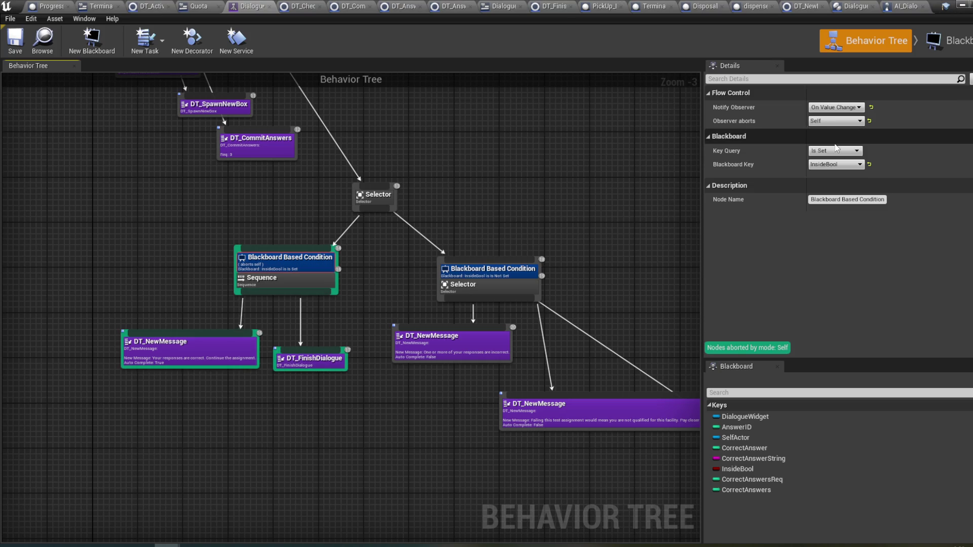
- Recheck the Selector, the Is Not Set condition and the DT_FinishDialogue task, then return to Room_Master
{"action": "left_click", "coordinate": [501, 284]}
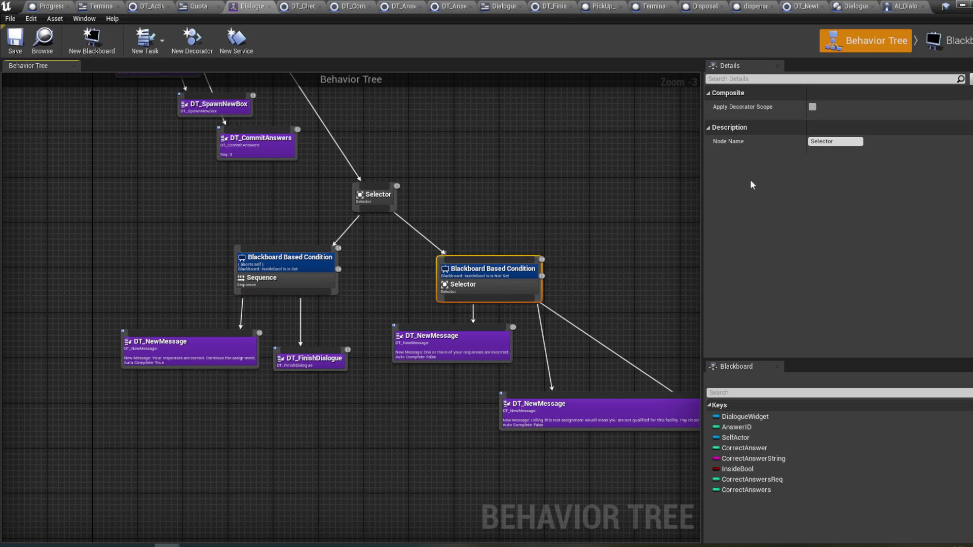
{"action": "left_click", "coordinate": [512, 269]}
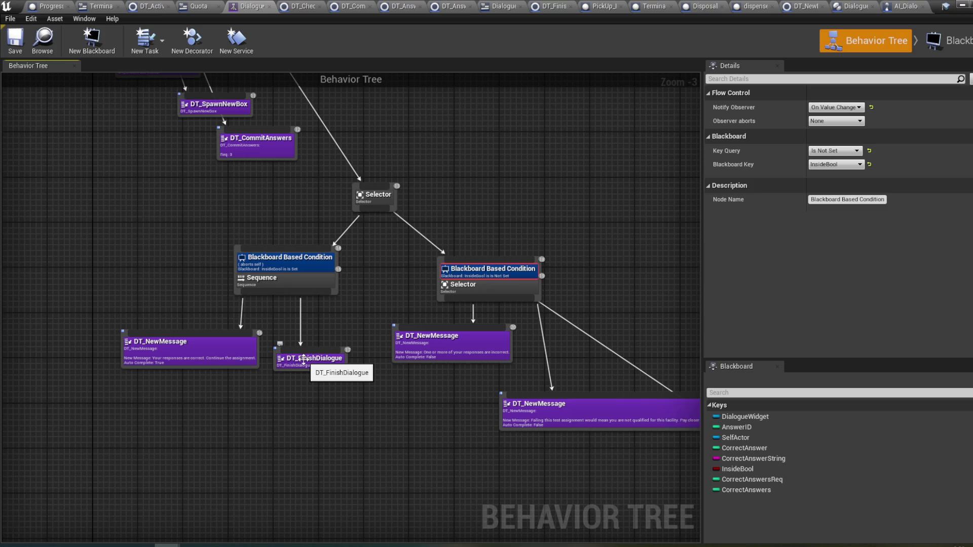
{"action": "mouse_move", "coordinate": [309, 285]}
{"action": "left_mouse_down"}
{"action": "mouse_move", "coordinate": [83, 262]}
{"action": "mouse_move", "coordinate": [472, 301]}
{"action": "left_mouse_up"}
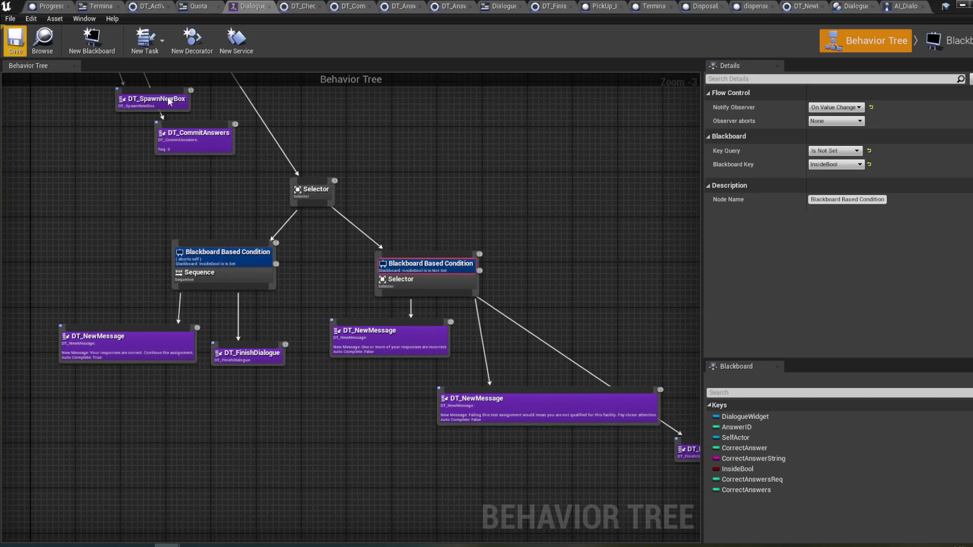
{"action": "left_click_drag", "start_coordinate": [441, 169], "coordinate": [375, 163]}
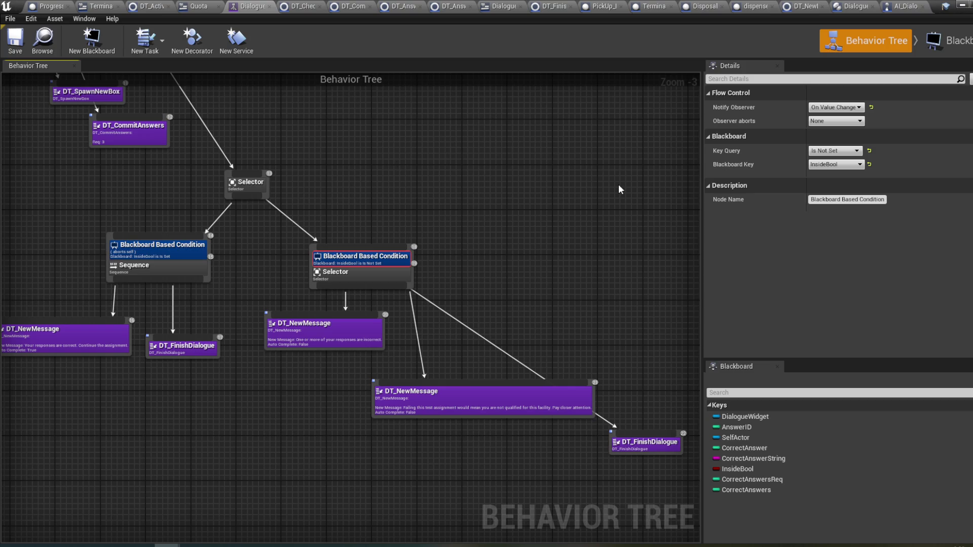
{"action": "left_click", "coordinate": [962, 5]}
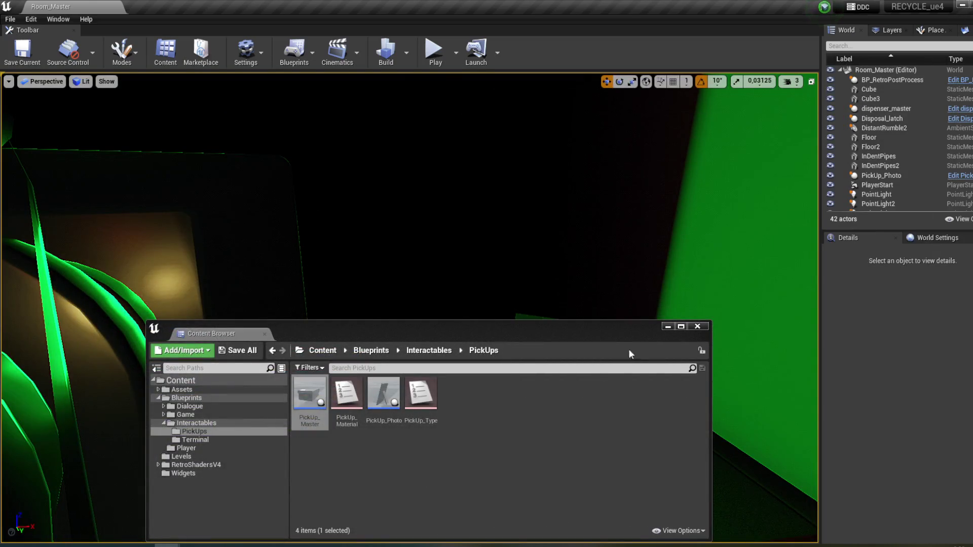
- Start a play-test and answer the instructions question at the laptop terminal
{"action": "left_click", "coordinate": [668, 326]}
{"action": "left_click", "coordinate": [435, 53]}
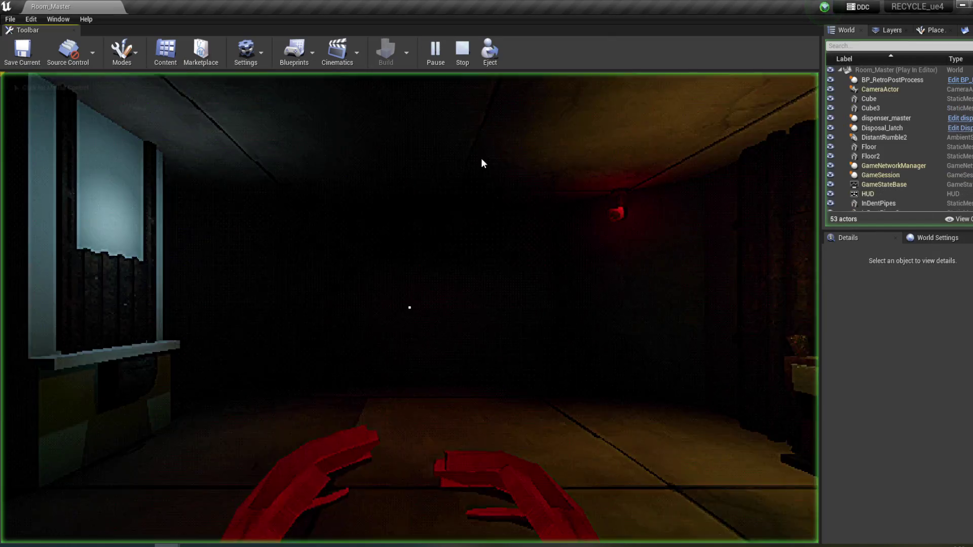
{"action": "key", "text": "w"}
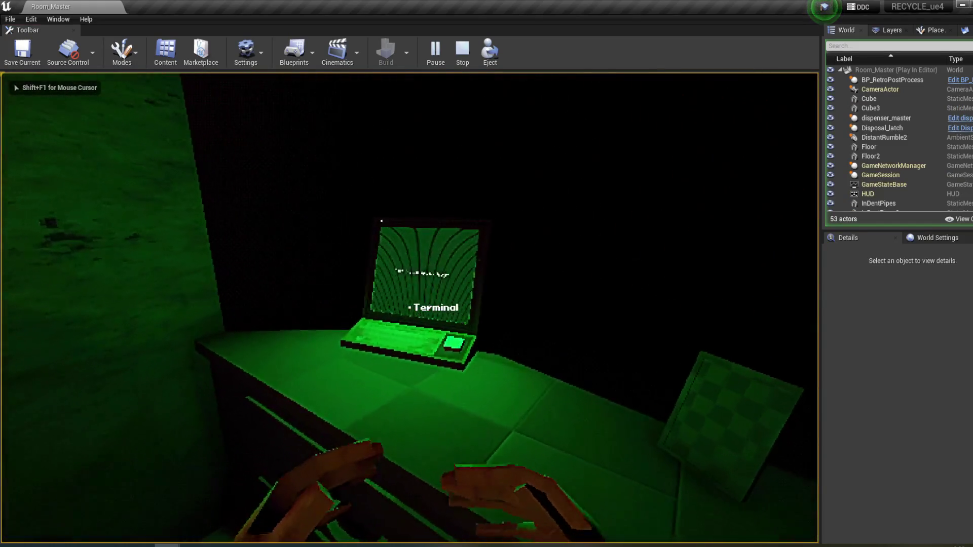
{"action": "left_click", "coordinate": [409, 308]}
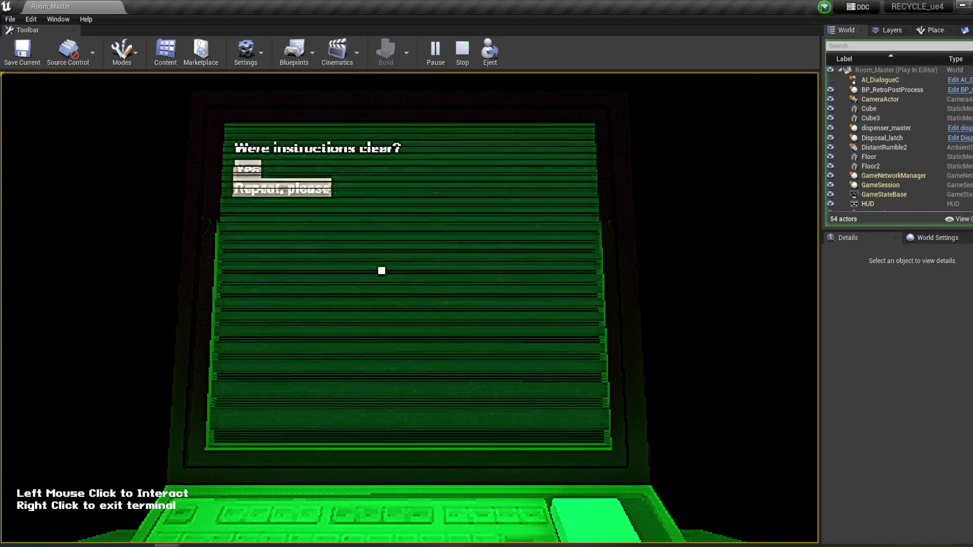
{"action": "left_click", "coordinate": [256, 167]}
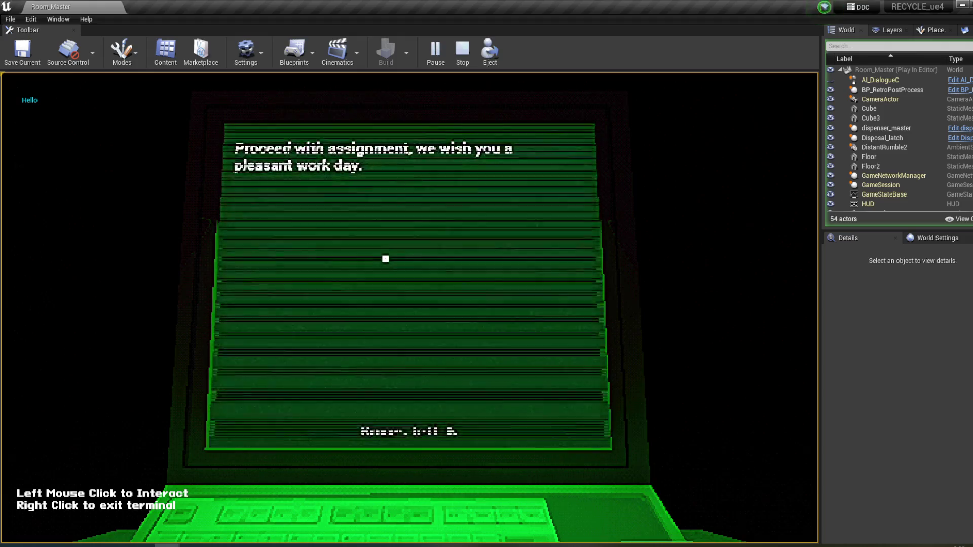
{"action": "right_click", "coordinate": [385, 259]}
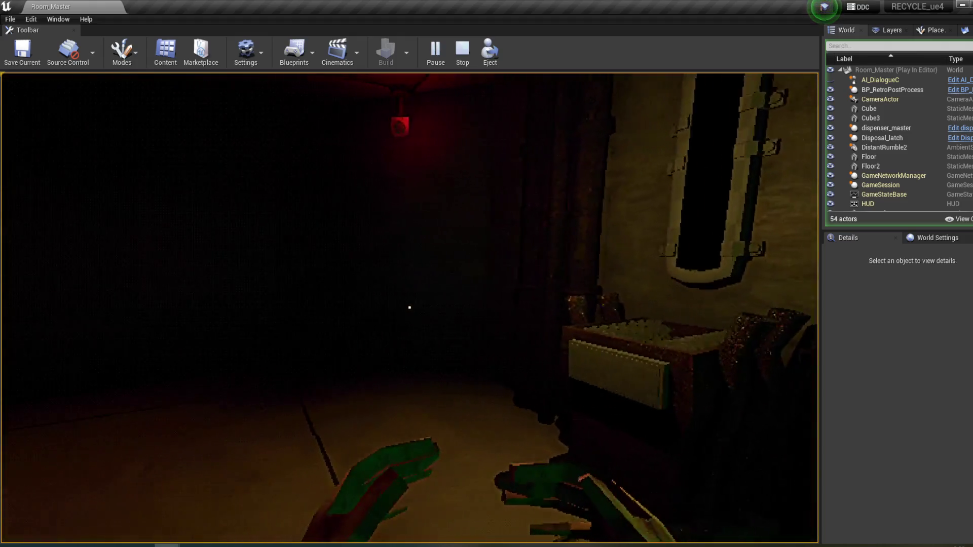
- Pick up the box at the window hatch and drop it into the chute
{"action": "mouse_move", "coordinate": [410, 307]}
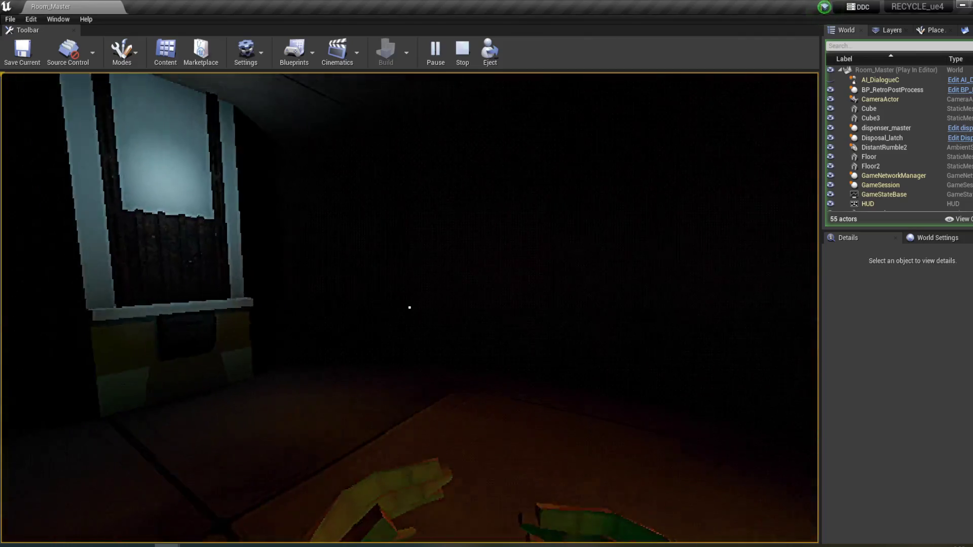
{"action": "key", "text": "w"}
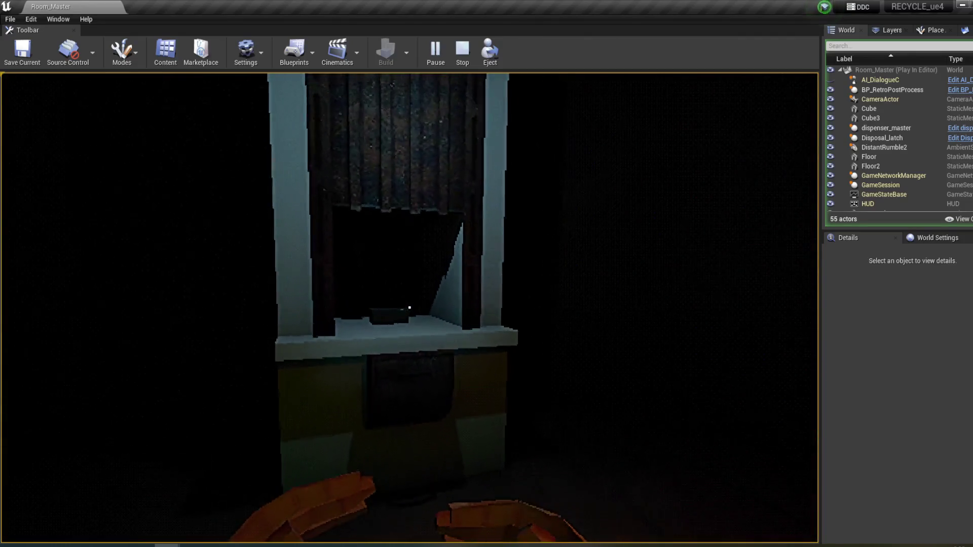
{"action": "left_click", "coordinate": [410, 307]}
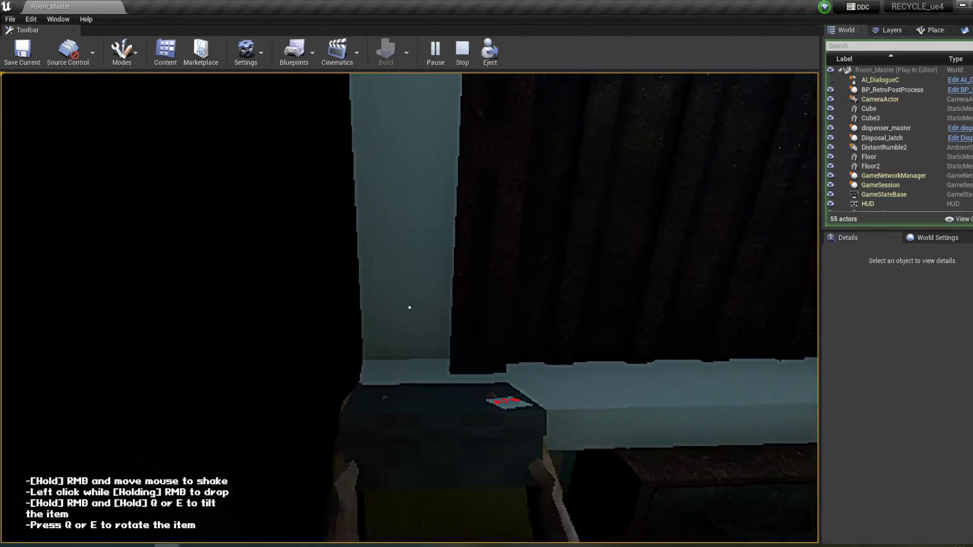
{"action": "left_click", "coordinate": [409, 307]}
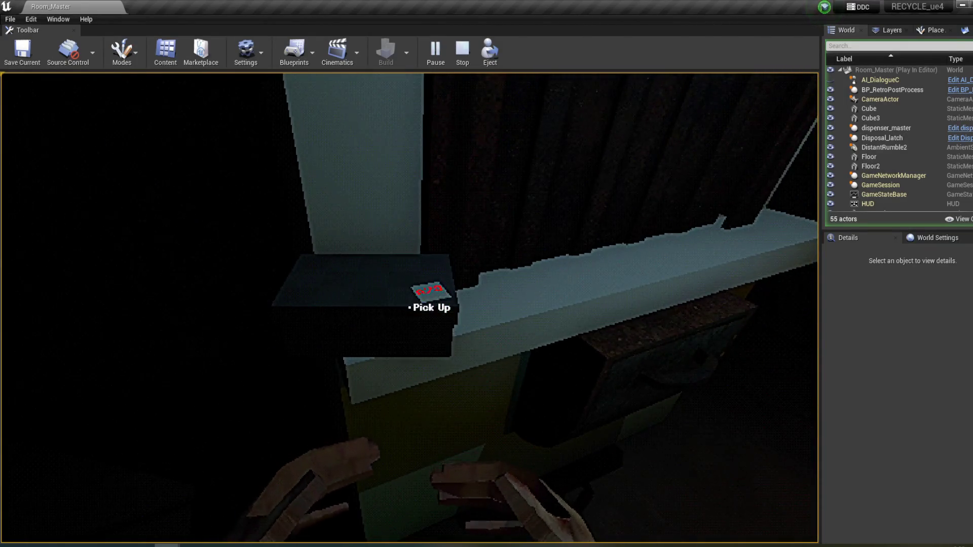
{"action": "right_click", "coordinate": [410, 307]}
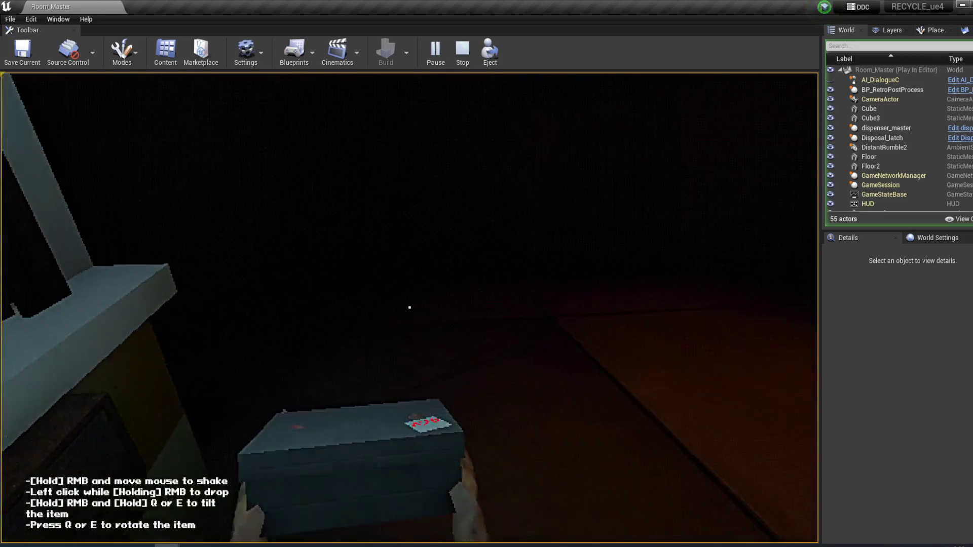
{"action": "key", "text": "w"}
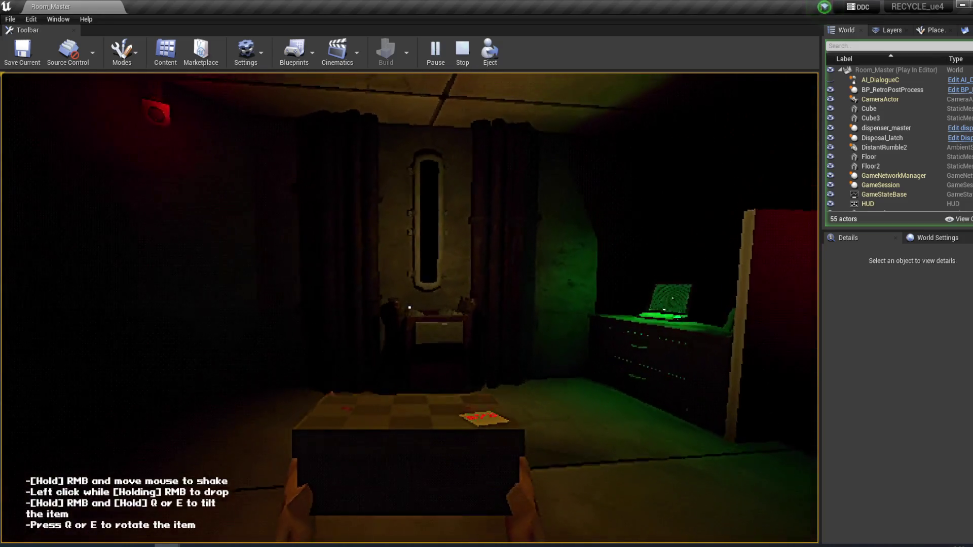
{"action": "key", "text": "w"}
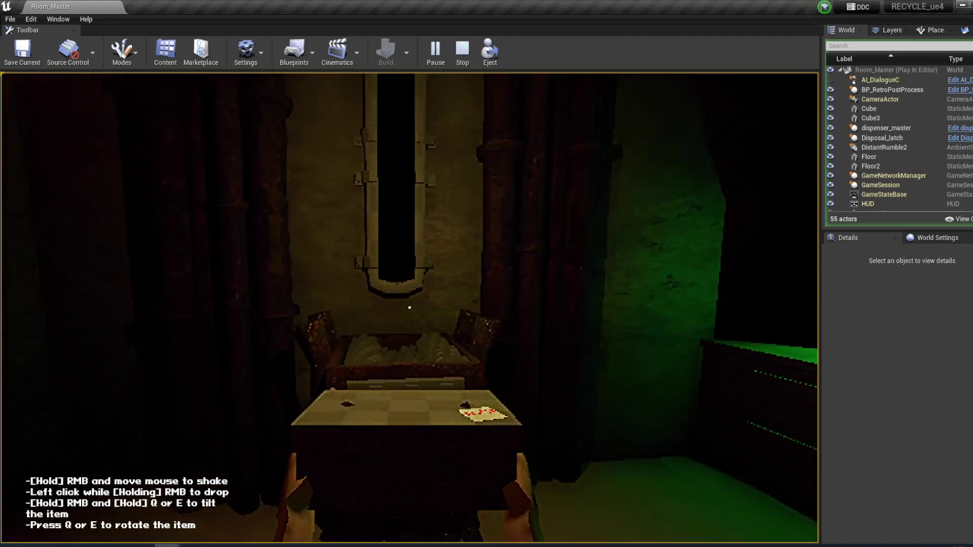
{"action": "left_click", "coordinate": [409, 307]}
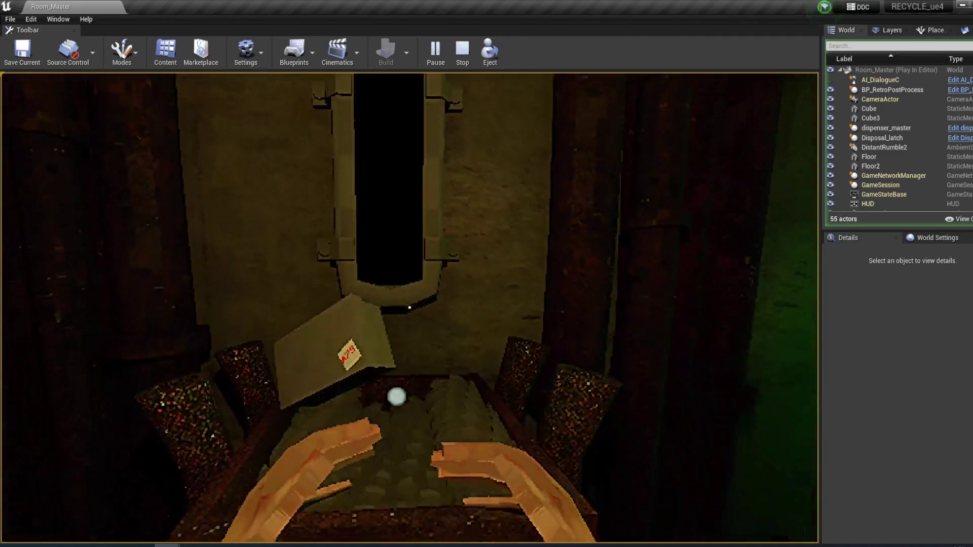
- Read the terminal's 'Proceed with assignment' message with Boxes left: 4, then stop playing
{"action": "key", "text": "w"}
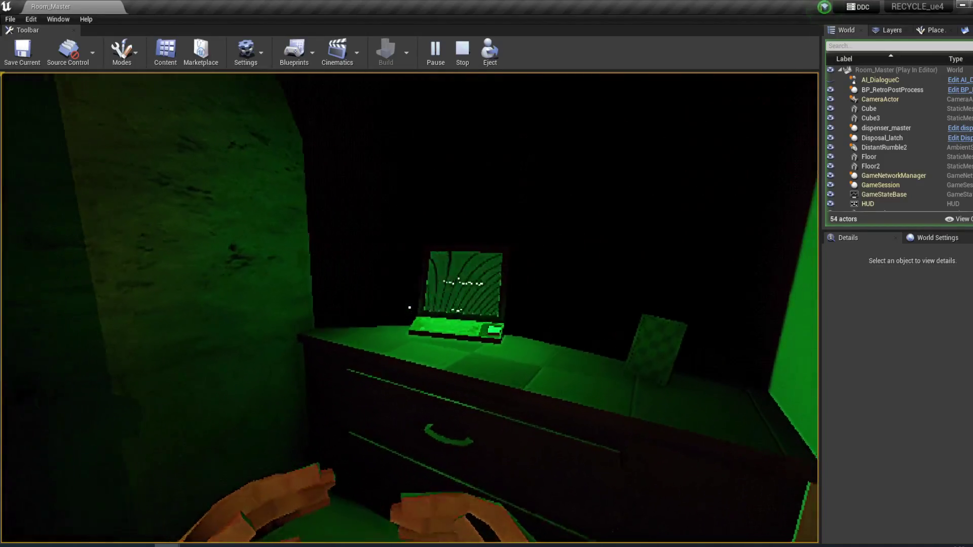
{"action": "left_click", "coordinate": [410, 307]}
{"action": "left_click", "coordinate": [460, 278]}
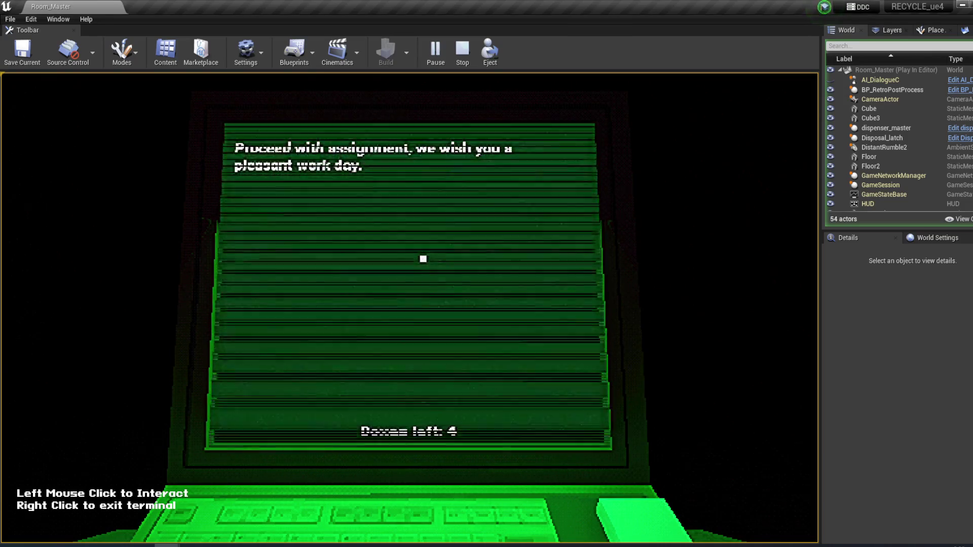
{"action": "left_click", "coordinate": [398, 288]}
{"action": "right_click", "coordinate": [434, 216]}
{"action": "left_click", "coordinate": [398, 288]}
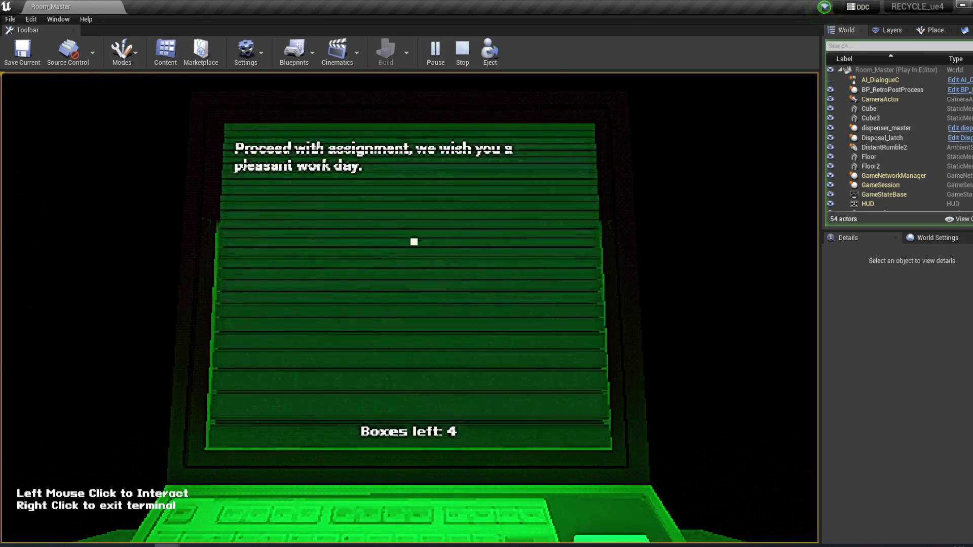
{"action": "key", "text": "Escape"}
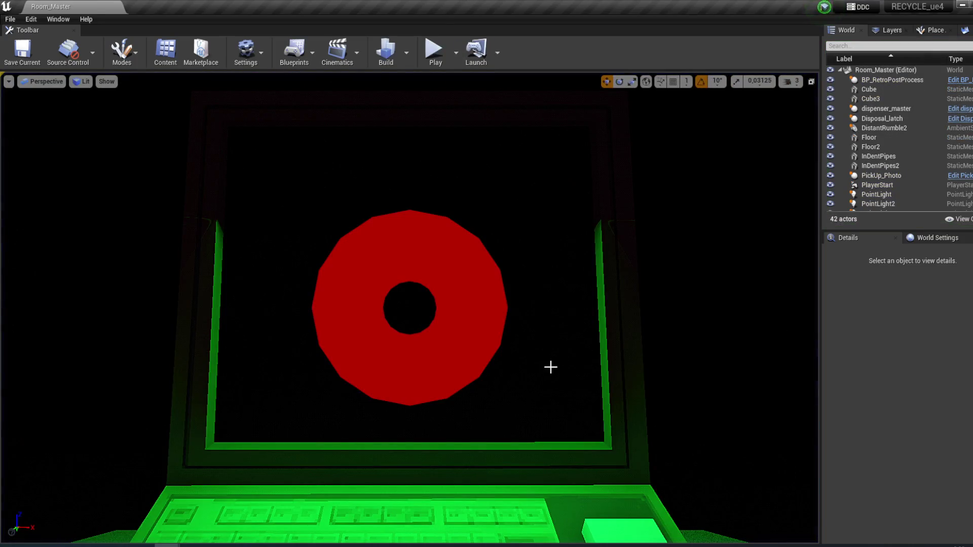
- Step through the behavior tree and AI_DialogueC tabs to DialogueSystem_Component's Start Dialogue graph
{"action": "left_click", "coordinate": [283, 507]}
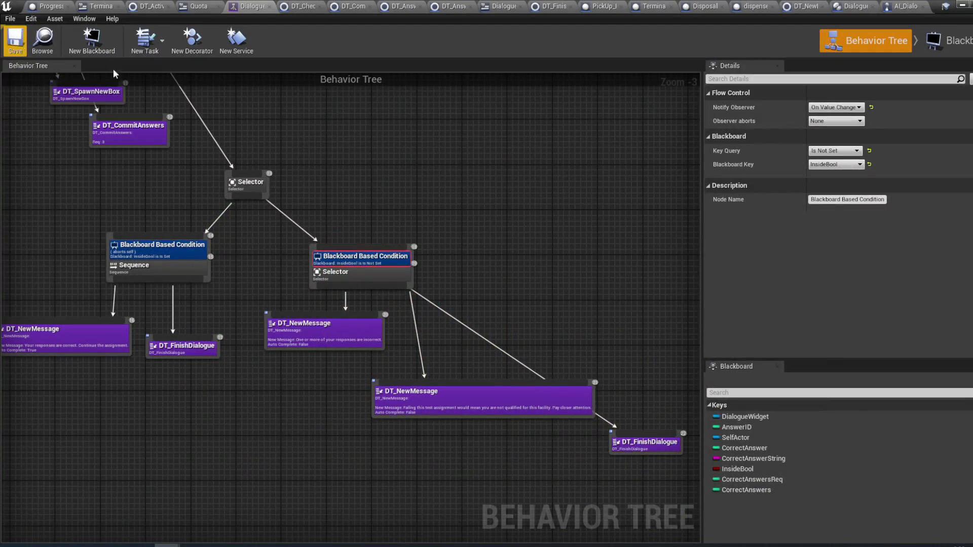
{"action": "left_click", "coordinate": [893, 8]}
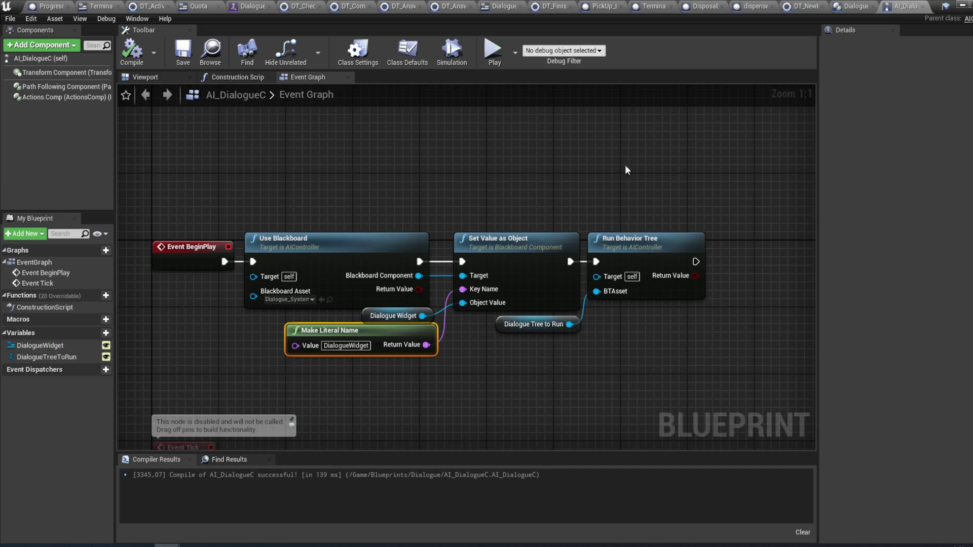
{"action": "left_click", "coordinate": [851, 8]}
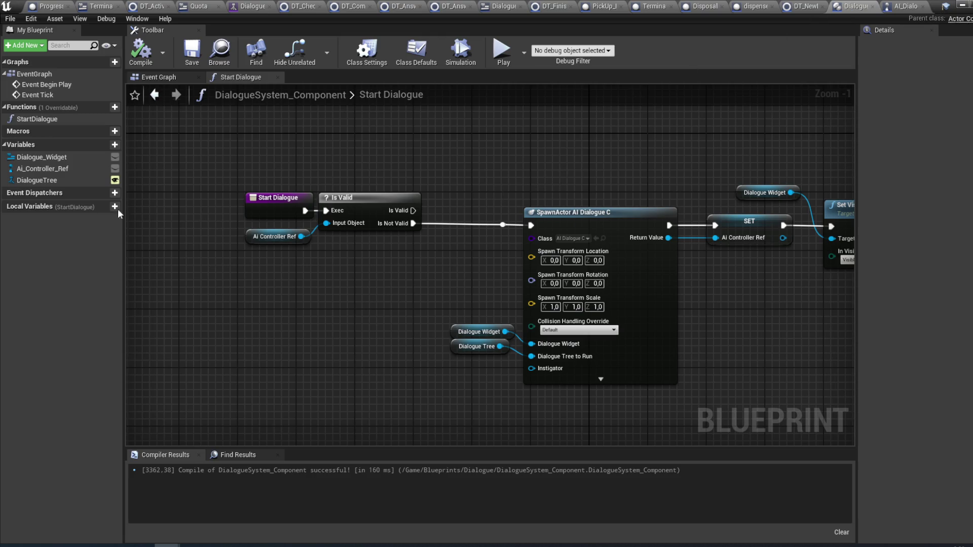
- Place an Ai_Controller_Ref getter in the Start Dialogue graph, discarding an accidental setter
{"action": "mouse_move", "coordinate": [42, 169]}
{"action": "left_mouse_down"}
{"action": "mouse_move", "coordinate": [542, 172]}
{"action": "mouse_move", "coordinate": [540, 151]}
{"action": "left_mouse_up"}
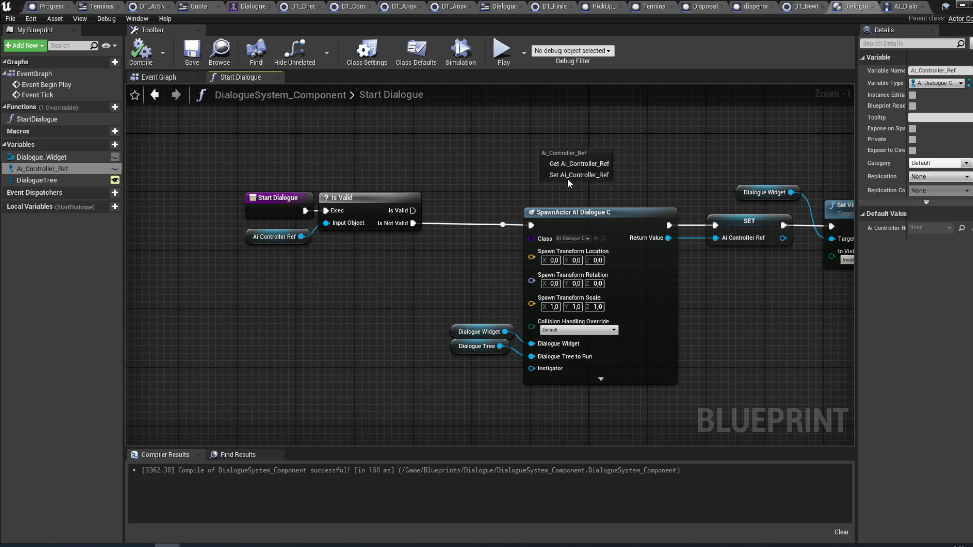
{"action": "left_click", "coordinate": [569, 176]}
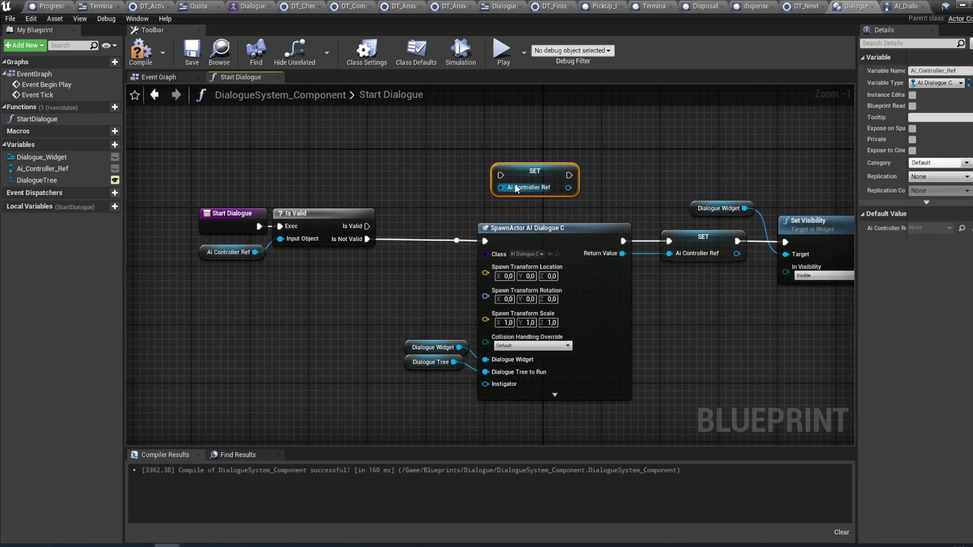
{"action": "key", "text": "Delete"}
{"action": "left_click", "coordinate": [65, 172]}
{"action": "mouse_move", "coordinate": [64, 174]}
{"action": "left_mouse_down"}
{"action": "mouse_move", "coordinate": [400, 179]}
{"action": "mouse_move", "coordinate": [528, 163]}
{"action": "left_mouse_up"}
{"action": "left_click", "coordinate": [431, 188]}
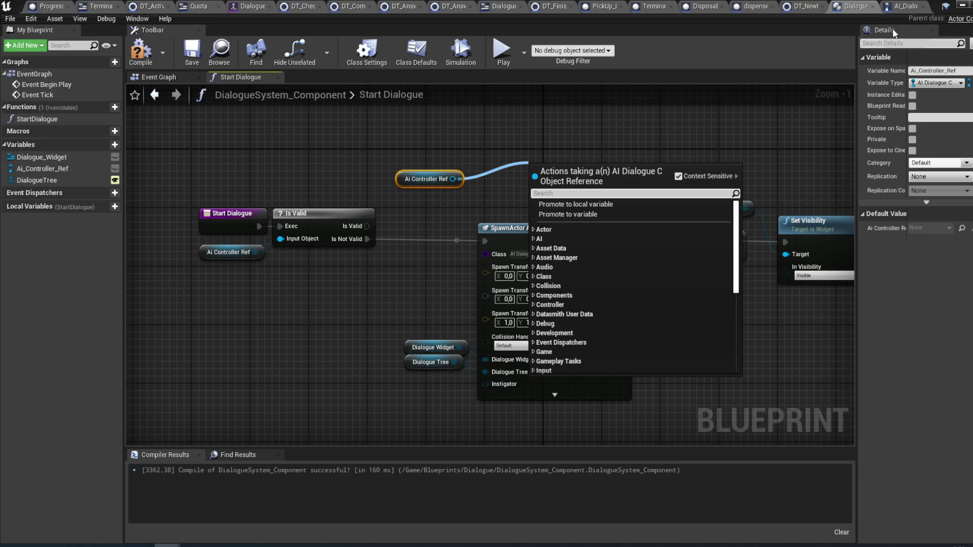
- In AI_DialogueC, move Event Tick above Event BeginPlay
{"action": "left_click", "coordinate": [903, 6]}
{"action": "mouse_move", "coordinate": [233, 218]}
{"action": "left_mouse_down"}
{"action": "mouse_move", "coordinate": [402, 207]}
{"action": "mouse_move", "coordinate": [376, 133]}
{"action": "left_mouse_up"}
{"action": "mouse_move", "coordinate": [325, 389]}
{"action": "left_mouse_down"}
{"action": "mouse_move", "coordinate": [357, 97]}
{"action": "mouse_move", "coordinate": [316, 164]}
{"action": "mouse_move", "coordinate": [327, 163]}
{"action": "left_mouse_up"}
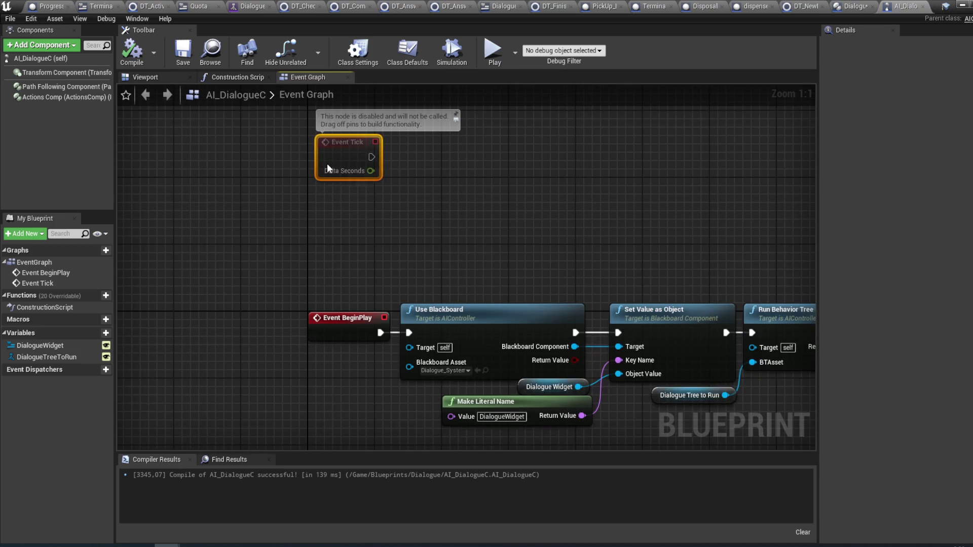
{"action": "left_click", "coordinate": [843, 13]}
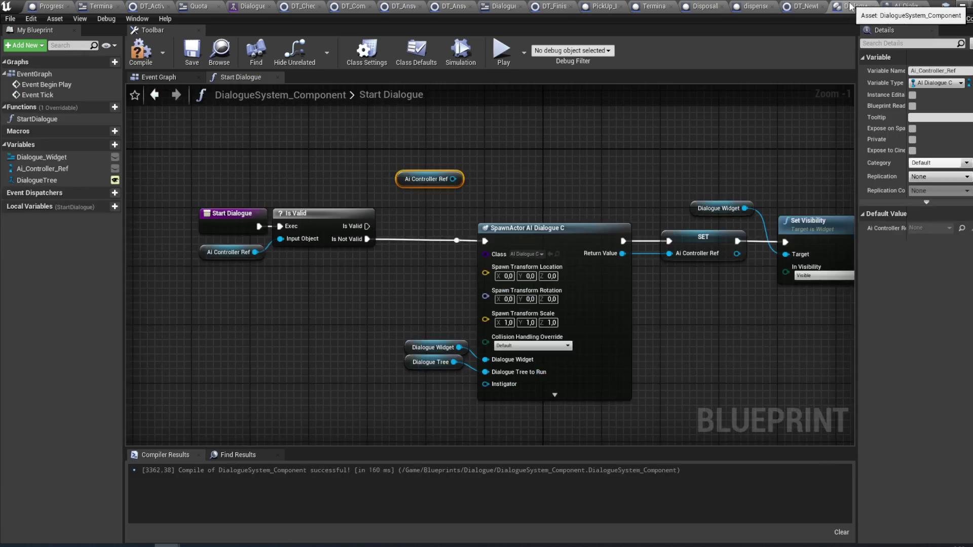
- Add SET Dialogue Tree to Run on Ai Controller Ref, wired from Is Valid, plus a DialogueTree getter
{"action": "left_click_drag", "start_coordinate": [488, 183], "coordinate": [517, 180]}
{"action": "type", "text": "set dialo"}
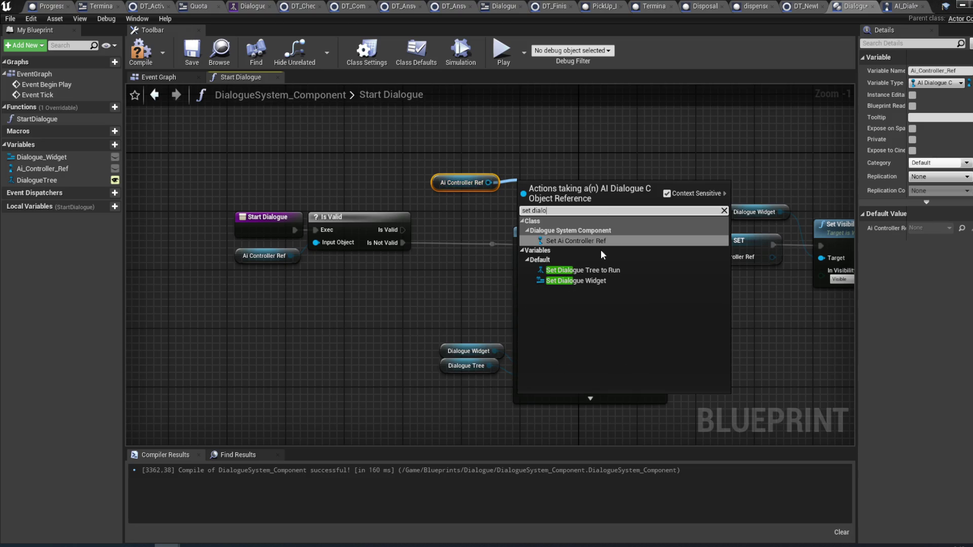
{"action": "left_click", "coordinate": [603, 270]}
{"action": "left_click_drag", "start_coordinate": [553, 191], "coordinate": [543, 141]}
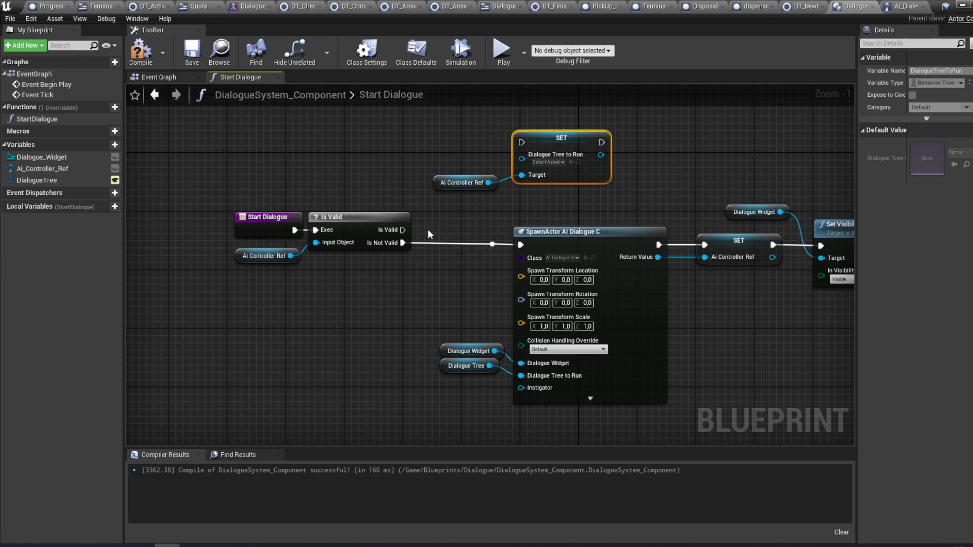
{"action": "left_click_drag", "start_coordinate": [403, 229], "coordinate": [521, 141]}
{"action": "mouse_move", "coordinate": [76, 181]}
{"action": "left_mouse_down"}
{"action": "mouse_move", "coordinate": [435, 173]}
{"action": "mouse_move", "coordinate": [415, 153]}
{"action": "left_mouse_up"}
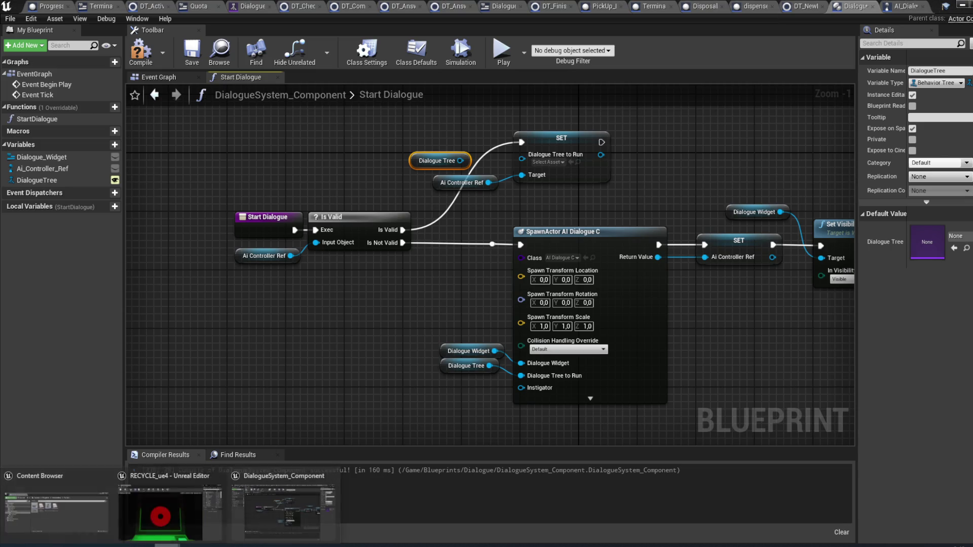
- In the Content Browser, browse from Terminal through PickUps to the Interactables folder's nine items
{"action": "left_click", "coordinate": [65, 529]}
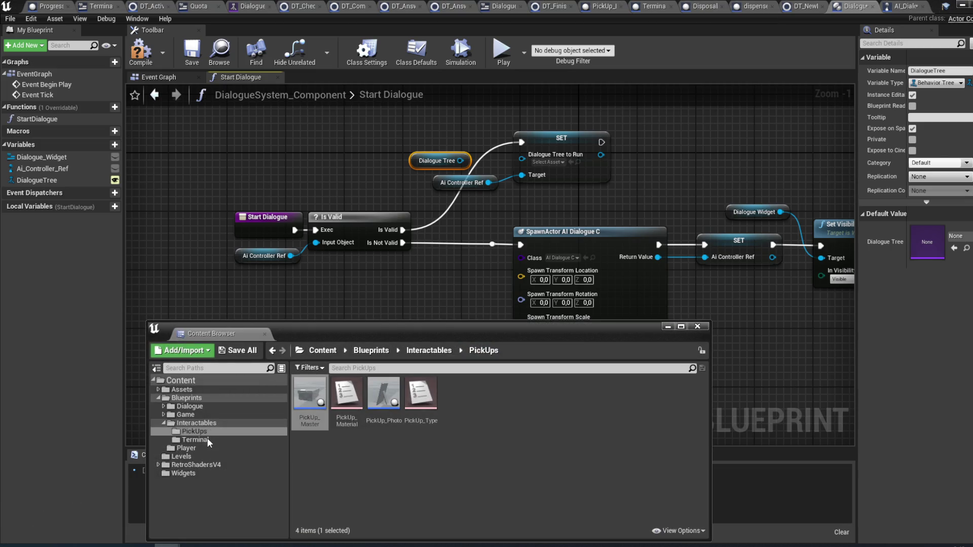
{"action": "left_click", "coordinate": [207, 440]}
{"action": "mouse_move", "coordinate": [341, 414]}
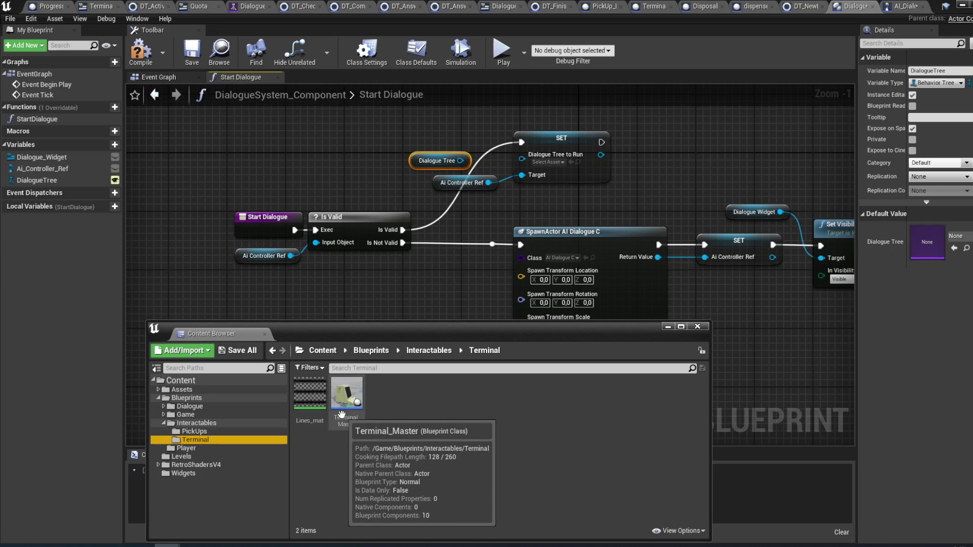
{"action": "left_click", "coordinate": [213, 431]}
{"action": "left_click", "coordinate": [205, 423]}
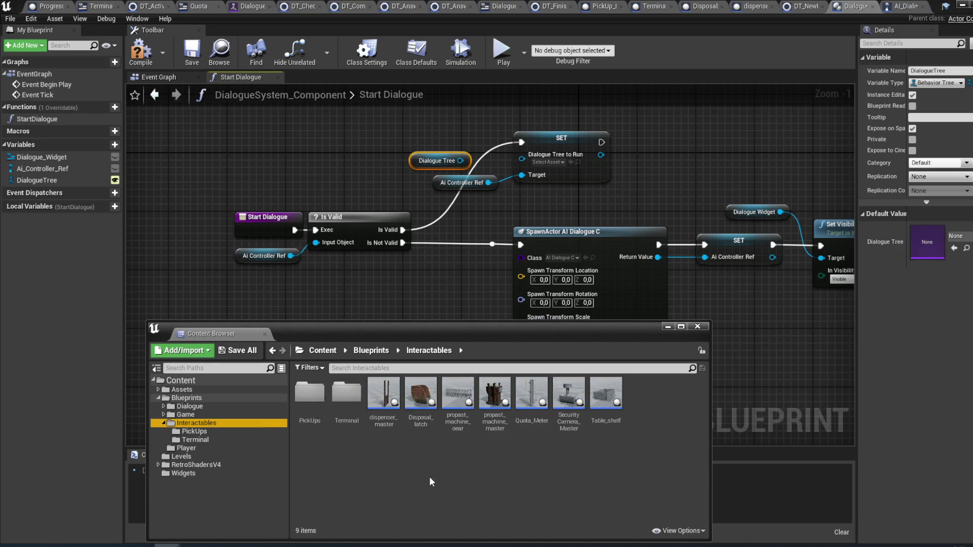
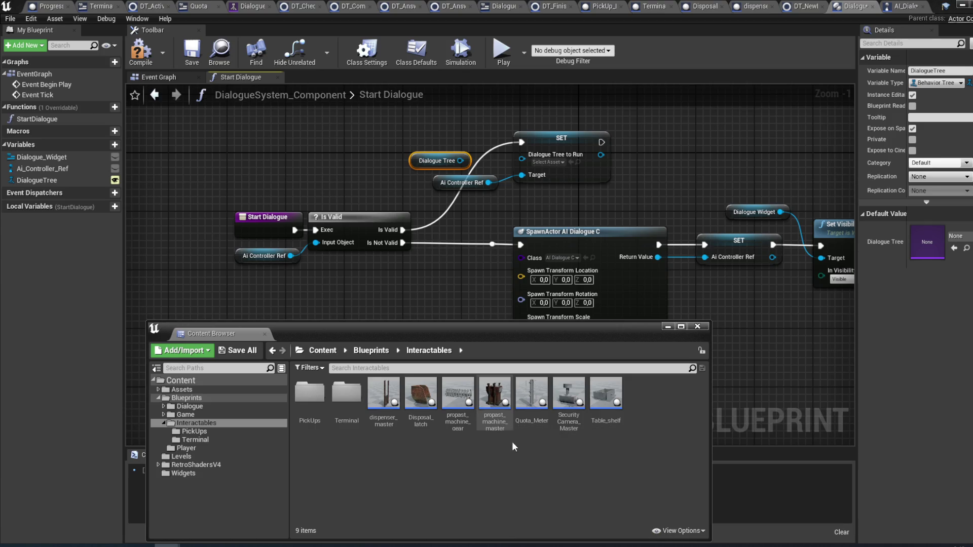
- Open Progress_Control from Blueprints/Game and survey its BeginPlay and NewTest event logic
{"action": "mouse_move", "coordinate": [520, 338]}
{"action": "left_mouse_down"}
{"action": "mouse_move", "coordinate": [527, 313]}
{"action": "mouse_move", "coordinate": [529, 324]}
{"action": "left_mouse_up"}
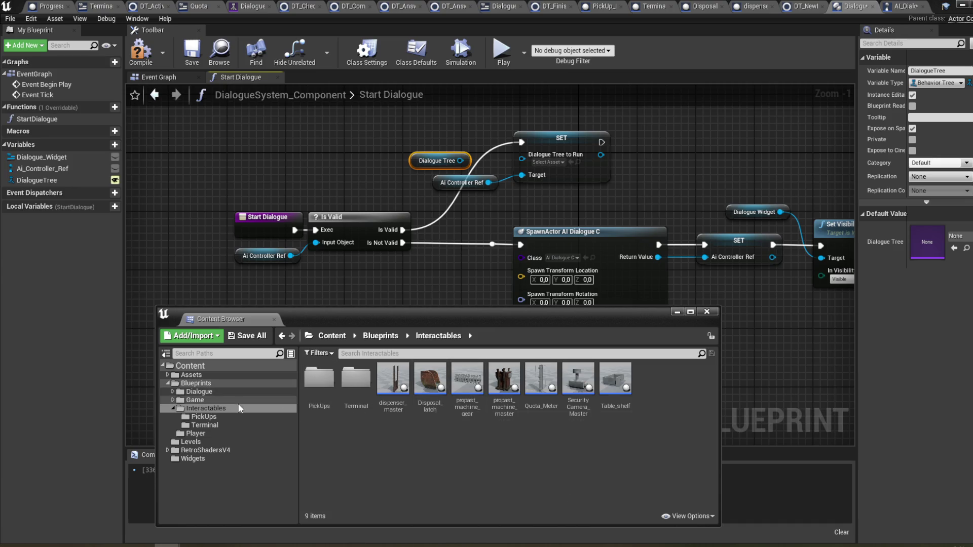
{"action": "left_click", "coordinate": [256, 400]}
{"action": "double_click", "coordinate": [390, 381]}
{"action": "mouse_move", "coordinate": [565, 347]}
{"action": "left_mouse_down"}
{"action": "mouse_move", "coordinate": [495, 363]}
{"action": "mouse_move", "coordinate": [426, 363]}
{"action": "left_mouse_up"}
{"action": "scroll", "coordinate": [558, 363], "scroll_direction": "down", "scroll_amount": 2}
{"action": "mouse_move", "coordinate": [558, 363]}
{"action": "left_mouse_down"}
{"action": "mouse_move", "coordinate": [475, 350]}
{"action": "mouse_move", "coordinate": [454, 363]}
{"action": "mouse_move", "coordinate": [534, 371]}
{"action": "mouse_move", "coordinate": [580, 358]}
{"action": "mouse_move", "coordinate": [505, 355]}
{"action": "left_mouse_up"}
{"action": "scroll", "coordinate": [567, 315], "scroll_direction": "down", "scroll_amount": 1}
{"action": "mouse_move", "coordinate": [571, 317]}
{"action": "left_mouse_down"}
{"action": "mouse_move", "coordinate": [619, 318]}
{"action": "mouse_move", "coordinate": [590, 280]}
{"action": "left_mouse_up"}
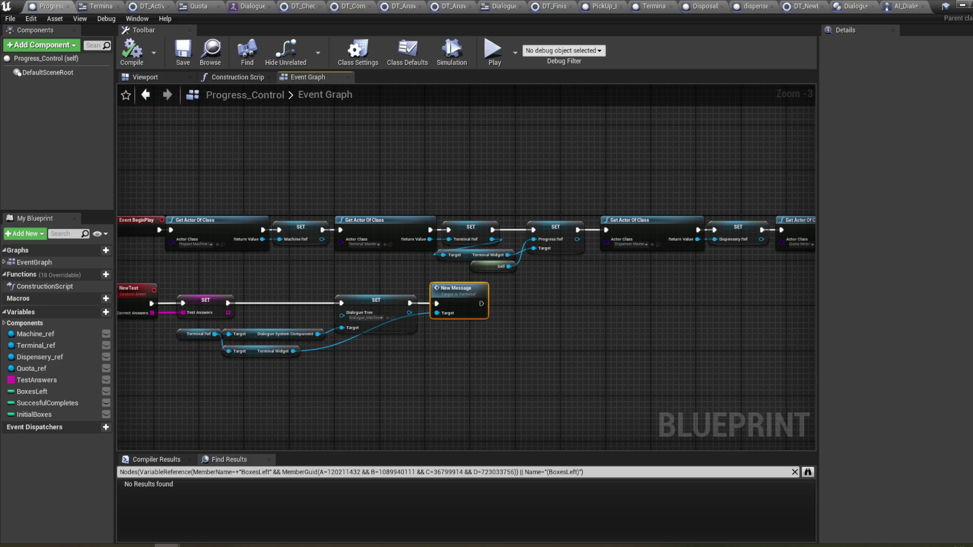
- Recenter Progress_Control's graph at 1:1 and switch to Terminal_Master's StartNewDialogue event
{"action": "left_click_drag", "start_coordinate": [406, 261], "coordinate": [556, 237]}
{"action": "scroll", "coordinate": [414, 337], "scroll_direction": "up", "scroll_amount": 3}
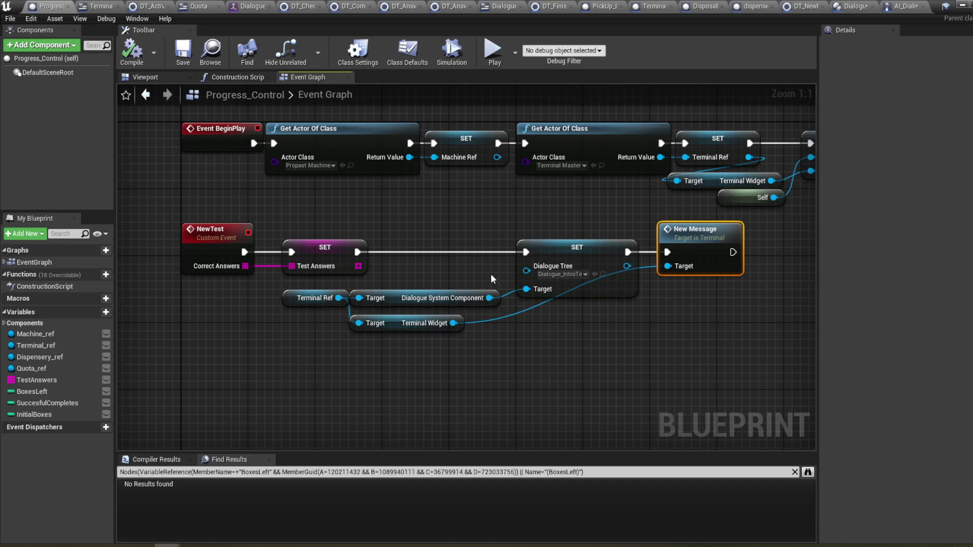
{"action": "left_click", "coordinate": [666, 6]}
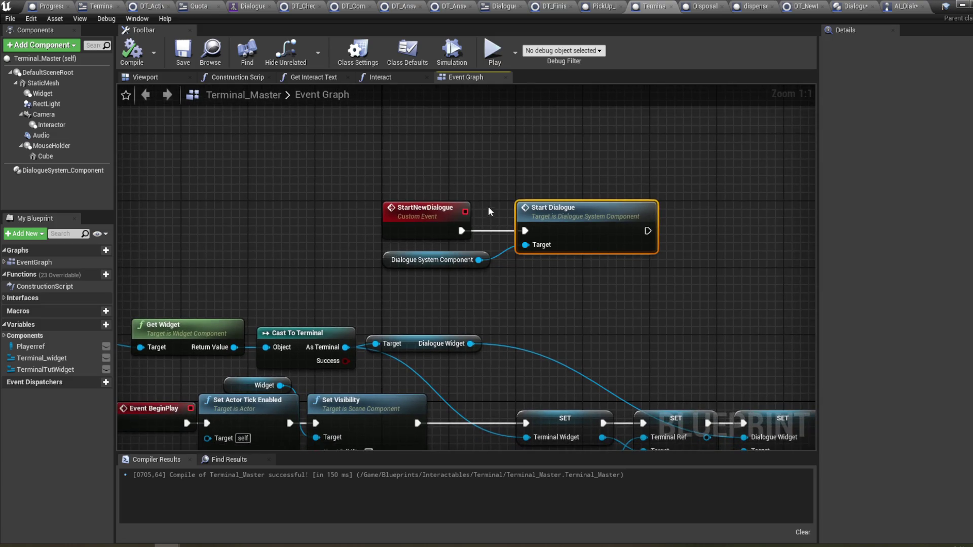
- Compile Terminal_Master and inspect its DialogueSystem_Component defaults and viewport preview
{"action": "left_click", "coordinate": [132, 49]}
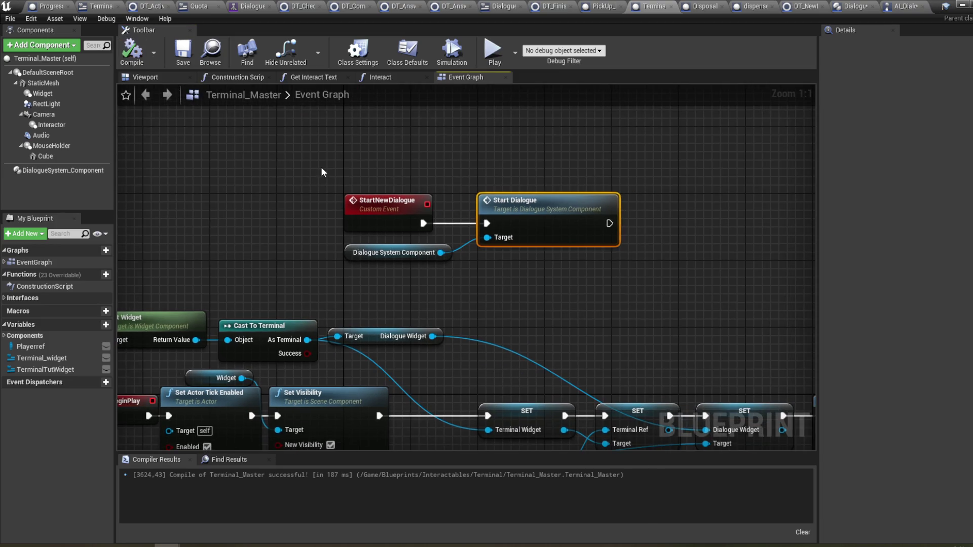
{"action": "left_click", "coordinate": [130, 49]}
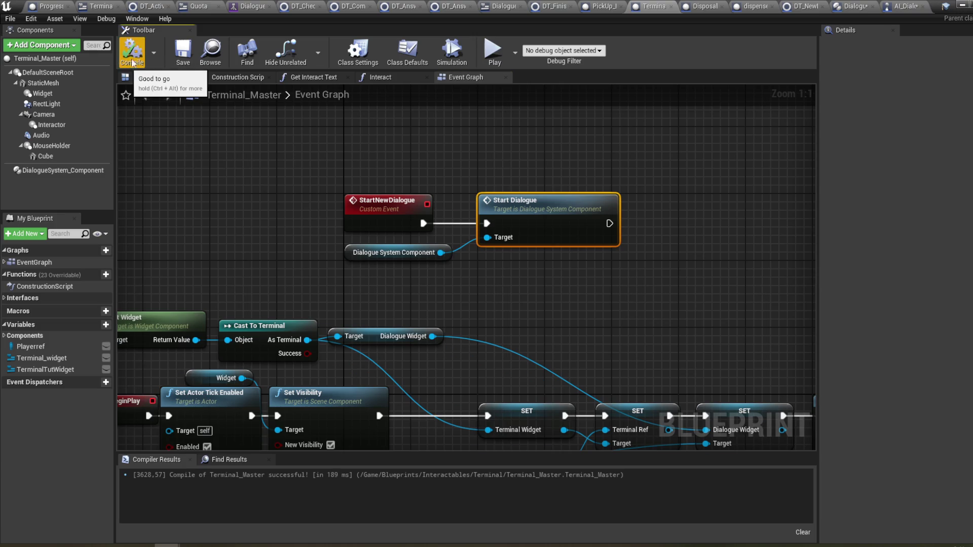
{"action": "left_click", "coordinate": [66, 171]}
{"action": "left_click_drag", "start_coordinate": [355, 161], "coordinate": [355, 135]}
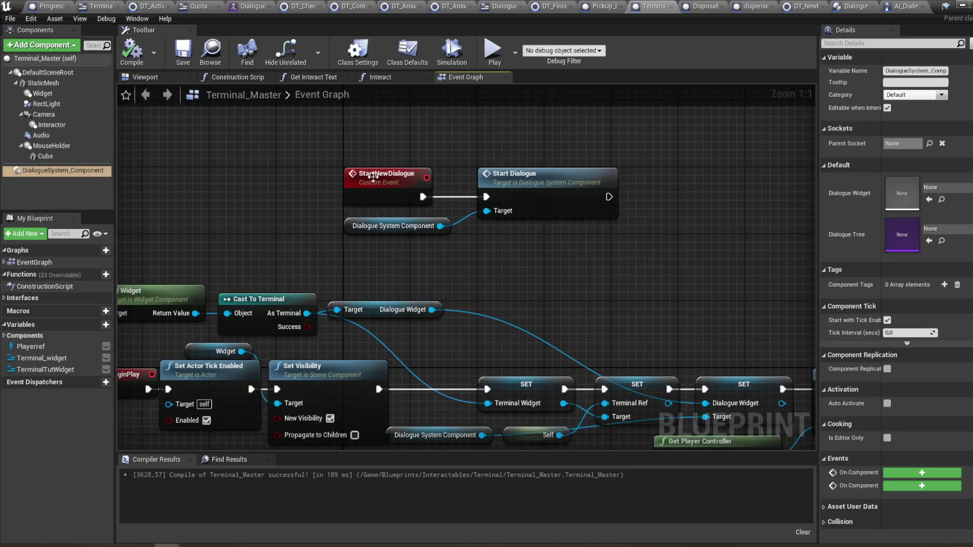
{"action": "left_click_drag", "start_coordinate": [470, 265], "coordinate": [468, 287]}
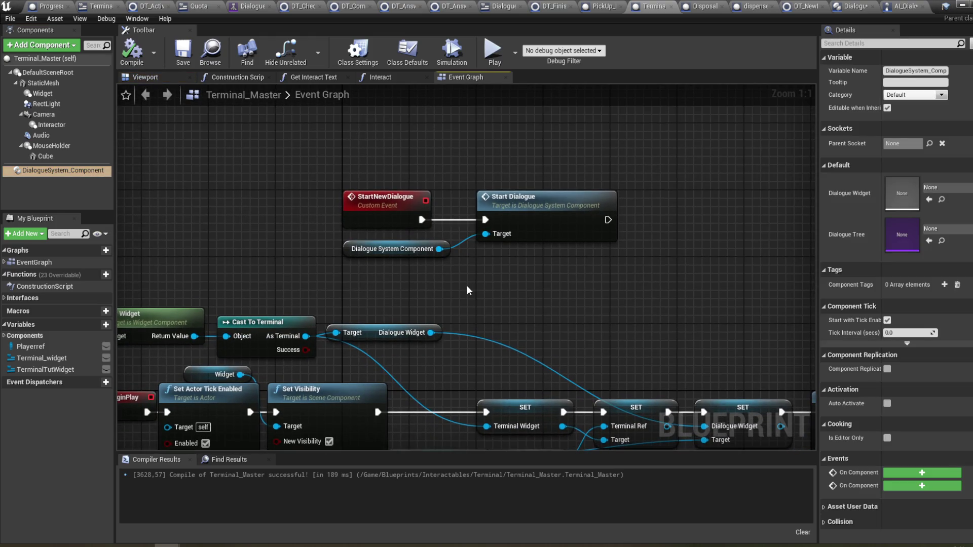
{"action": "left_click_drag", "start_coordinate": [239, 116], "coordinate": [212, 123]}
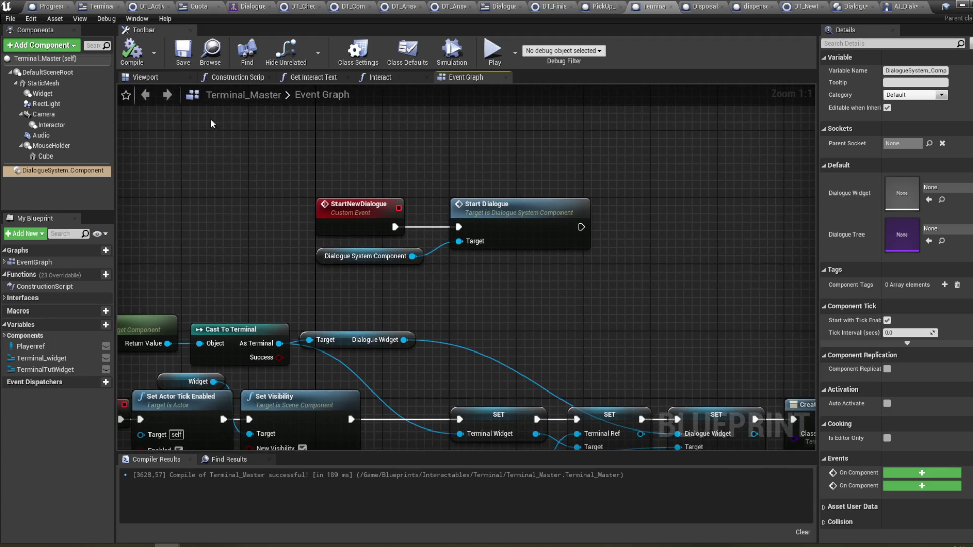
{"action": "left_click", "coordinate": [131, 51]}
{"action": "left_click", "coordinate": [63, 170]}
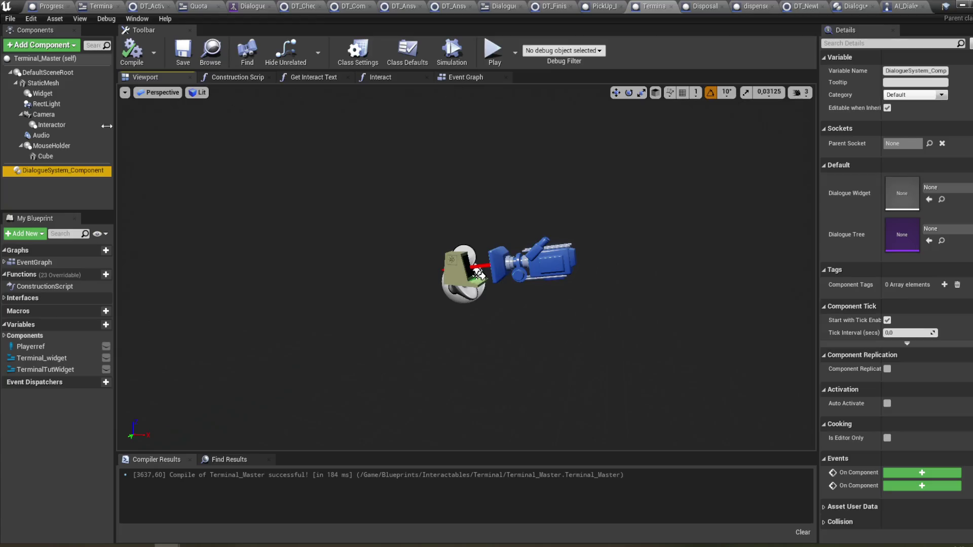
{"action": "left_click", "coordinate": [854, 6]}
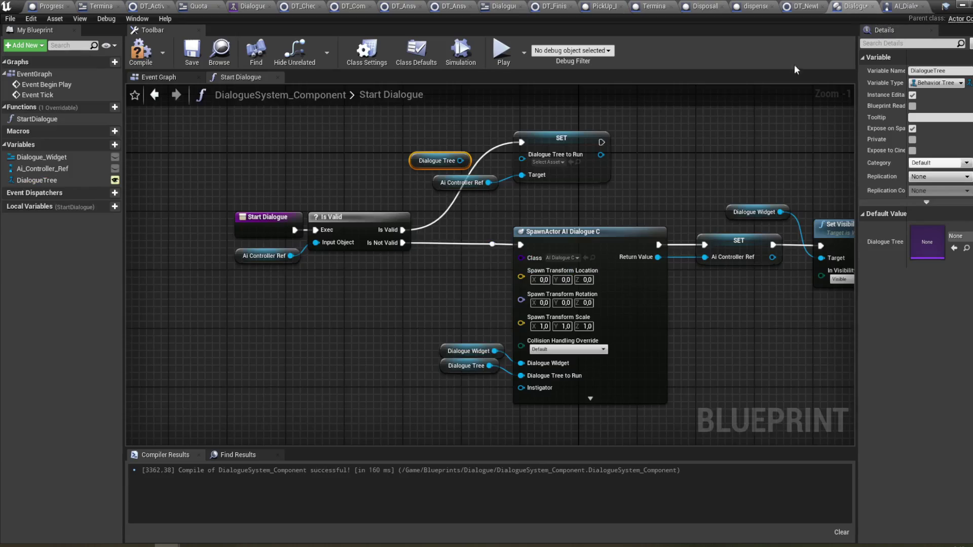
- Compile DialogueSystem_Component and compare Start Dialogue with Progress_Control's NewTest logic
{"action": "left_click", "coordinate": [133, 53]}
{"action": "left_click", "coordinate": [154, 77]}
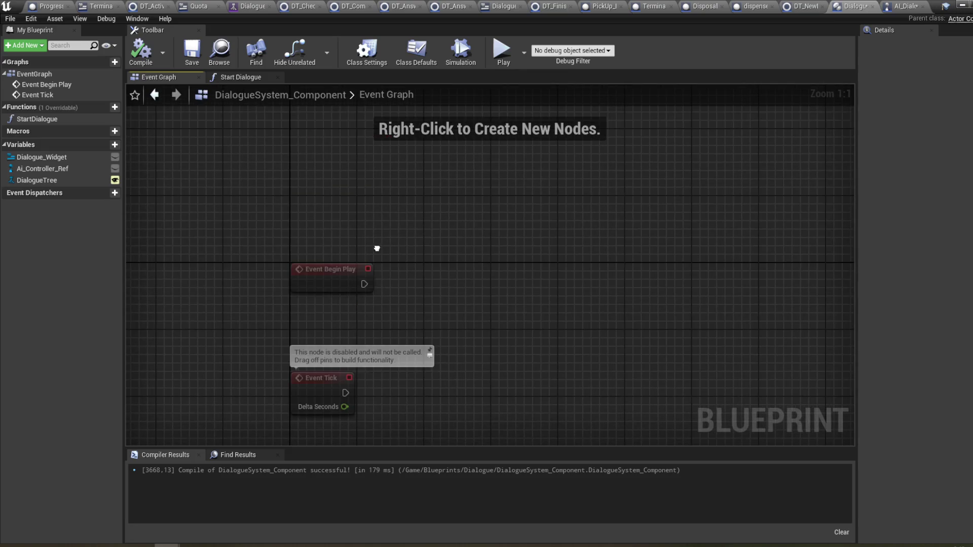
{"action": "left_click", "coordinate": [241, 77]}
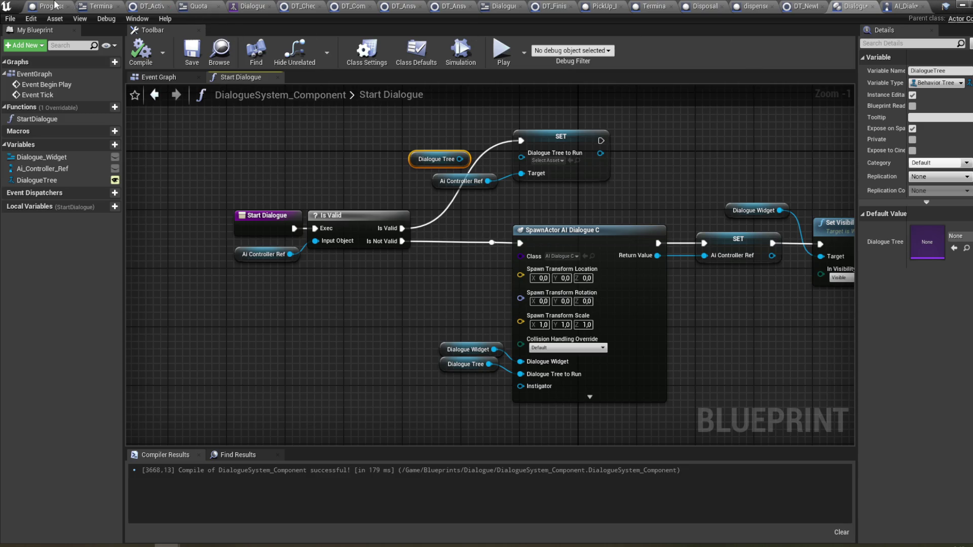
{"action": "left_click", "coordinate": [46, 5]}
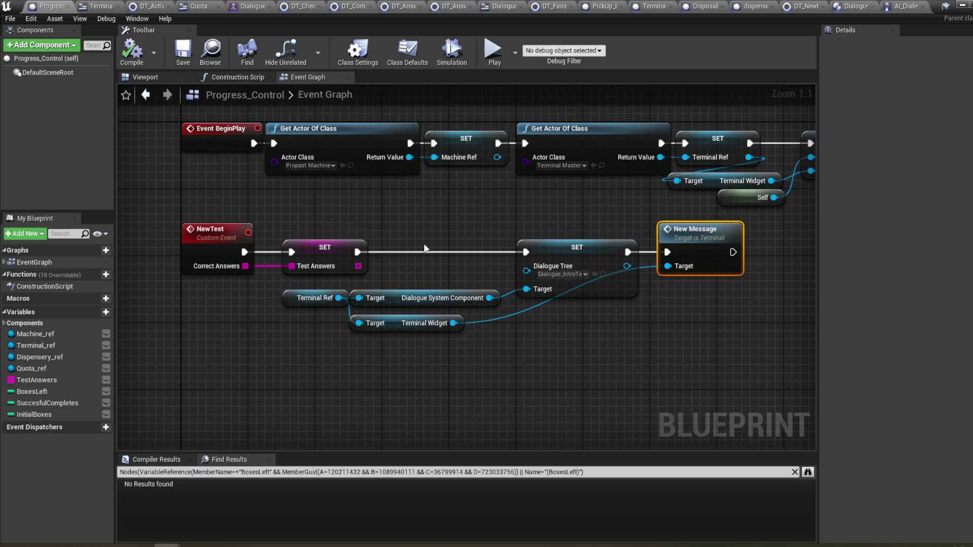
{"action": "left_click_drag", "start_coordinate": [424, 243], "coordinate": [422, 250]}
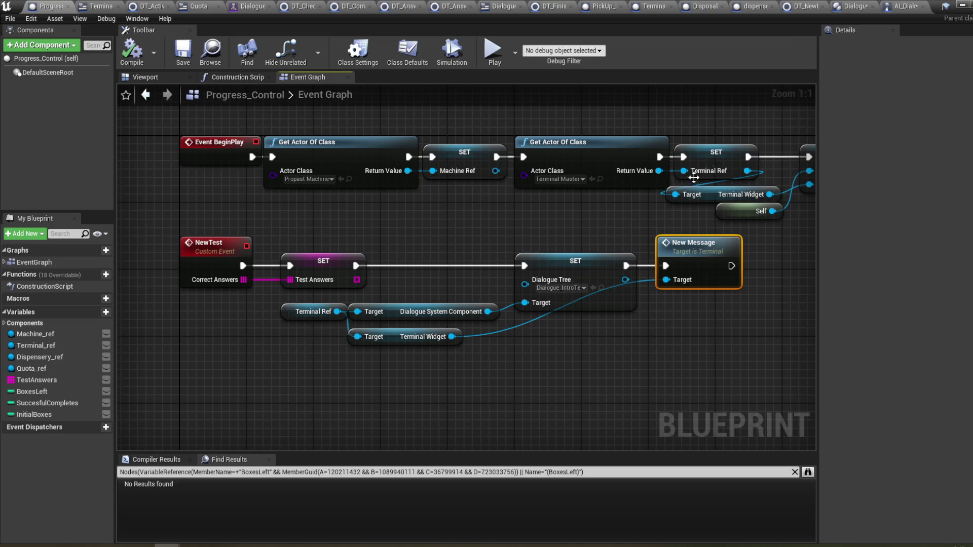
{"action": "left_click", "coordinate": [844, 7]}
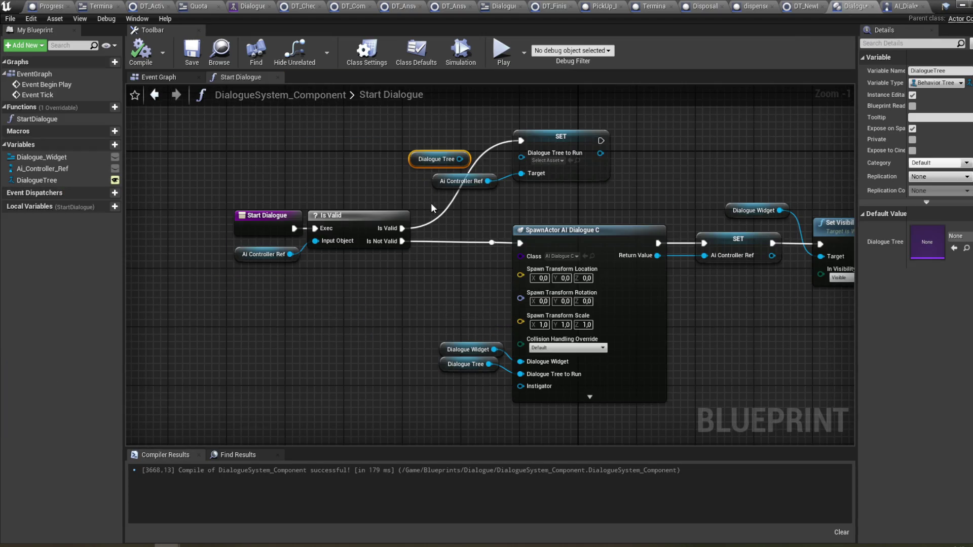
- Connect the Dialogue Tree variable to the SET node's Dialogue Tree to Run input
{"action": "left_click_drag", "start_coordinate": [460, 159], "coordinate": [528, 160]}
{"action": "left_click_drag", "start_coordinate": [417, 164], "coordinate": [446, 156]}
{"action": "mouse_move", "coordinate": [661, 197]}
{"action": "left_mouse_down"}
{"action": "mouse_move", "coordinate": [625, 241]}
{"action": "mouse_move", "coordinate": [514, 225]}
{"action": "left_mouse_up"}
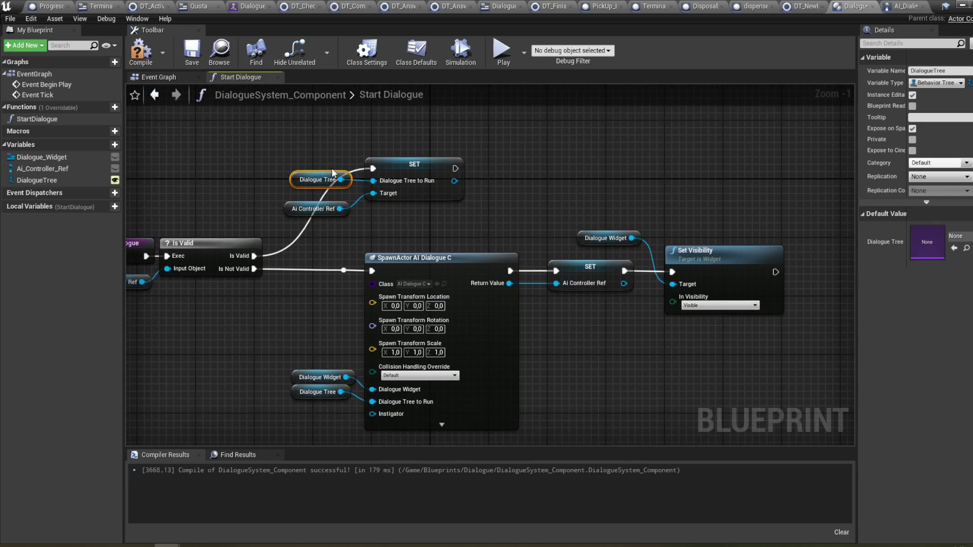
- Link SET's execution output into Set Visibility, recompile DialogueSystem_Component, and close the editor
{"action": "left_click", "coordinate": [142, 58]}
{"action": "mouse_move", "coordinate": [455, 169]}
{"action": "left_mouse_down"}
{"action": "mouse_move", "coordinate": [524, 175]}
{"action": "mouse_move", "coordinate": [672, 266]}
{"action": "left_mouse_up"}
{"action": "left_click_drag", "start_coordinate": [674, 275], "coordinate": [672, 272]}
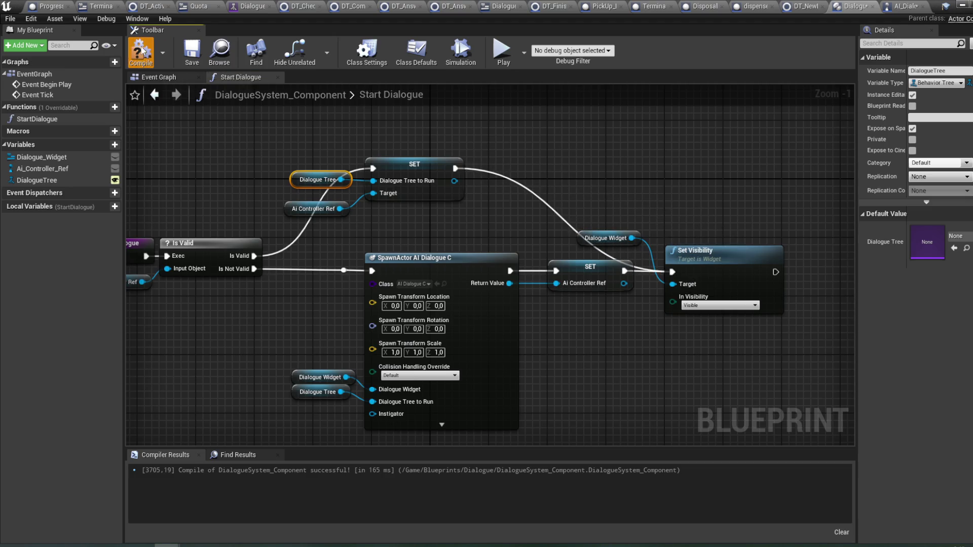
{"action": "left_click_drag", "start_coordinate": [340, 129], "coordinate": [404, 133]}
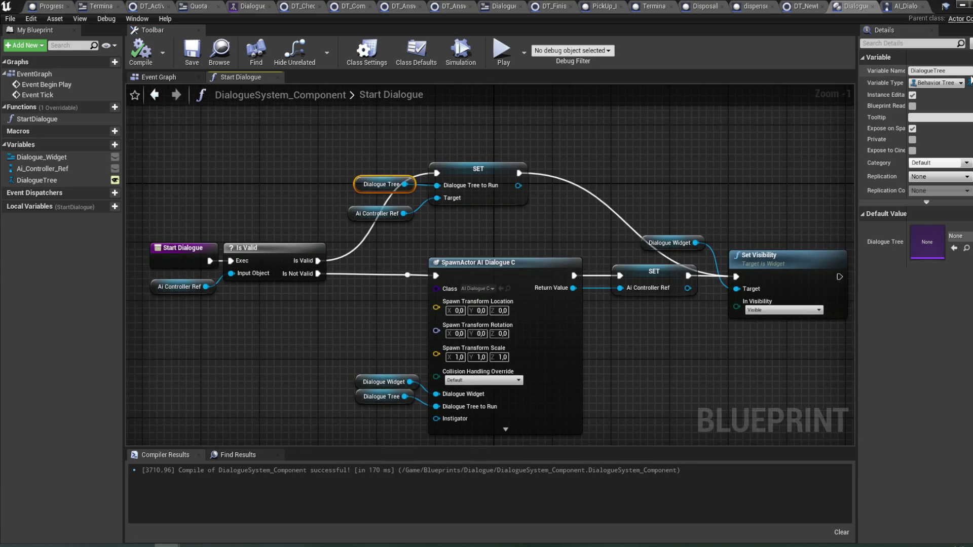
{"action": "left_click_drag", "start_coordinate": [669, 151], "coordinate": [688, 148]}
{"action": "left_click", "coordinate": [141, 51]}
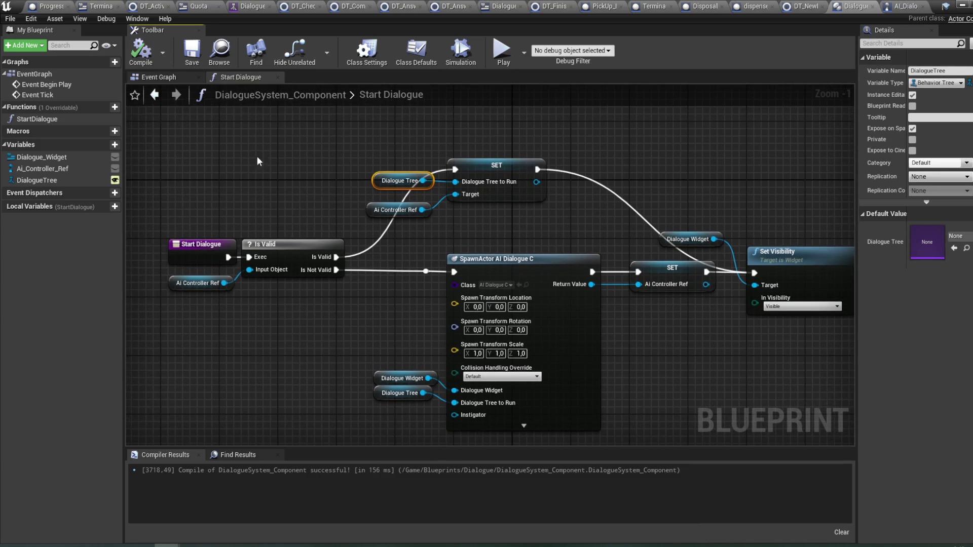
{"action": "left_click_drag", "start_coordinate": [525, 94], "coordinate": [540, 90]}
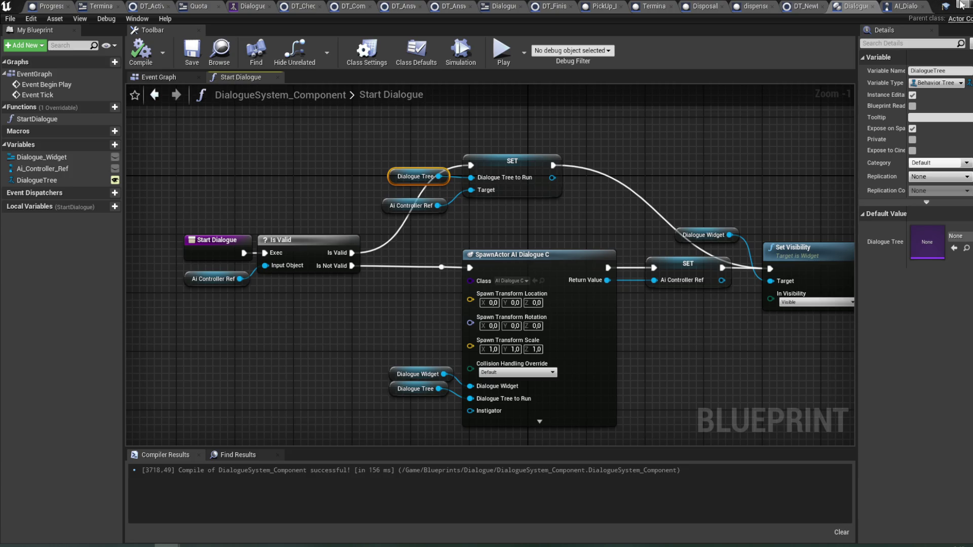
{"action": "left_click", "coordinate": [960, 5]}
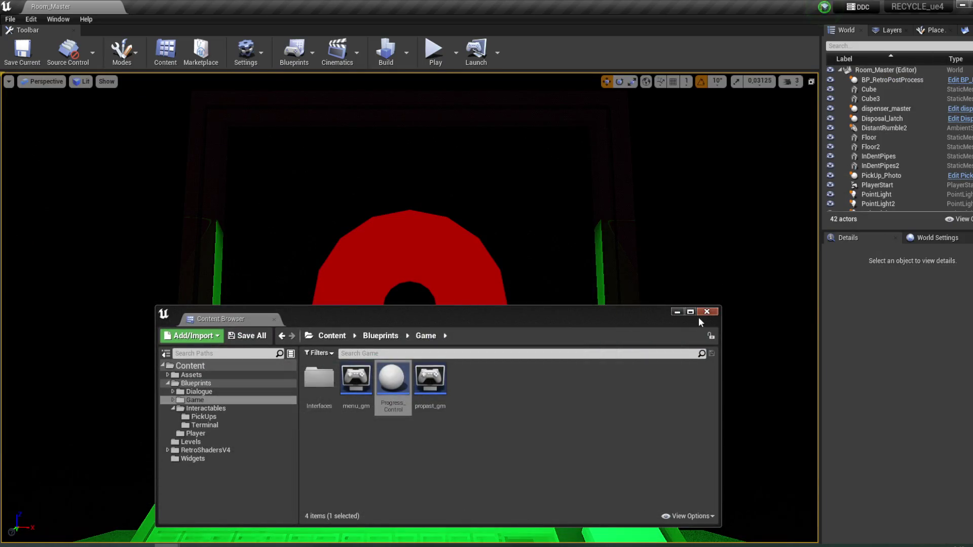
- Minimize the floating content browser to clear the Room_Master viewport
{"action": "left_click", "coordinate": [678, 312]}
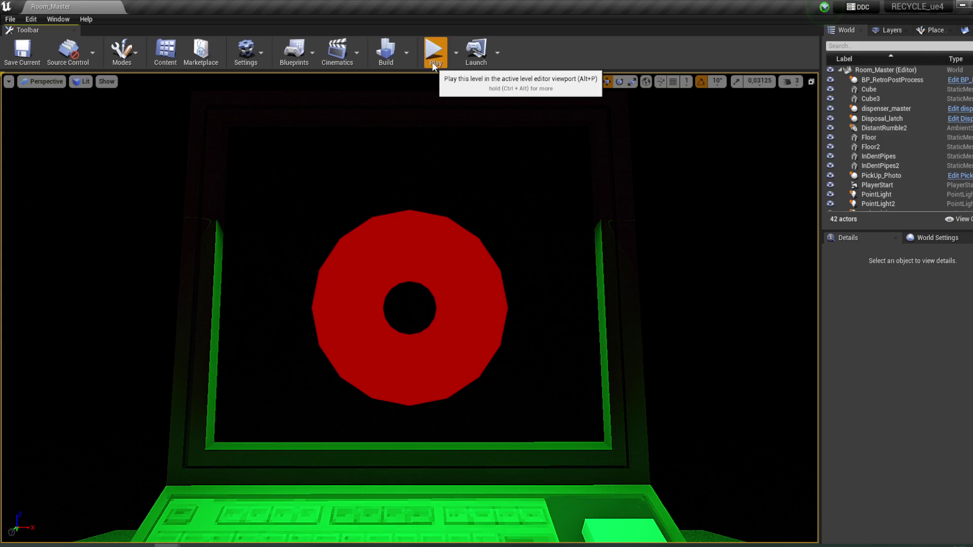
- Start a Play-In-Editor session and click through the desk terminal's messages
{"action": "left_click", "coordinate": [434, 55]}
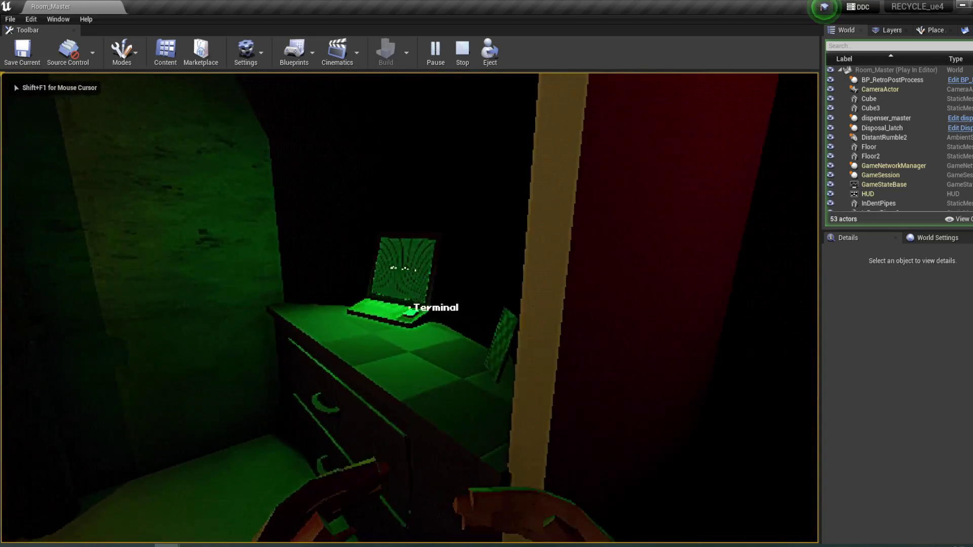
{"action": "left_click", "coordinate": [410, 307]}
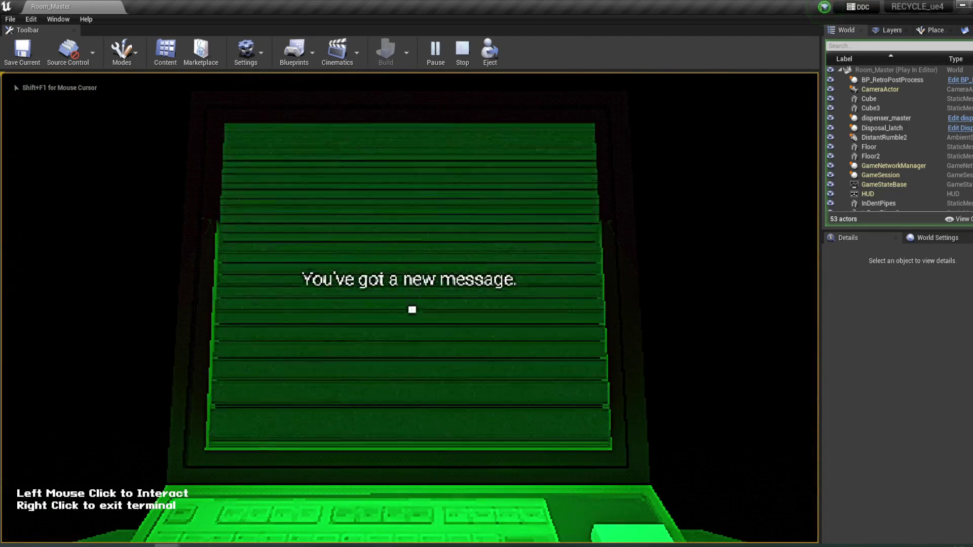
{"action": "left_click", "coordinate": [415, 314]}
{"action": "left_click", "coordinate": [417, 319]}
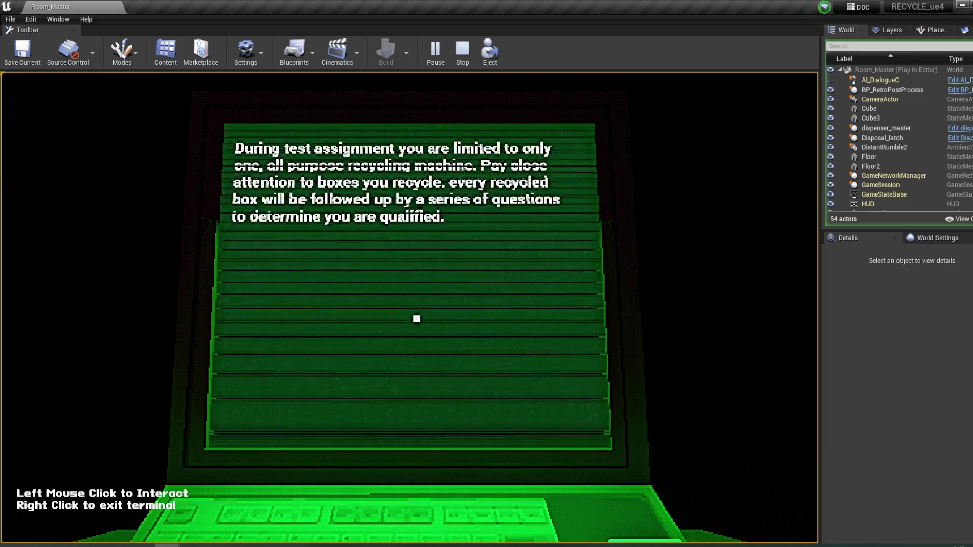
{"action": "left_click", "coordinate": [417, 319]}
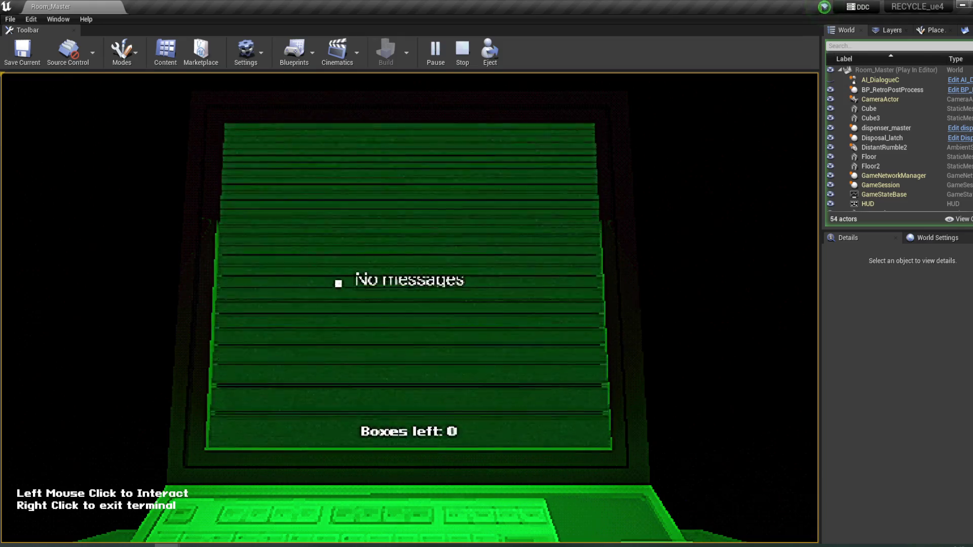
- Repeatedly enter and exit the terminal screen to test it
{"action": "left_click", "coordinate": [482, 338]}
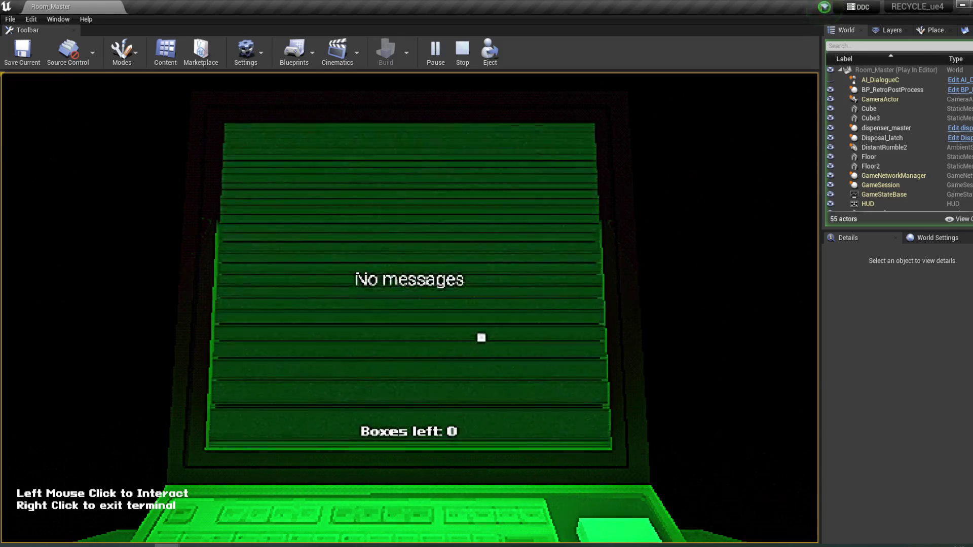
{"action": "right_click", "coordinate": [482, 338]}
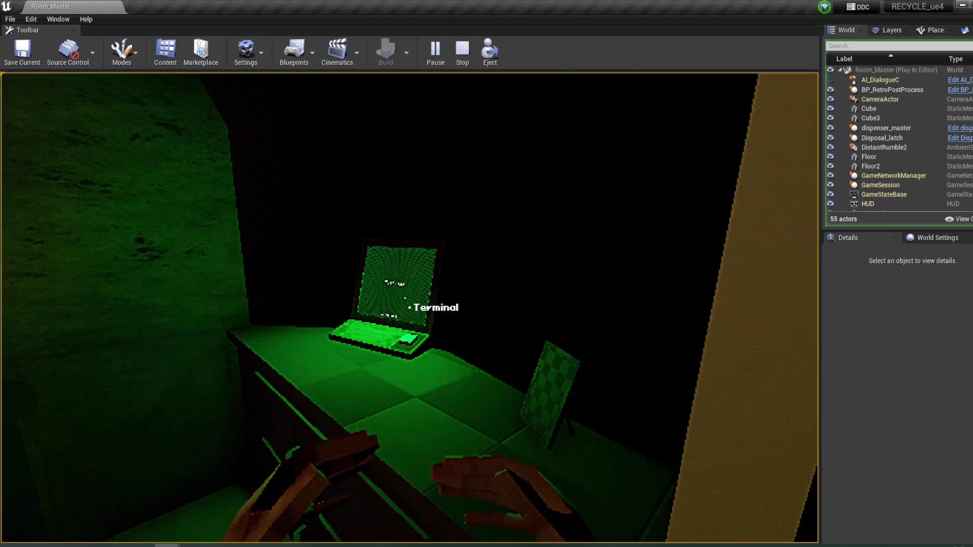
{"action": "left_click", "coordinate": [413, 310]}
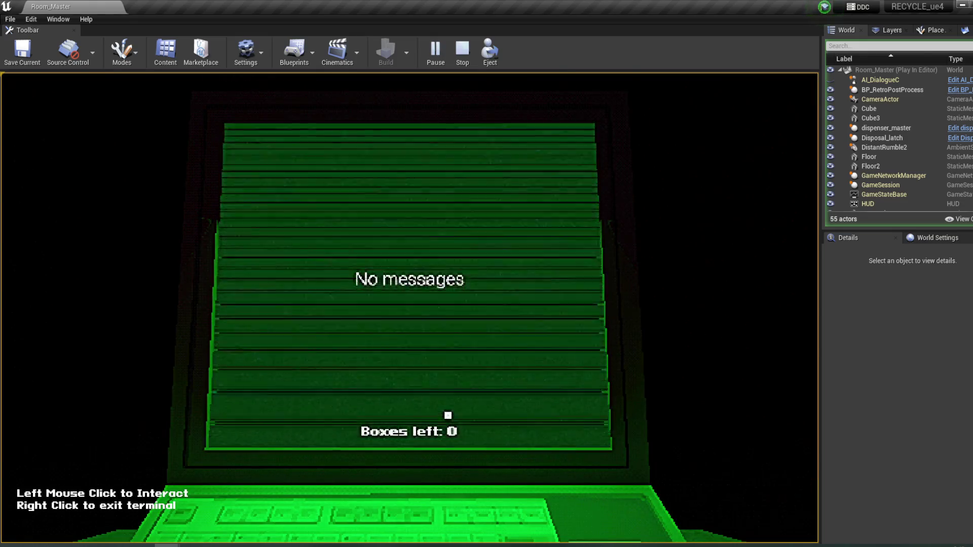
{"action": "right_click", "coordinate": [448, 416]}
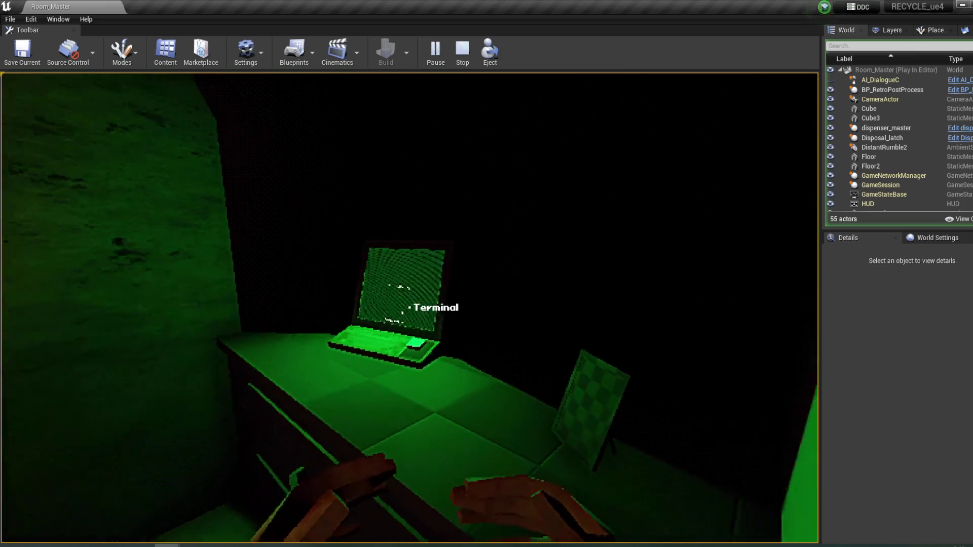
{"action": "left_click", "coordinate": [410, 308]}
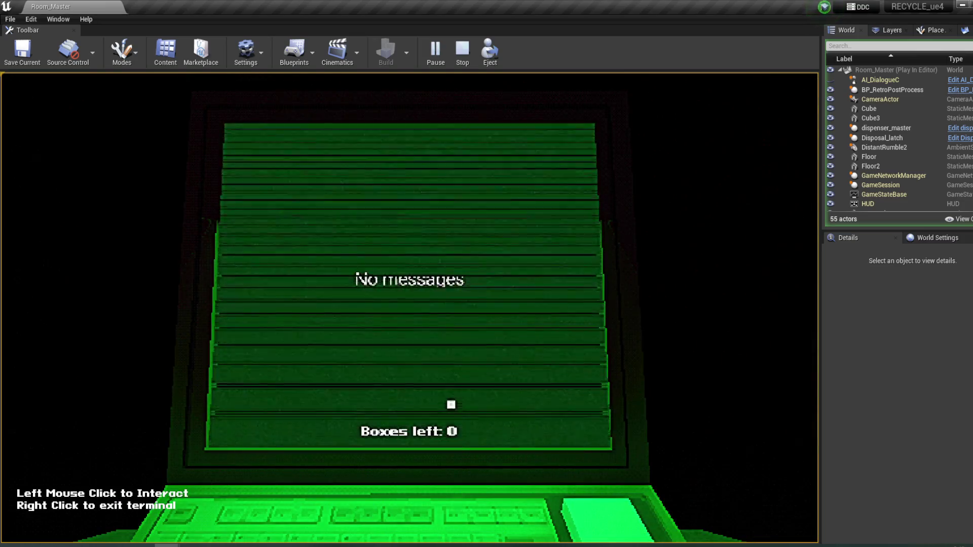
{"action": "right_click", "coordinate": [467, 363]}
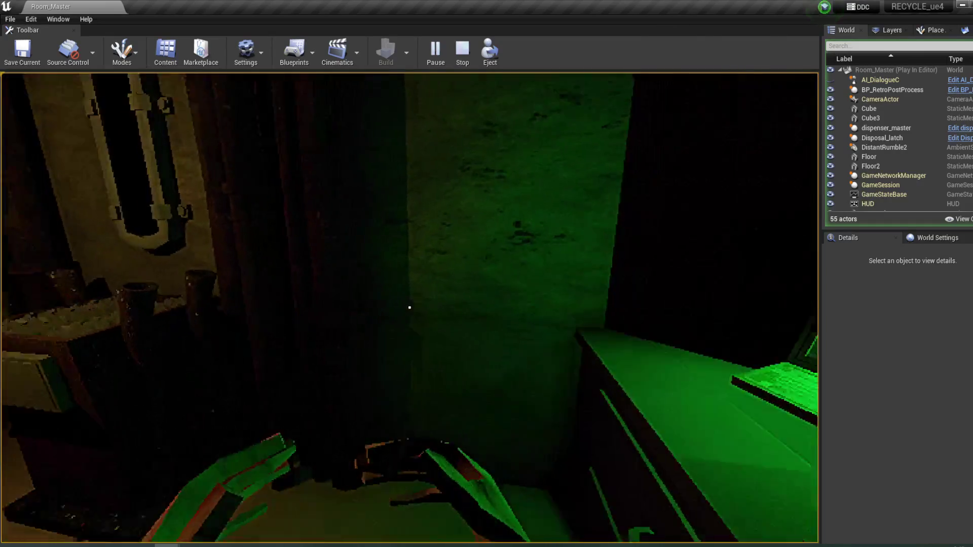
{"action": "left_click", "coordinate": [409, 308]}
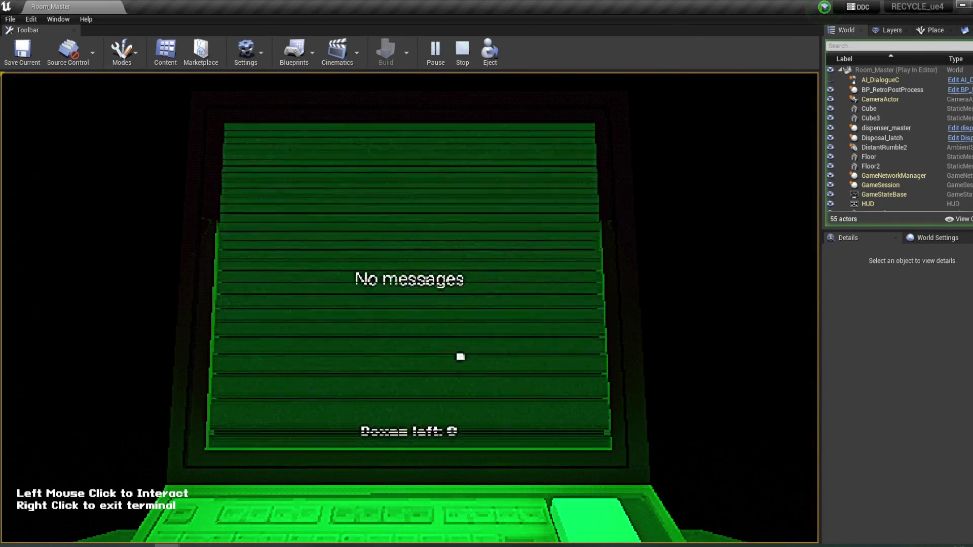
{"action": "right_click", "coordinate": [460, 358]}
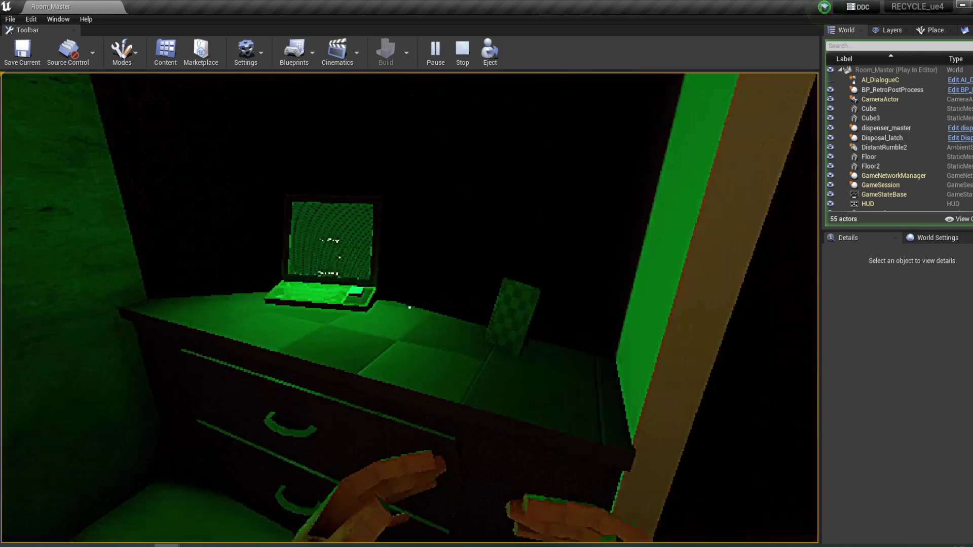
{"action": "left_click", "coordinate": [410, 307]}
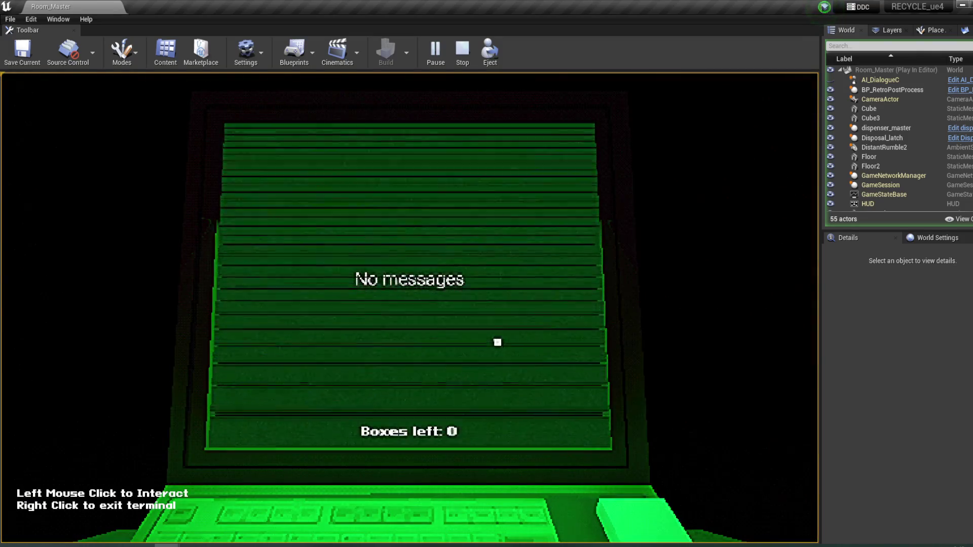
{"action": "right_click", "coordinate": [498, 341]}
- Pick up the box from the window counter, carry it to the laptop, and check the terminal
{"action": "key", "text": "w"}
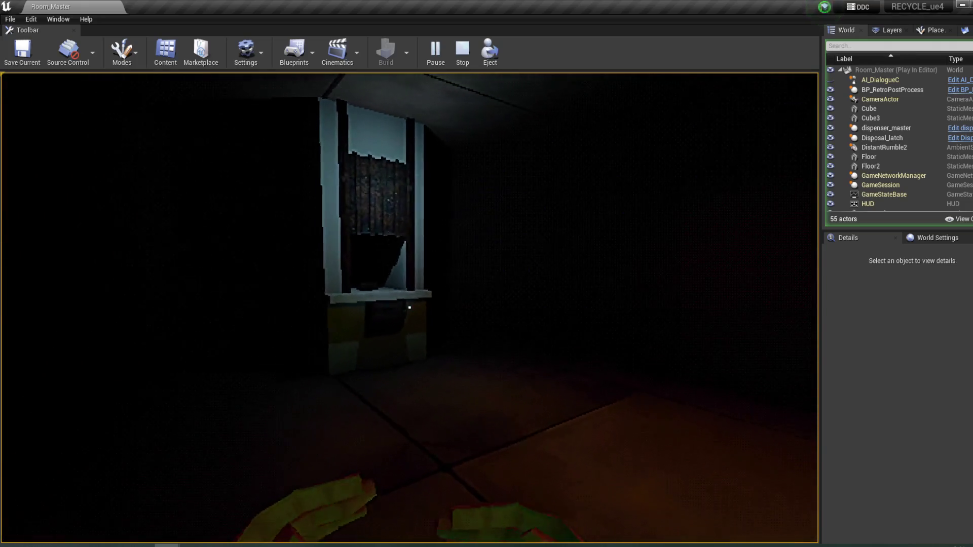
{"action": "key", "text": "w"}
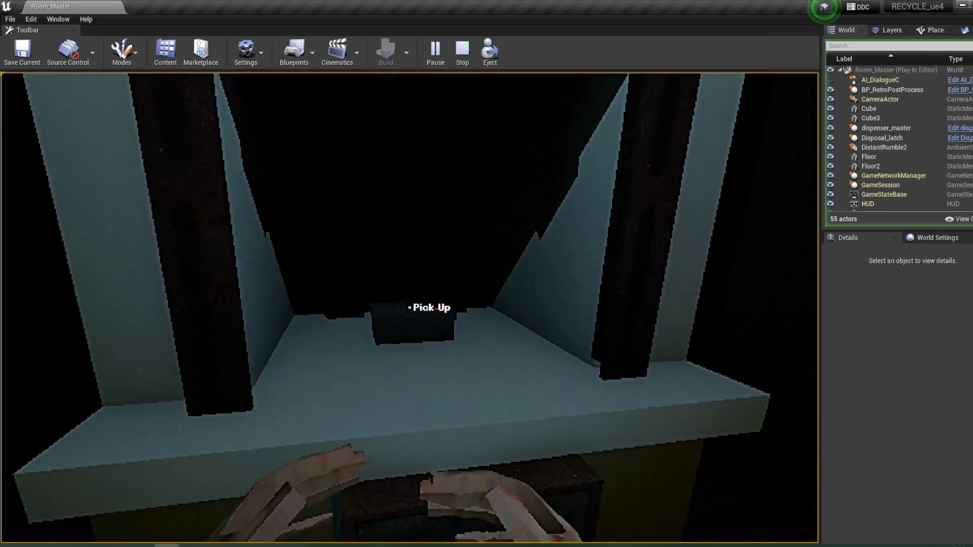
{"action": "left_click", "coordinate": [409, 308]}
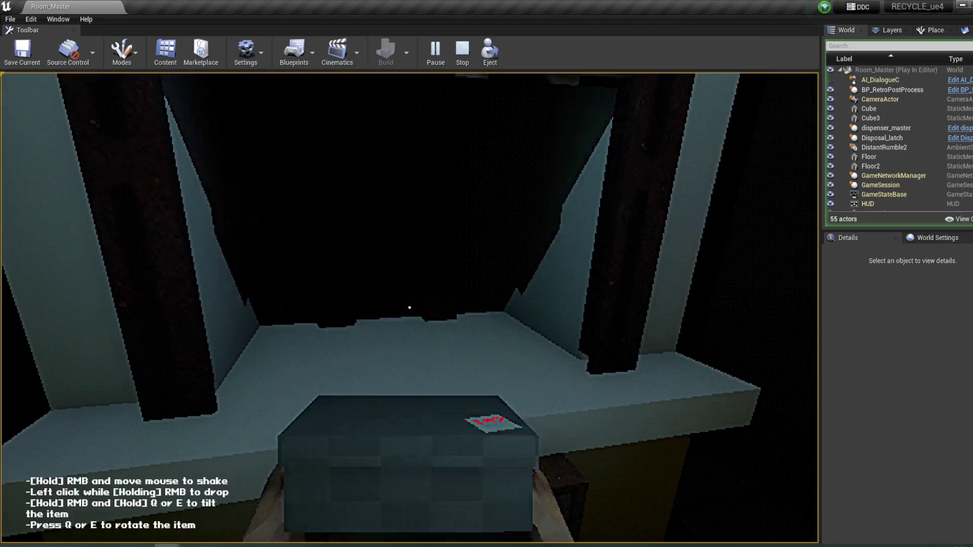
{"action": "mouse_move", "coordinate": [409, 308]}
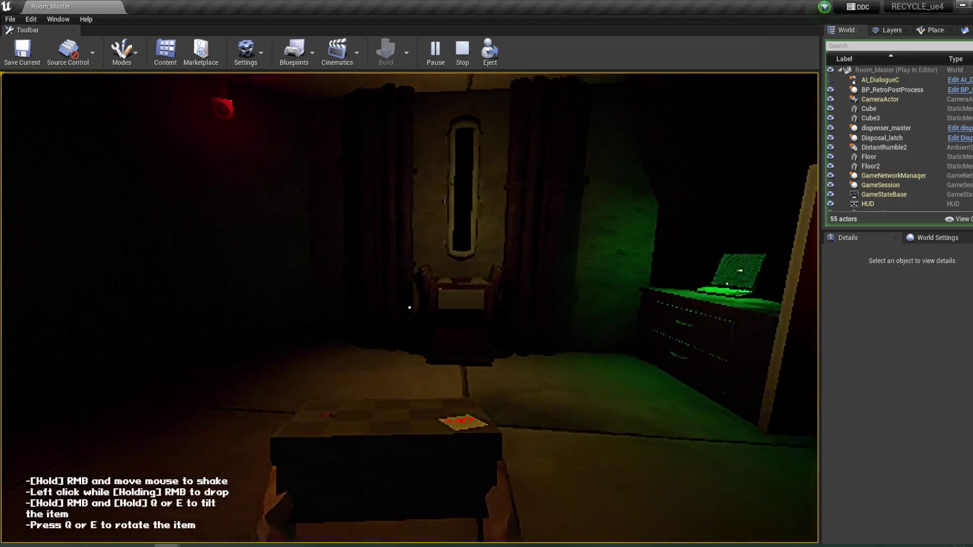
{"action": "key", "text": "w"}
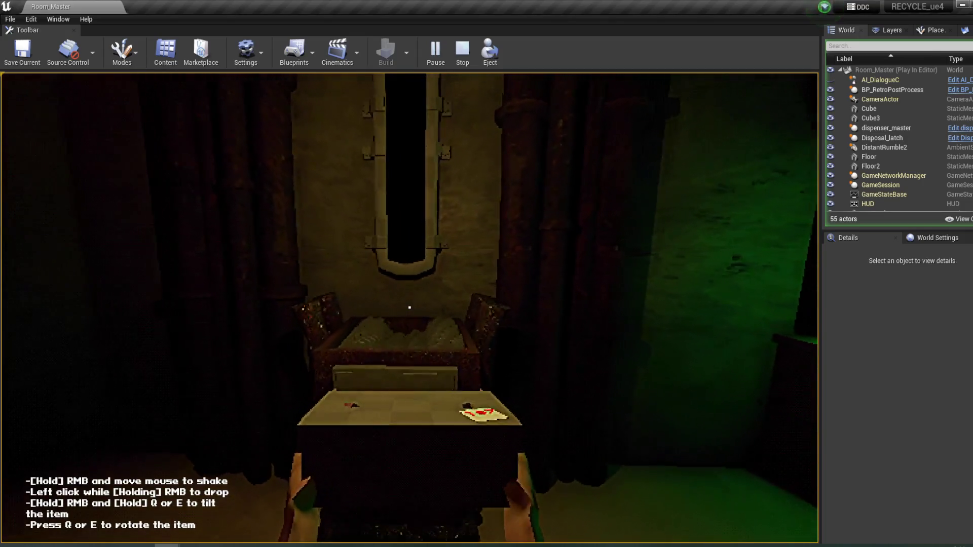
{"action": "key", "text": "w"}
{"action": "key", "text": "w"}
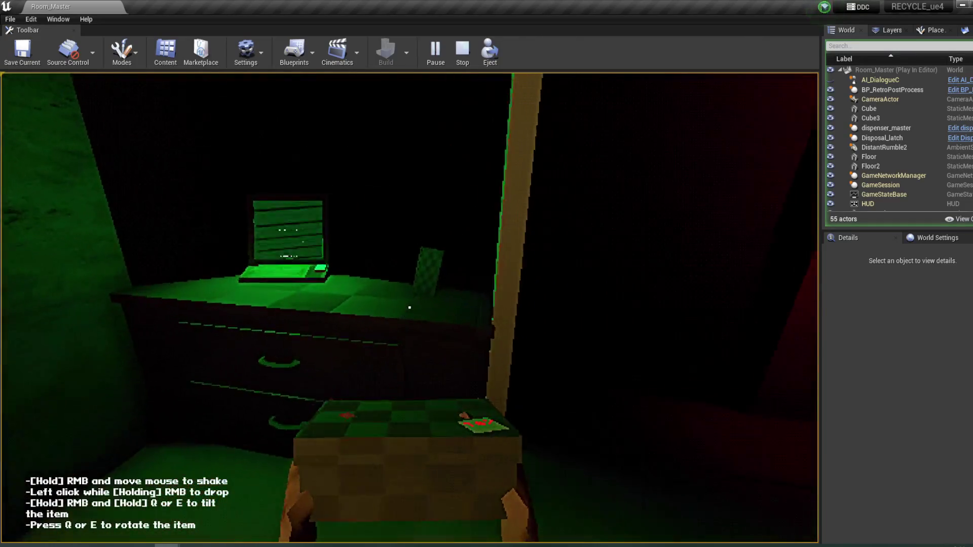
{"action": "key", "text": "w"}
{"action": "left_click", "coordinate": [409, 308]}
{"action": "left_click", "coordinate": [409, 308]}
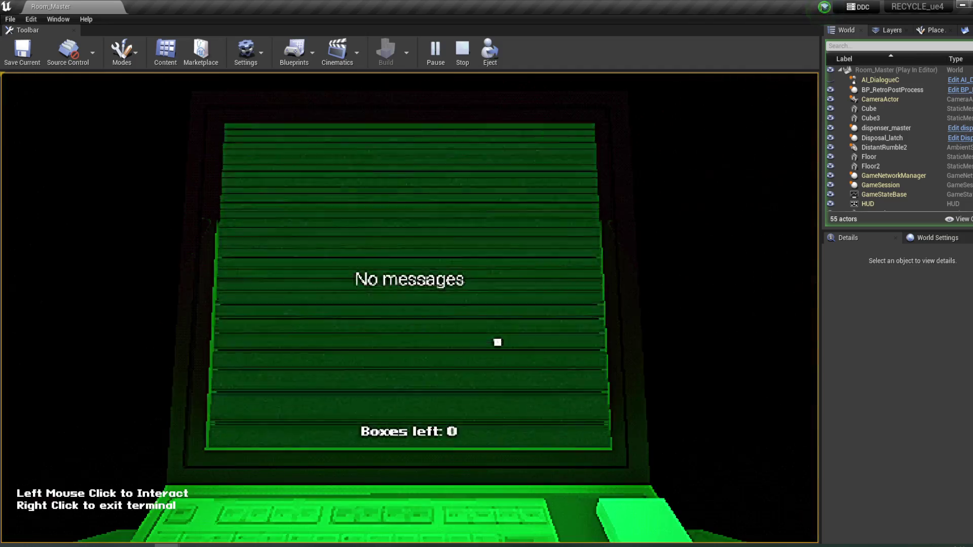
{"action": "right_click", "coordinate": [497, 343]}
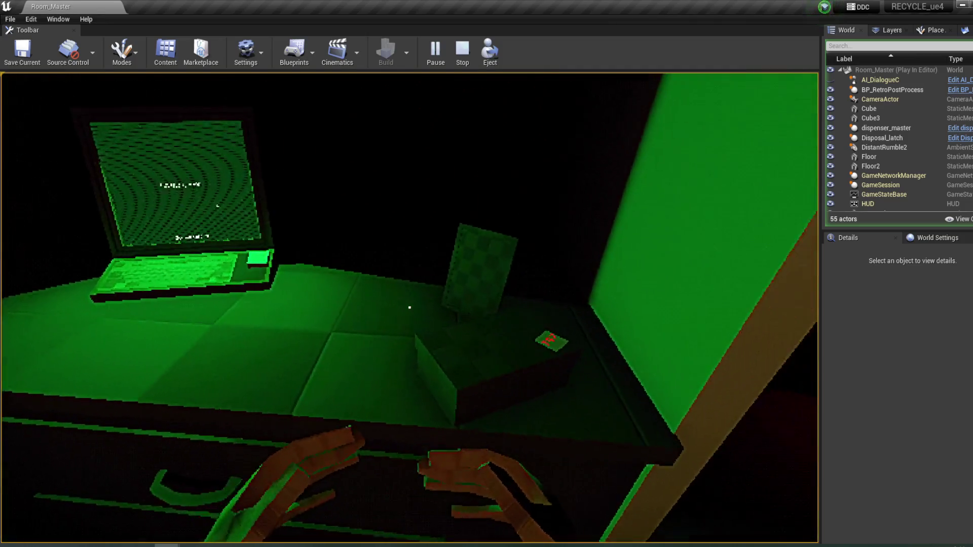
- Drop the box into the chute bin, read the terminal's new message, and stop the play-test
{"action": "left_click", "coordinate": [410, 307]}
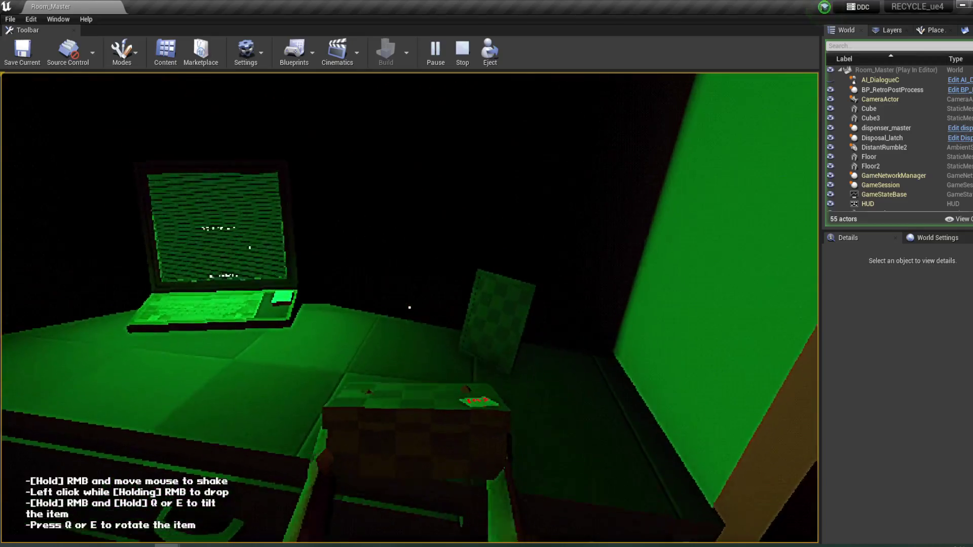
{"action": "left_click", "coordinate": [410, 308]}
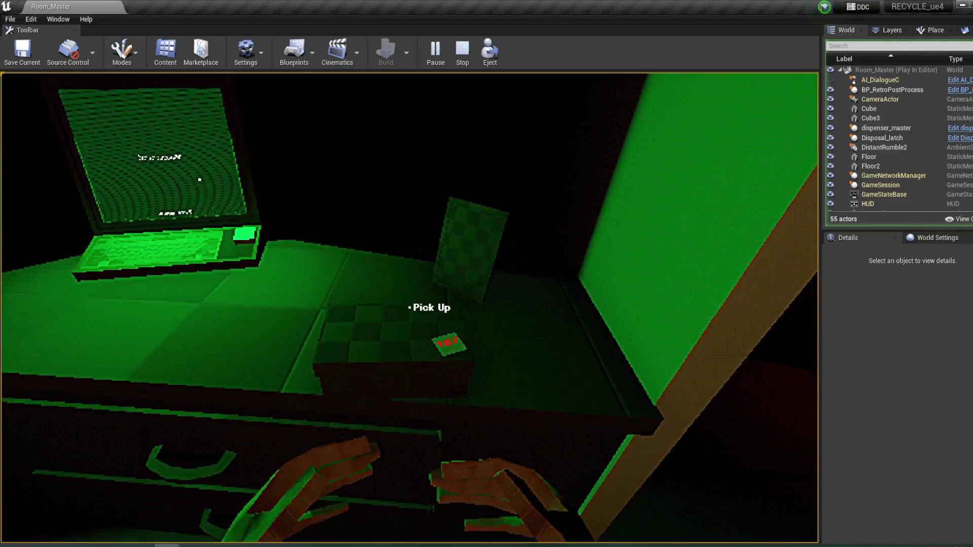
{"action": "left_click", "coordinate": [409, 308]}
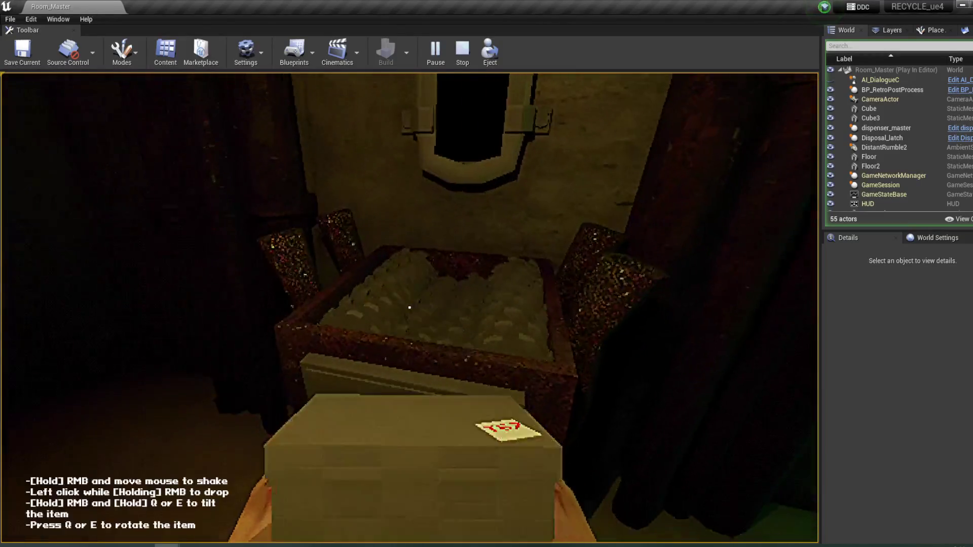
{"action": "left_click", "coordinate": [409, 308]}
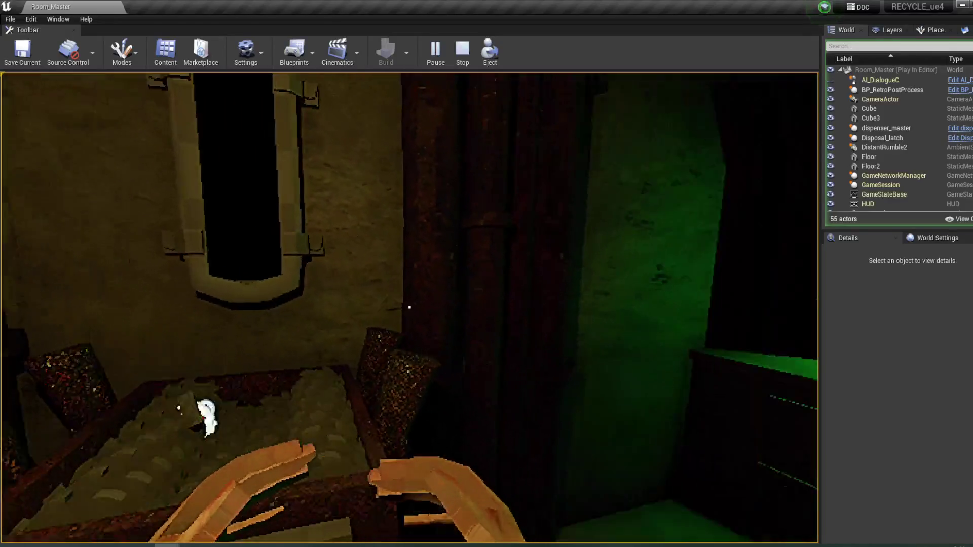
{"action": "key", "text": "w"}
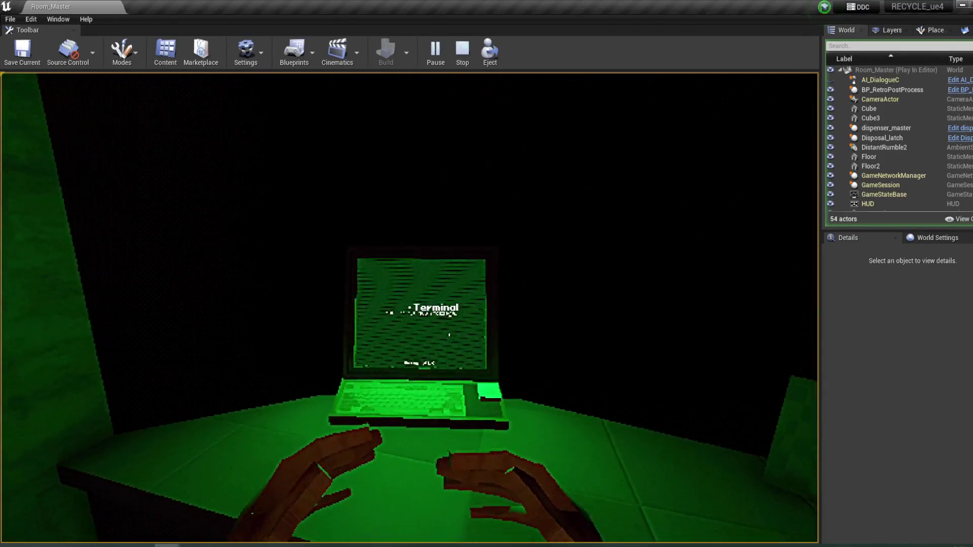
{"action": "left_click", "coordinate": [410, 307]}
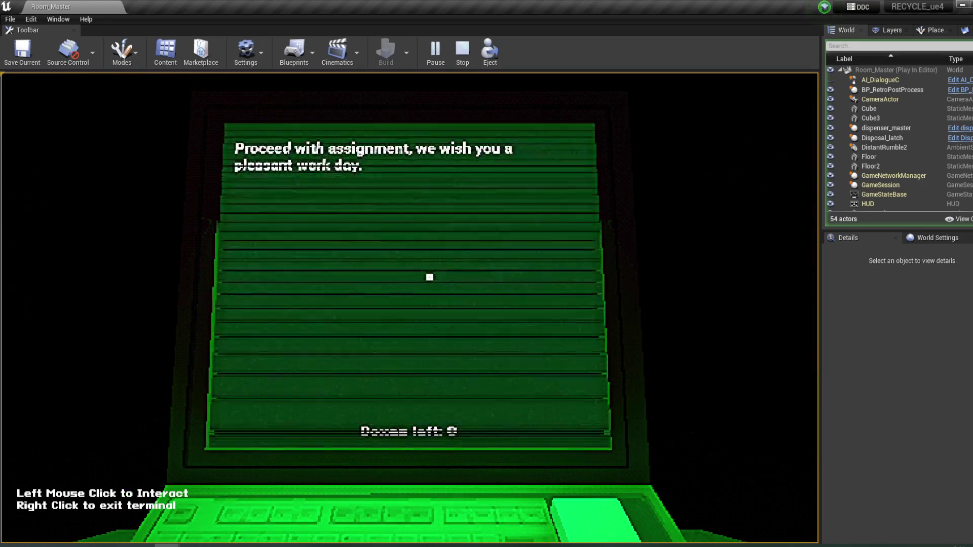
{"action": "right_click", "coordinate": [430, 275]}
{"action": "key", "text": "Escape"}
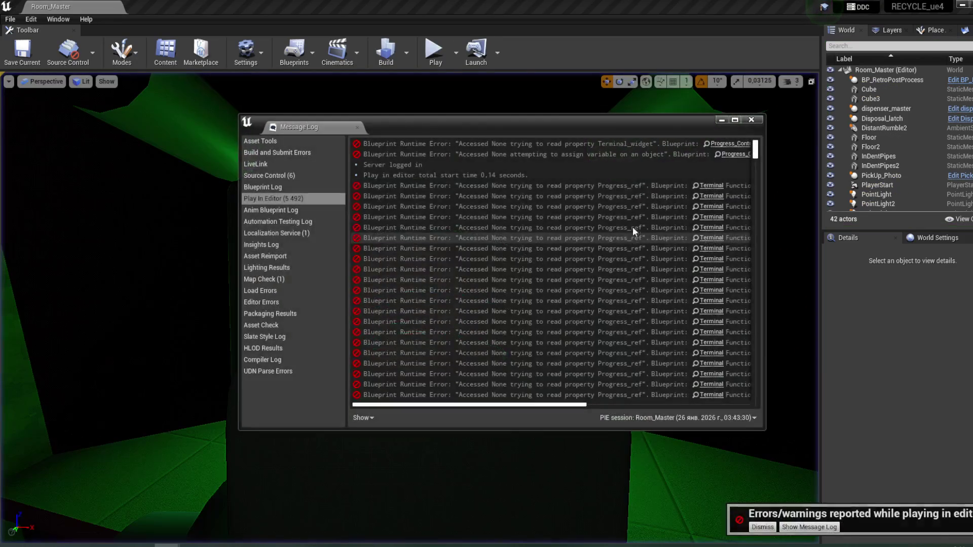
- Trace the Accessed None Progress_ref errors from the Message Log through Progress_Control's Event Graph
{"action": "mouse_move", "coordinate": [537, 405]}
{"action": "left_mouse_down"}
{"action": "mouse_move", "coordinate": [707, 401]}
{"action": "mouse_move", "coordinate": [519, 407]}
{"action": "mouse_move", "coordinate": [713, 385]}
{"action": "left_mouse_up"}
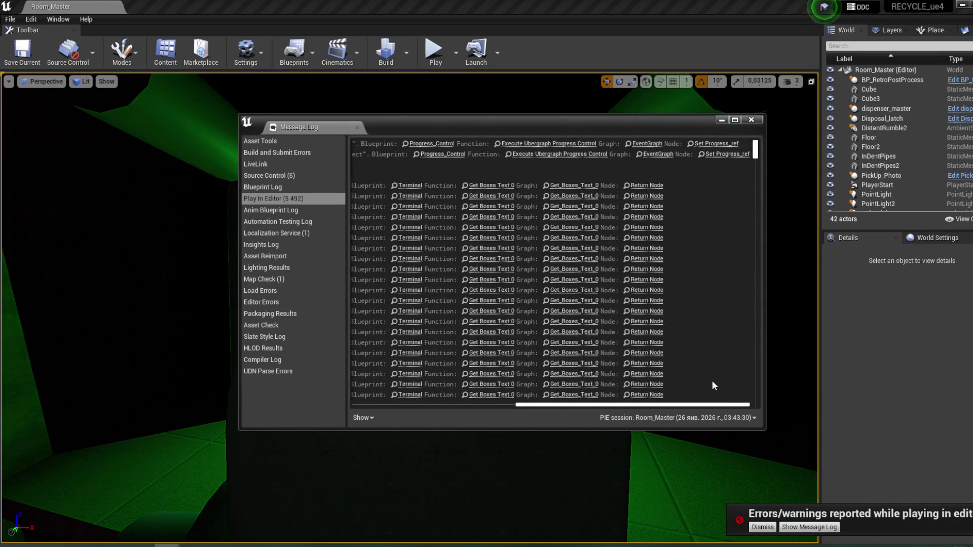
{"action": "left_click", "coordinate": [642, 186]}
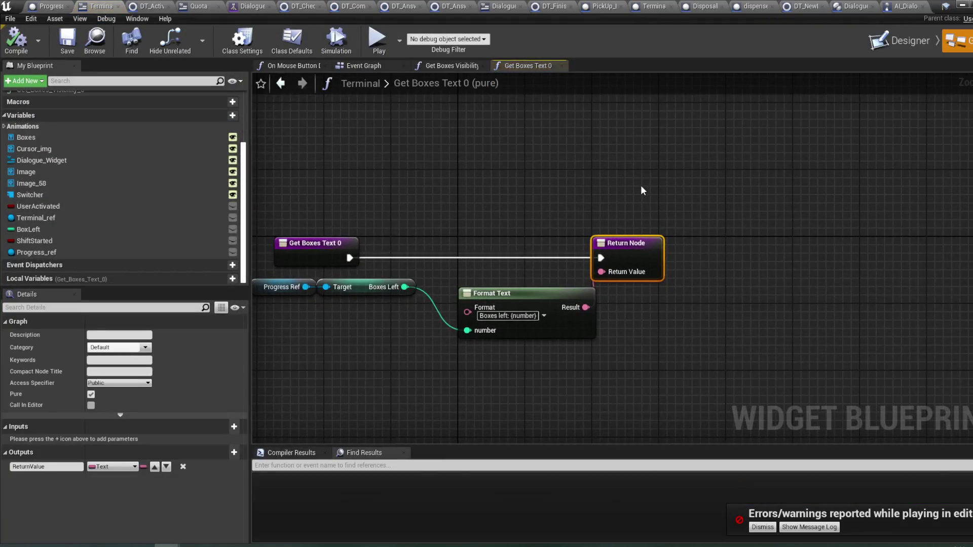
{"action": "left_click", "coordinate": [41, 5]}
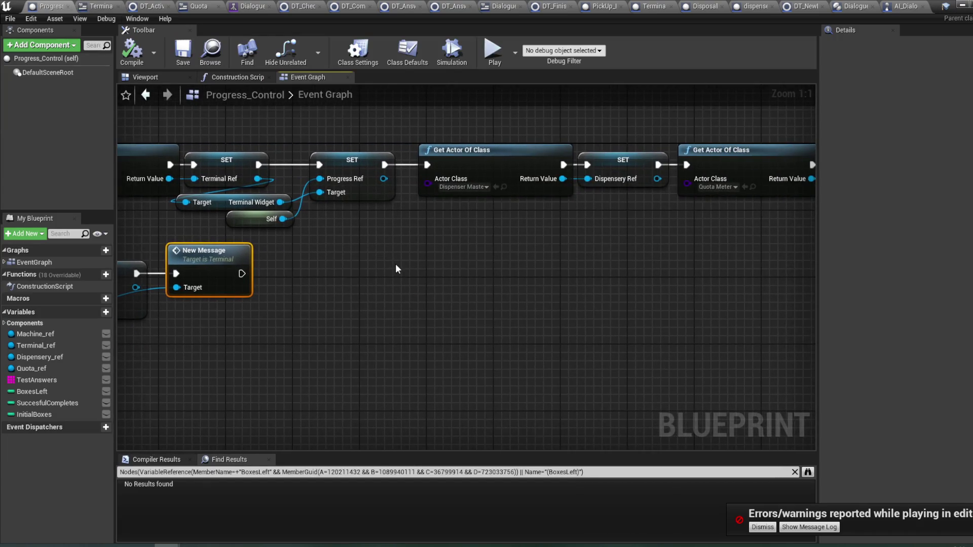
{"action": "scroll", "coordinate": [395, 264], "scroll_direction": "down", "scroll_amount": 1}
{"action": "scroll", "coordinate": [664, 267], "scroll_direction": "down", "scroll_amount": 1}
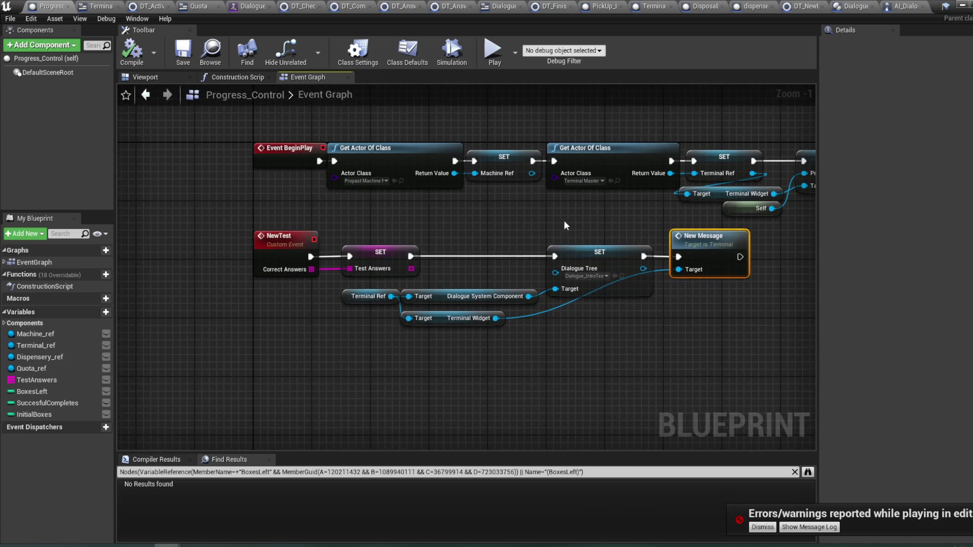
{"action": "left_click_drag", "start_coordinate": [660, 288], "coordinate": [391, 289]}
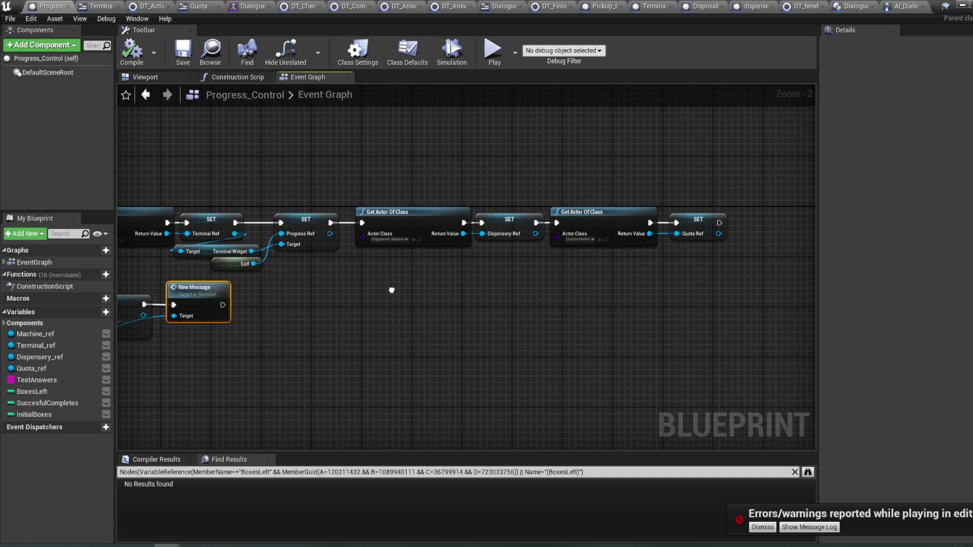
{"action": "left_click", "coordinate": [762, 529]}
{"action": "left_click_drag", "start_coordinate": [410, 366], "coordinate": [635, 364]}
{"action": "left_click_drag", "start_coordinate": [499, 188], "coordinate": [499, 199]}
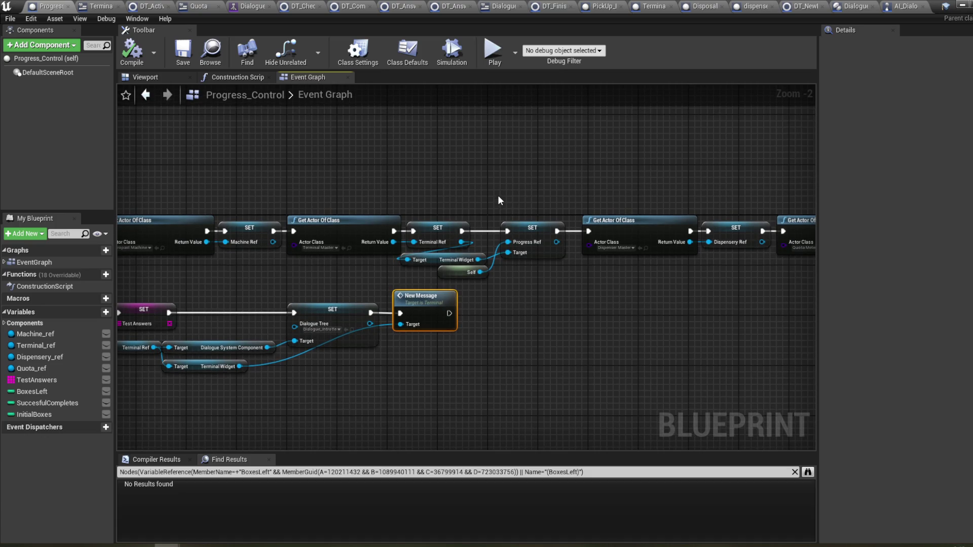
{"action": "left_click_drag", "start_coordinate": [491, 157], "coordinate": [458, 154]}
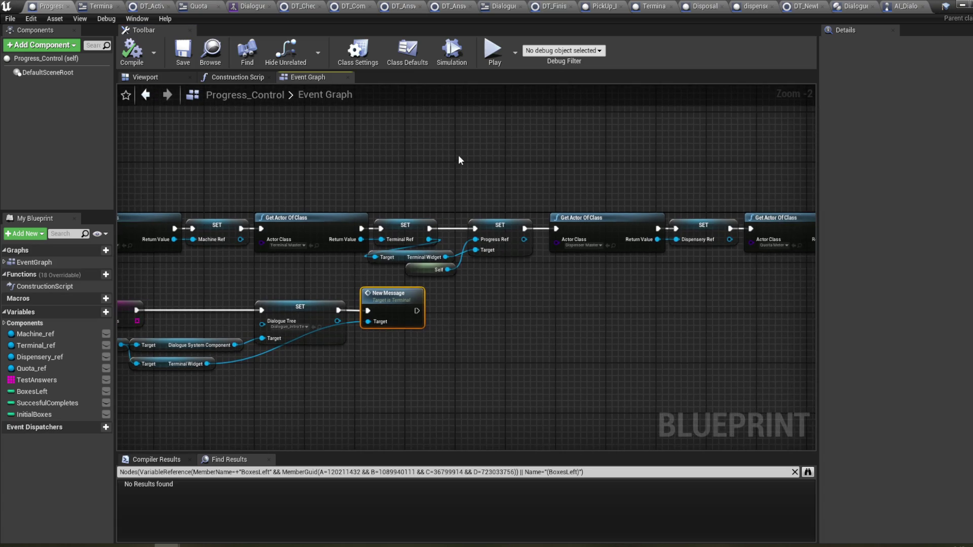
{"action": "left_click", "coordinate": [845, 6]}
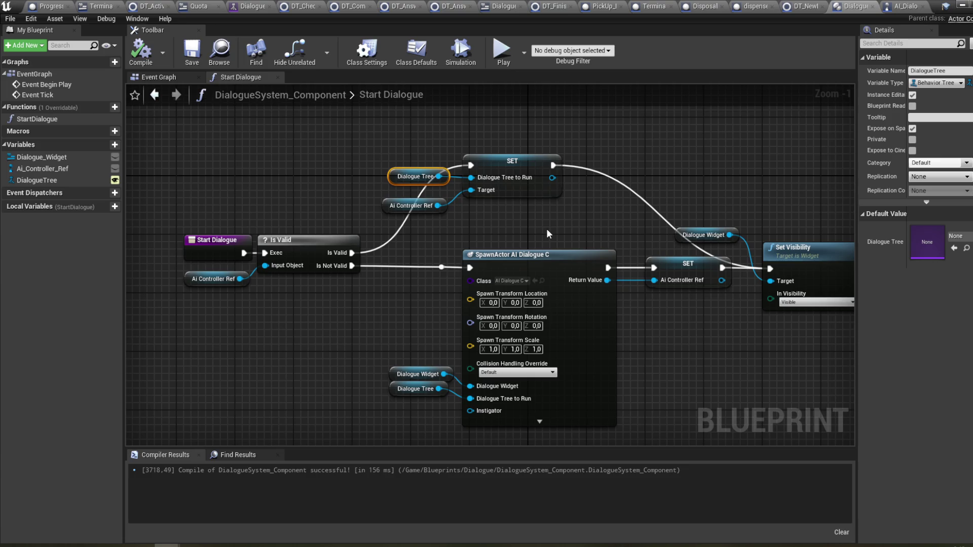
- Inspect the Ai Controller Ref getter and the AI_DialogueC event graph
{"action": "left_click", "coordinate": [224, 285]}
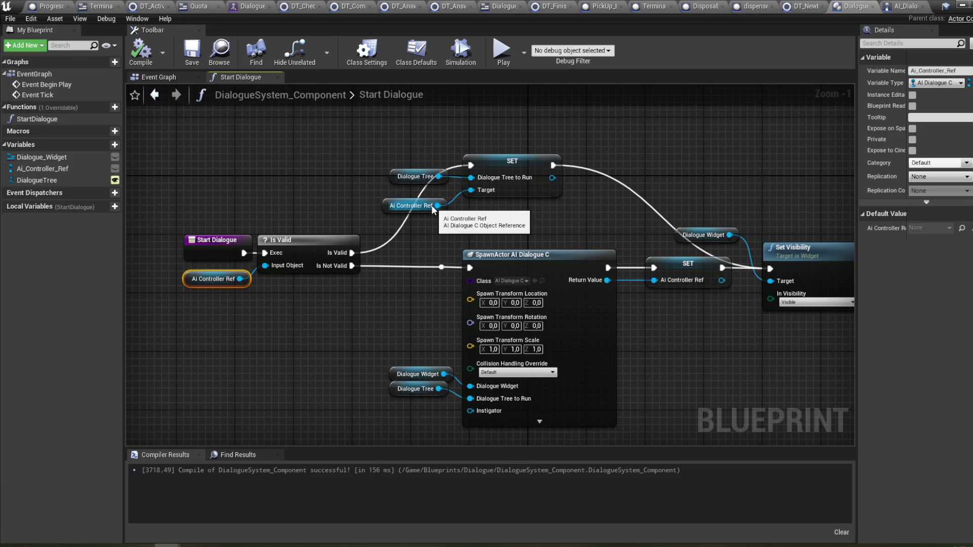
{"action": "left_click_drag", "start_coordinate": [430, 216], "coordinate": [432, 202]}
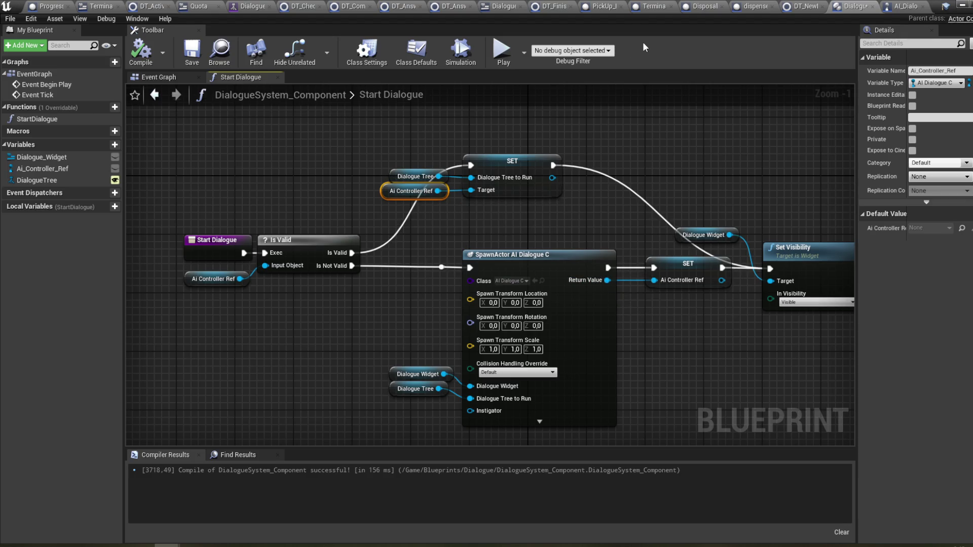
{"action": "left_click", "coordinate": [890, 11]}
{"action": "scroll", "coordinate": [516, 170], "scroll_direction": "down", "scroll_amount": 1}
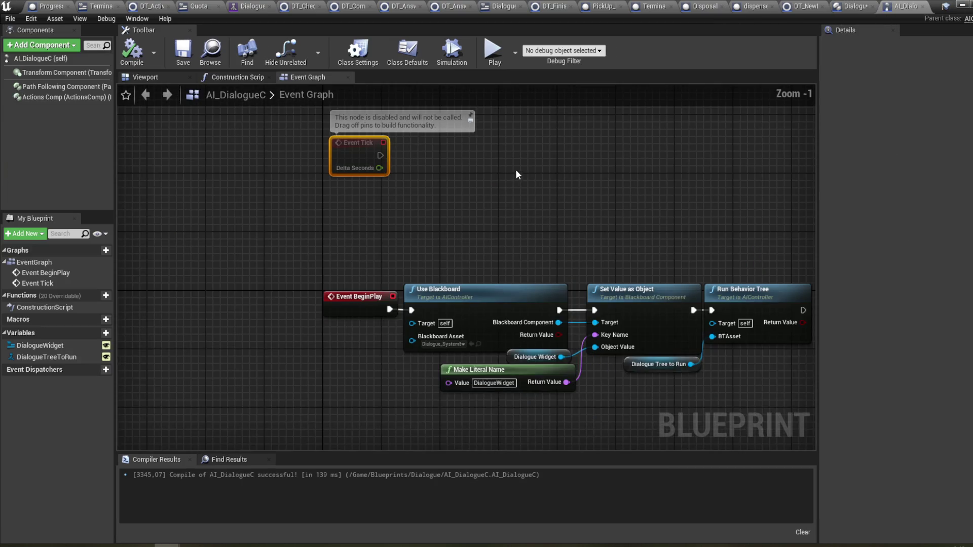
{"action": "mouse_move", "coordinate": [515, 188]}
{"action": "left_mouse_down"}
{"action": "mouse_move", "coordinate": [463, 174]}
{"action": "mouse_move", "coordinate": [513, 204]}
{"action": "left_mouse_up"}
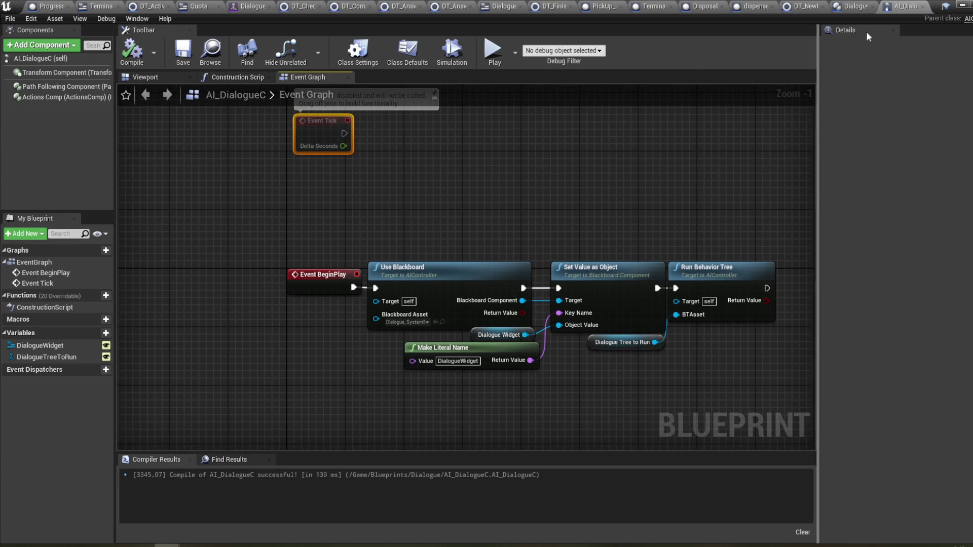
{"action": "left_click", "coordinate": [869, 7]}
{"action": "left_click_drag", "start_coordinate": [604, 163], "coordinate": [584, 149]}
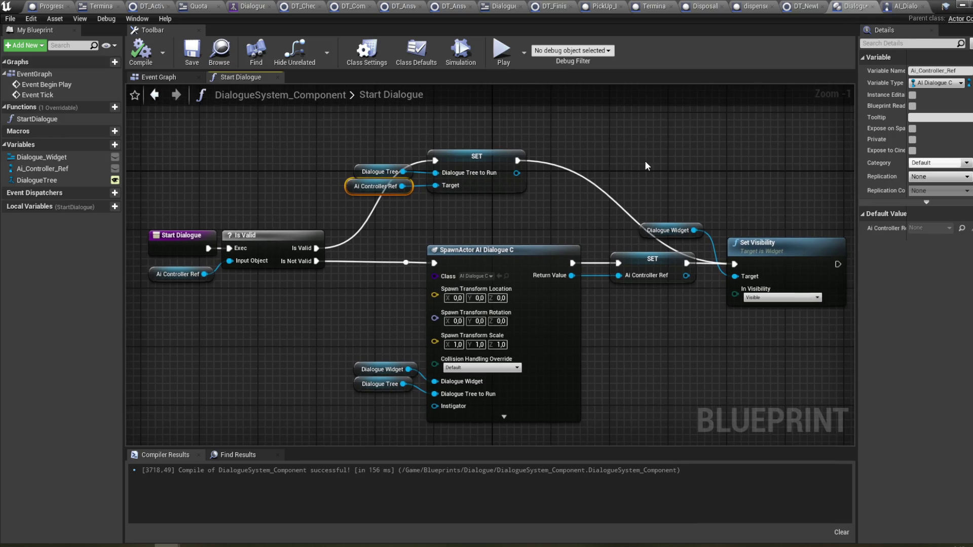
{"action": "left_click_drag", "start_coordinate": [458, 137], "coordinate": [527, 145]}
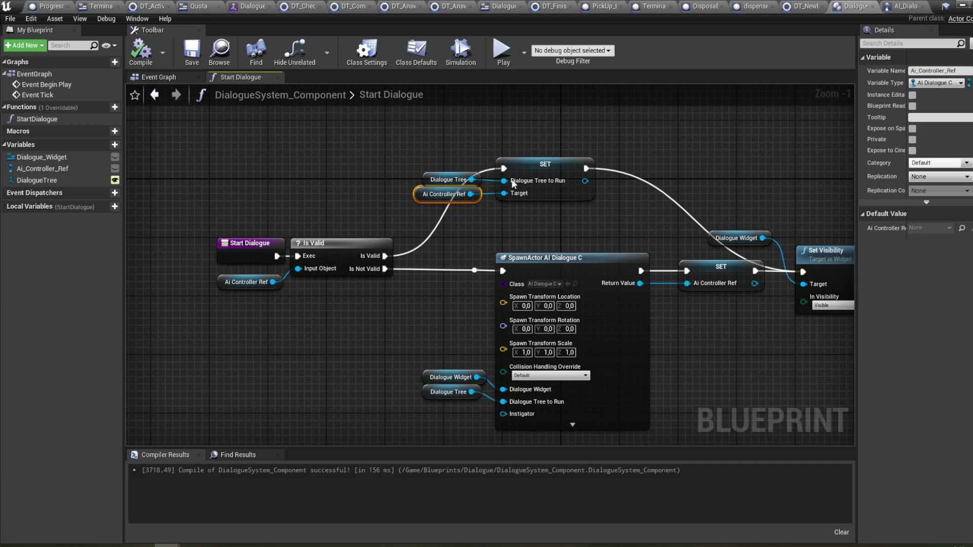
- Replace the SET node with a DestroyActor on Ai Controller Ref and compile
{"action": "mouse_move", "coordinate": [632, 212]}
{"action": "left_mouse_down"}
{"action": "mouse_move", "coordinate": [425, 107]}
{"action": "mouse_move", "coordinate": [439, 122]}
{"action": "left_mouse_up"}
{"action": "key", "text": "Delete"}
{"action": "left_click_drag", "start_coordinate": [346, 286], "coordinate": [397, 285]}
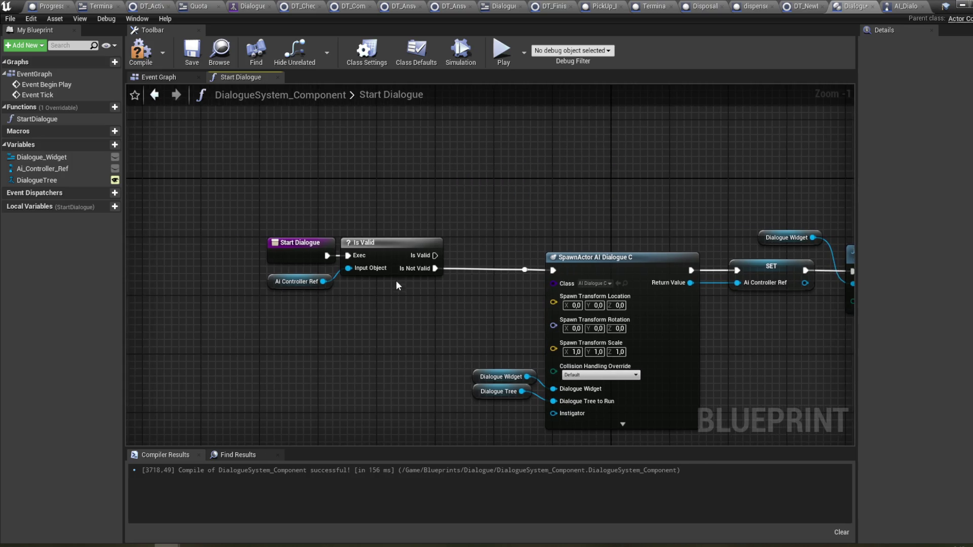
{"action": "mouse_move", "coordinate": [437, 255]}
{"action": "left_mouse_down"}
{"action": "mouse_move", "coordinate": [513, 239]}
{"action": "mouse_move", "coordinate": [485, 244]}
{"action": "mouse_move", "coordinate": [433, 216]}
{"action": "left_mouse_up"}
{"action": "mouse_move", "coordinate": [325, 301]}
{"action": "left_mouse_down"}
{"action": "mouse_move", "coordinate": [485, 228]}
{"action": "mouse_move", "coordinate": [476, 231]}
{"action": "mouse_move", "coordinate": [494, 268]}
{"action": "mouse_move", "coordinate": [475, 269]}
{"action": "mouse_move", "coordinate": [555, 290]}
{"action": "left_mouse_up"}
{"action": "type", "text": "destr"}
{"action": "left_click", "coordinate": [533, 360]}
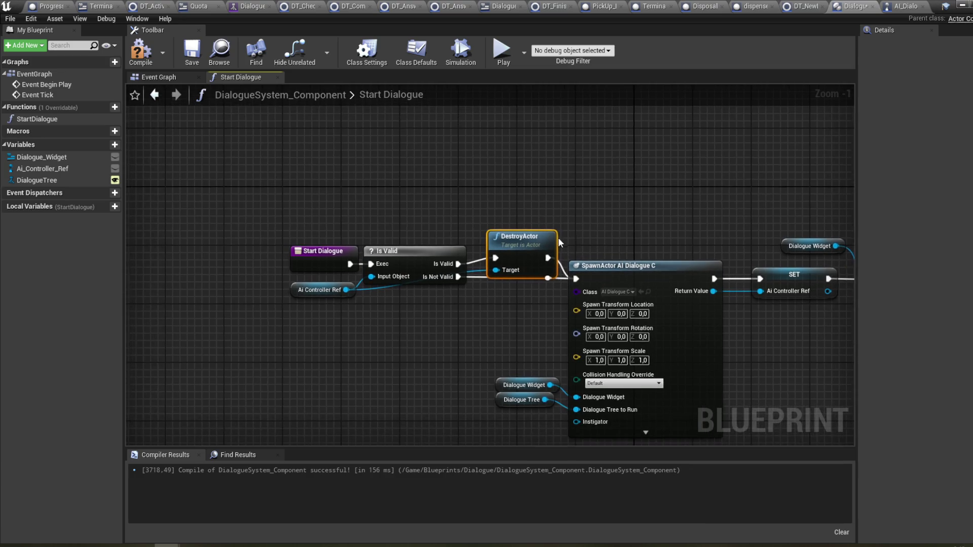
{"action": "left_click_drag", "start_coordinate": [560, 239], "coordinate": [540, 229]}
{"action": "left_click", "coordinate": [138, 54]}
{"action": "left_click_drag", "start_coordinate": [370, 172], "coordinate": [339, 172]}
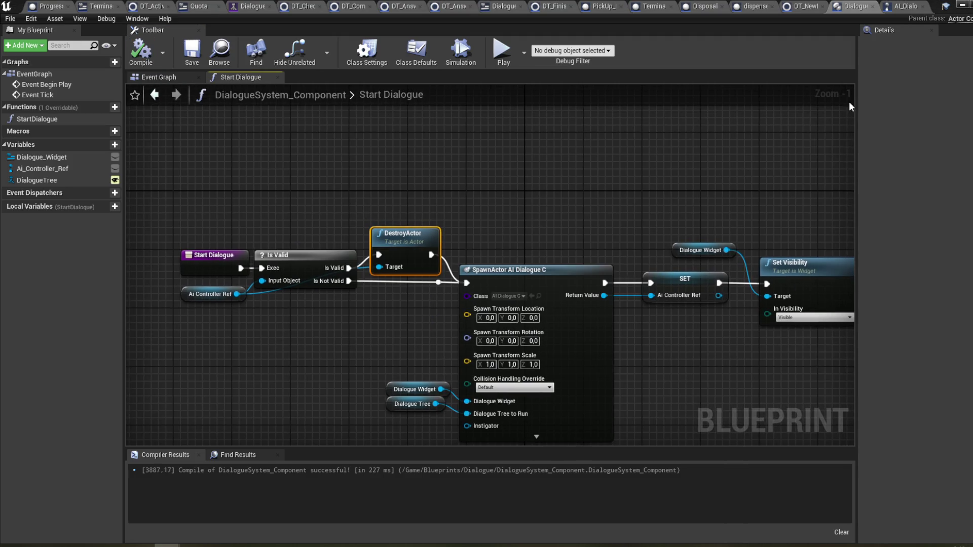
{"action": "left_click", "coordinate": [966, 5]}
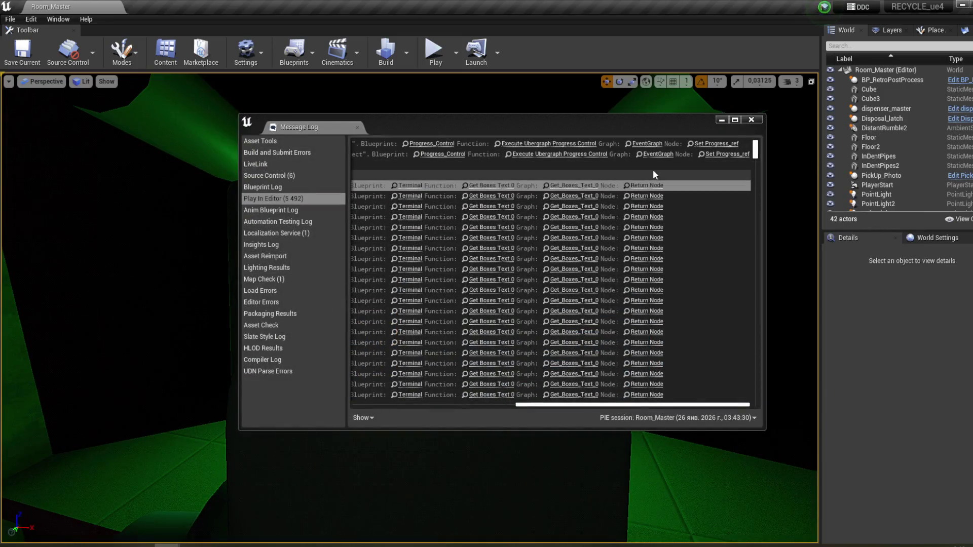
- Play-test the terminal dialogue through its prompt to 'Boxes left: 5', then stop the session
{"action": "left_click", "coordinate": [746, 122]}
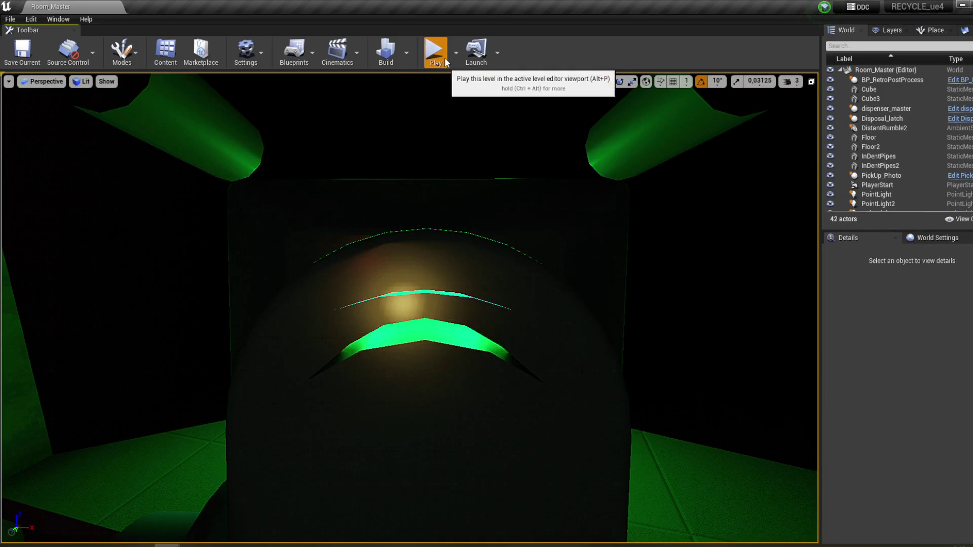
{"action": "left_click", "coordinate": [440, 54]}
{"action": "key", "text": "w"}
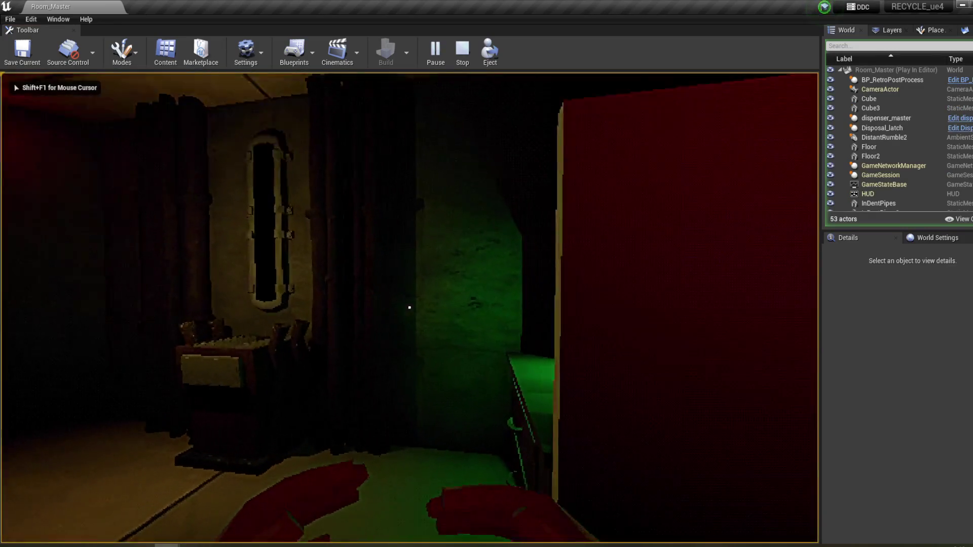
{"action": "key", "text": "e"}
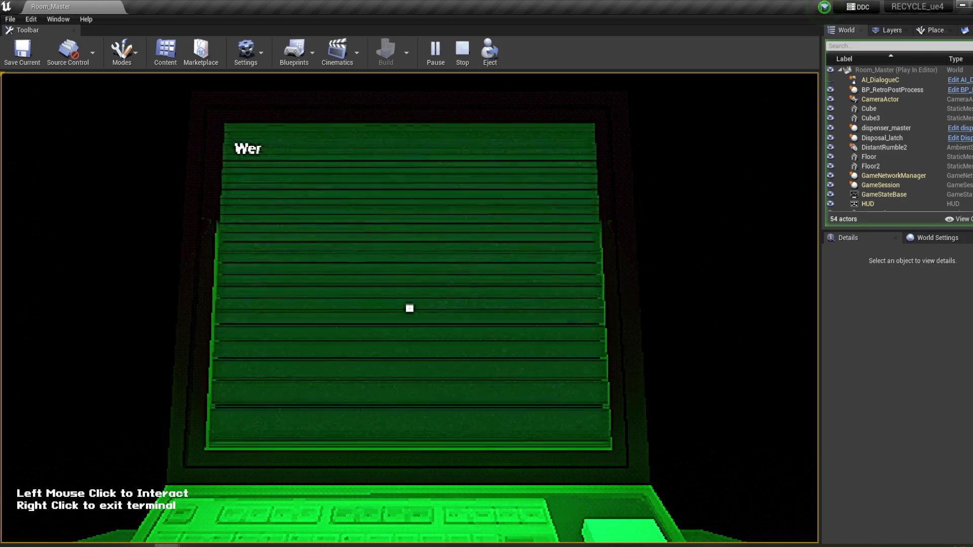
{"action": "key", "text": "Return"}
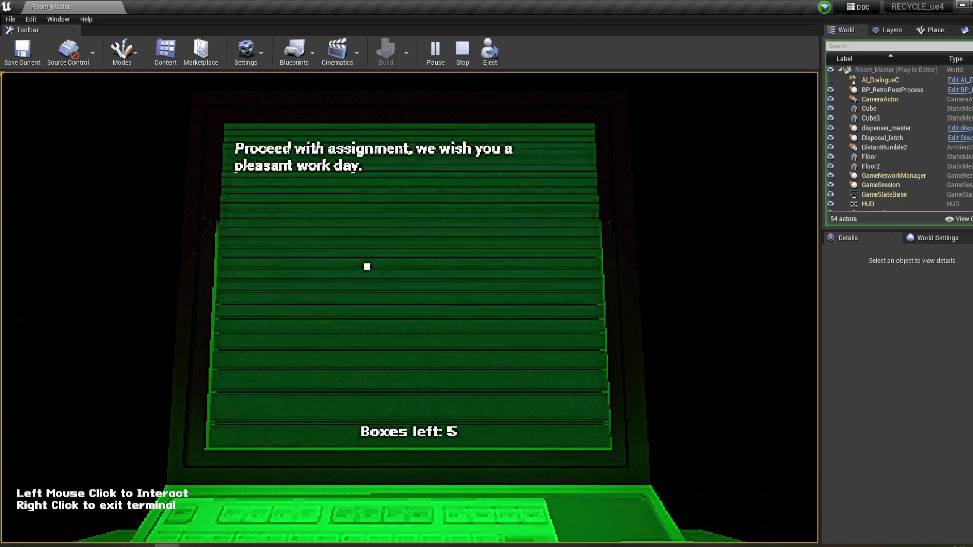
{"action": "right_click", "coordinate": [367, 267]}
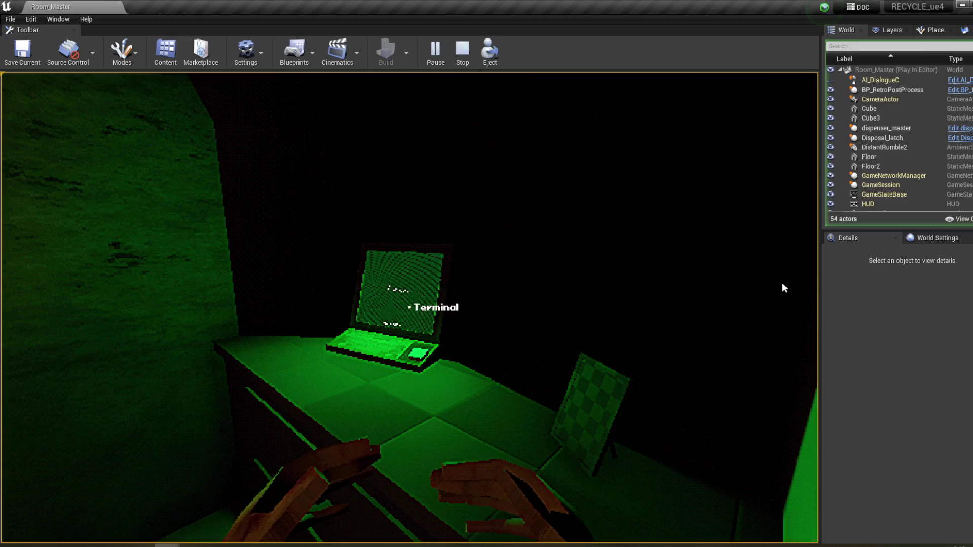
{"action": "key", "text": "Escape"}
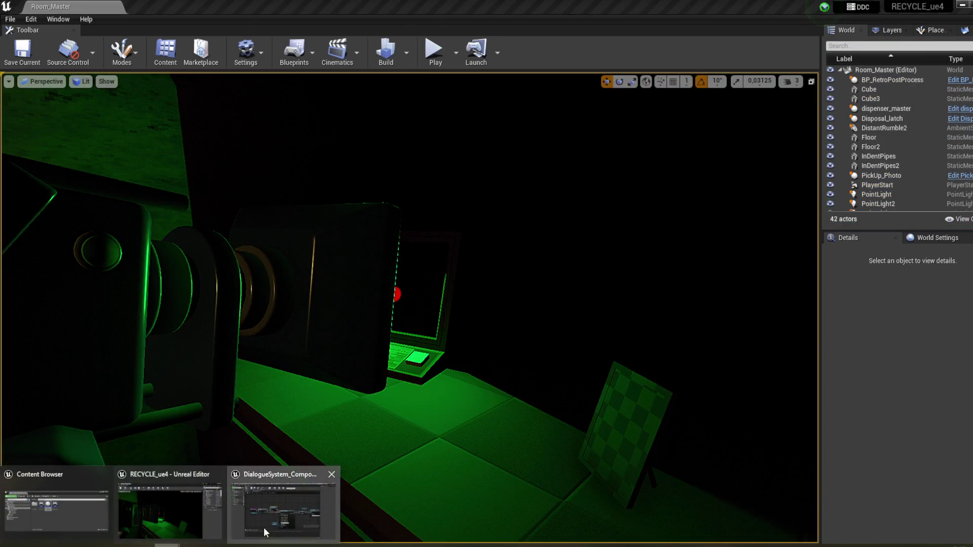
- Nudge the Dialogue Widget getter in Start Dialogue and recompile DialogueSystem_Component
{"action": "left_click", "coordinate": [284, 504]}
{"action": "left_click_drag", "start_coordinate": [393, 176], "coordinate": [405, 163]}
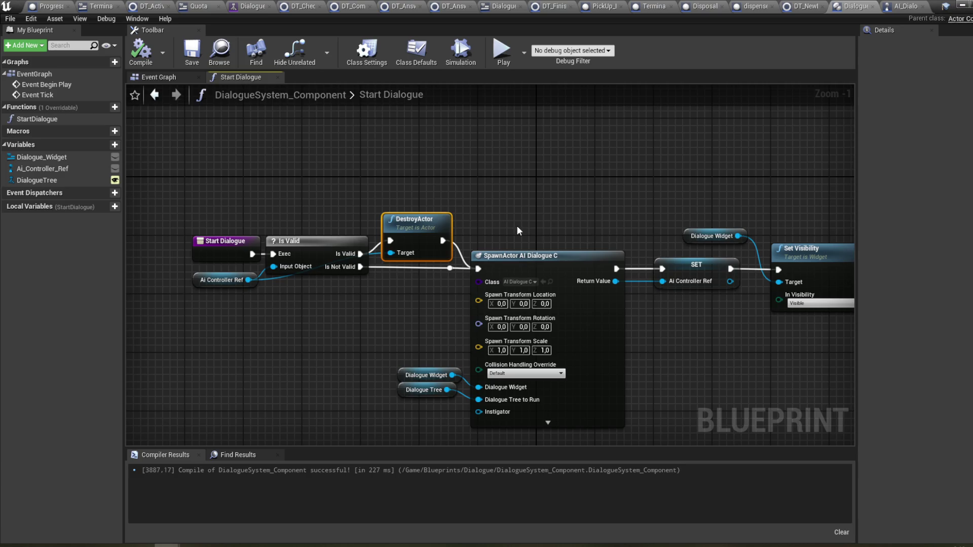
{"action": "left_click_drag", "start_coordinate": [517, 226], "coordinate": [429, 213]}
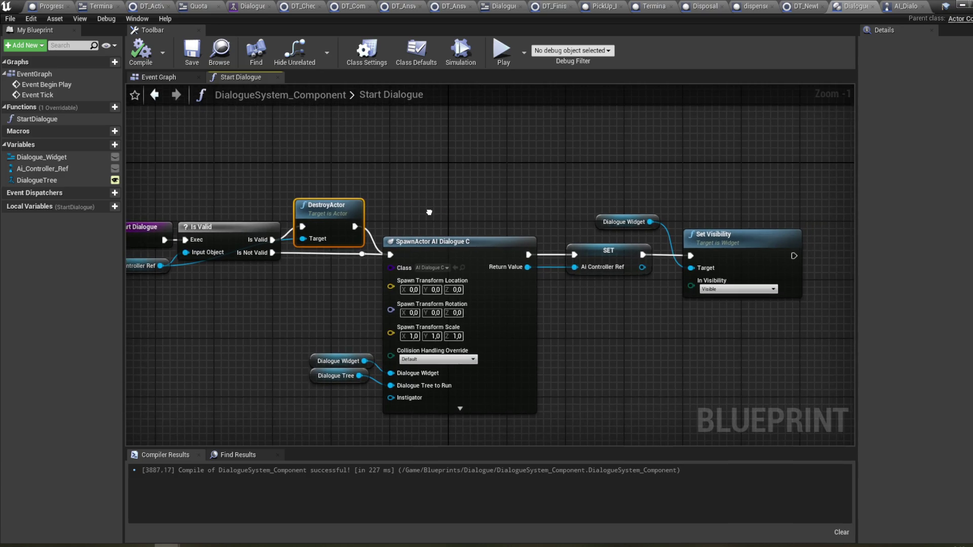
{"action": "left_click", "coordinate": [623, 221]}
{"action": "left_click_drag", "start_coordinate": [623, 221], "coordinate": [623, 229]}
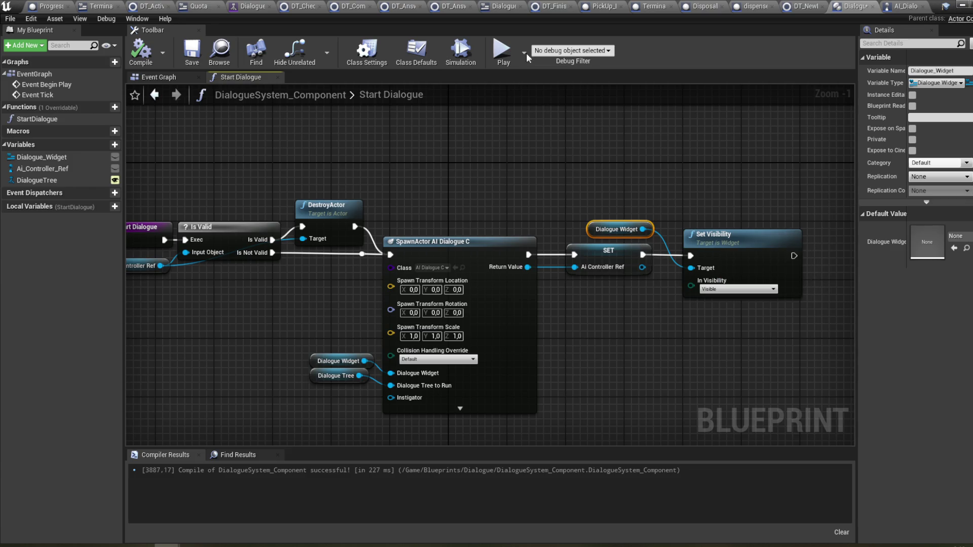
{"action": "left_click", "coordinate": [137, 50]}
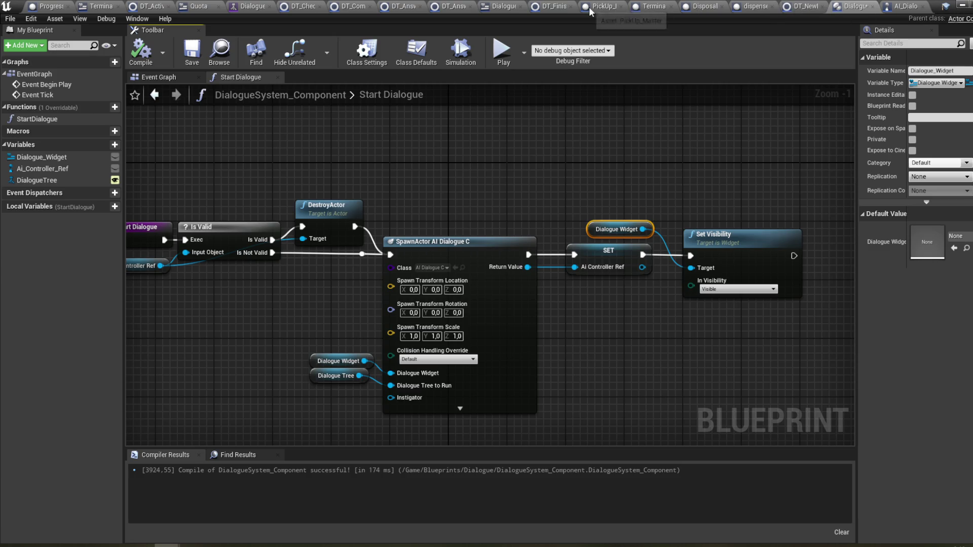
- Check the Dialogue_Widget Designer, close the stray SequencerGraphEditor, and view Progress_Control's Event Graph
{"action": "left_click", "coordinate": [502, 6]}
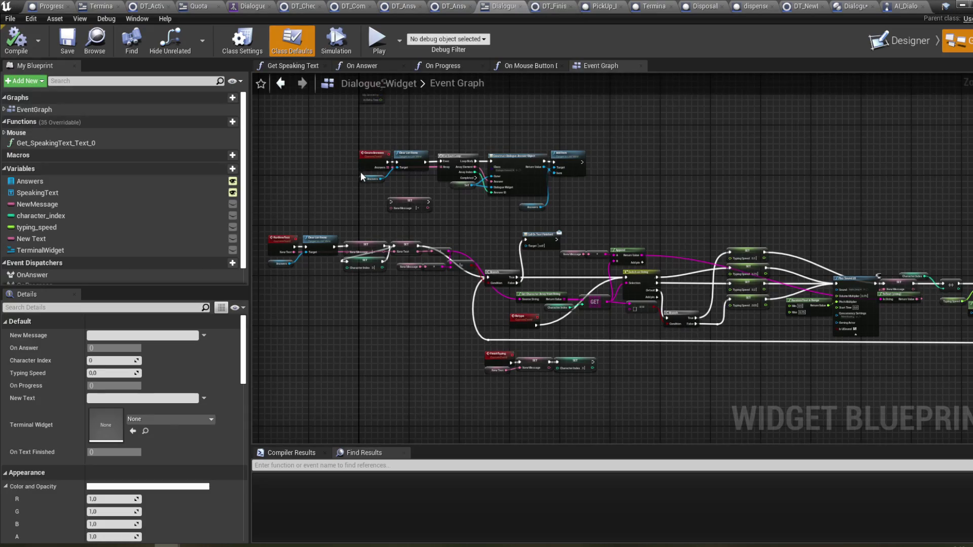
{"action": "left_click", "coordinate": [882, 42]}
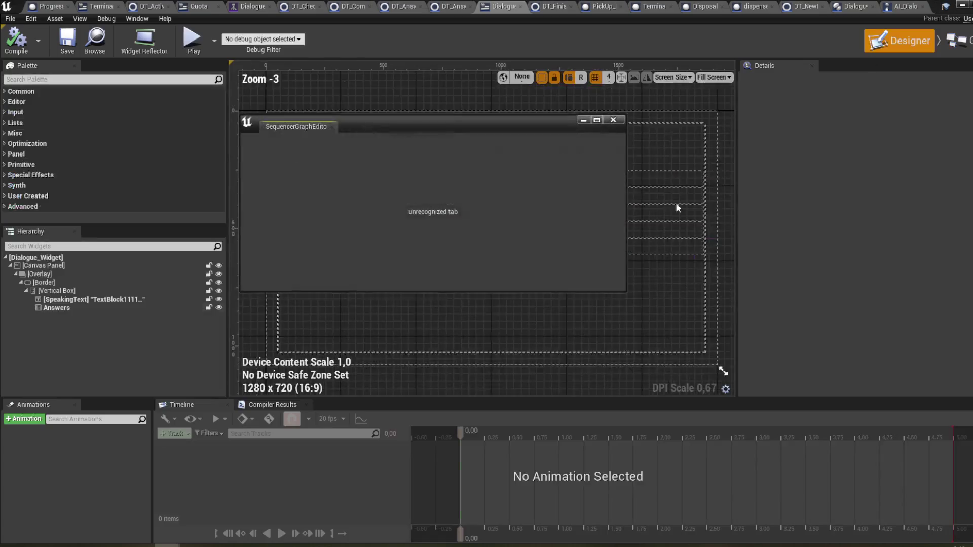
{"action": "left_click", "coordinate": [616, 122]}
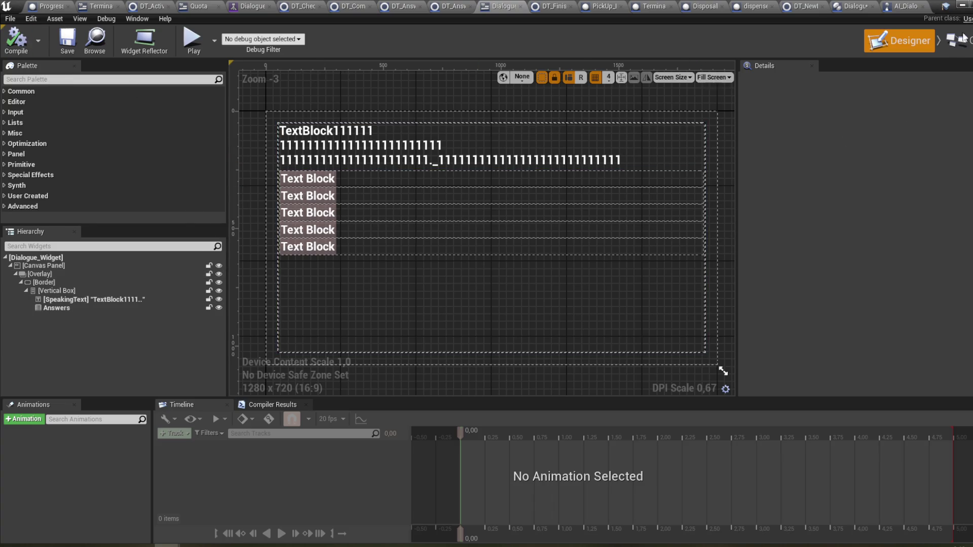
{"action": "left_click", "coordinate": [49, 6]}
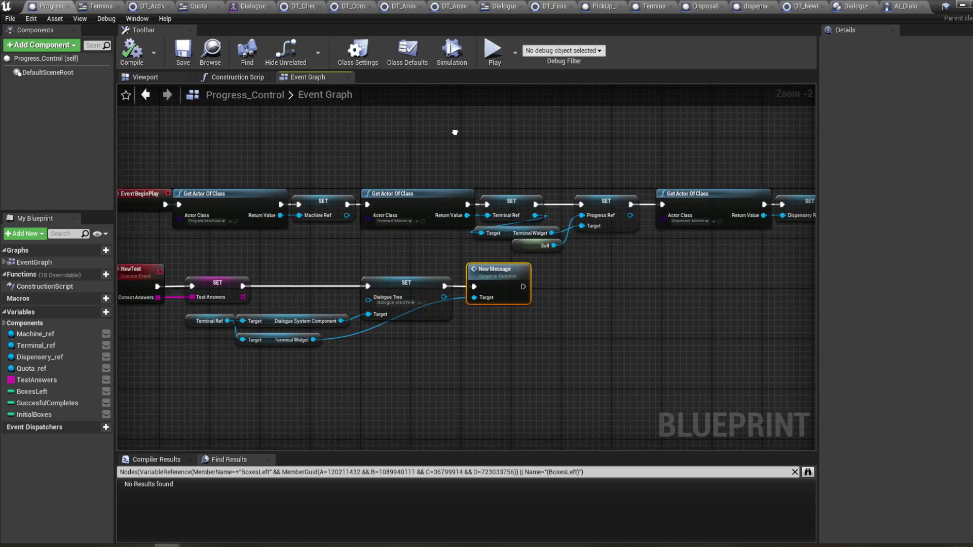
- Move the NewTest event node group down in Progress_Control's graph
{"action": "left_click_drag", "start_coordinate": [362, 122], "coordinate": [520, 107]}
{"action": "mouse_move", "coordinate": [715, 362]}
{"action": "left_mouse_down"}
{"action": "mouse_move", "coordinate": [275, 240]}
{"action": "mouse_move", "coordinate": [281, 253]}
{"action": "left_mouse_up"}
{"action": "mouse_move", "coordinate": [604, 272]}
{"action": "left_mouse_down"}
{"action": "mouse_move", "coordinate": [603, 302]}
{"action": "mouse_move", "coordinate": [604, 290]}
{"action": "mouse_move", "coordinate": [465, 238]}
{"action": "left_mouse_up"}
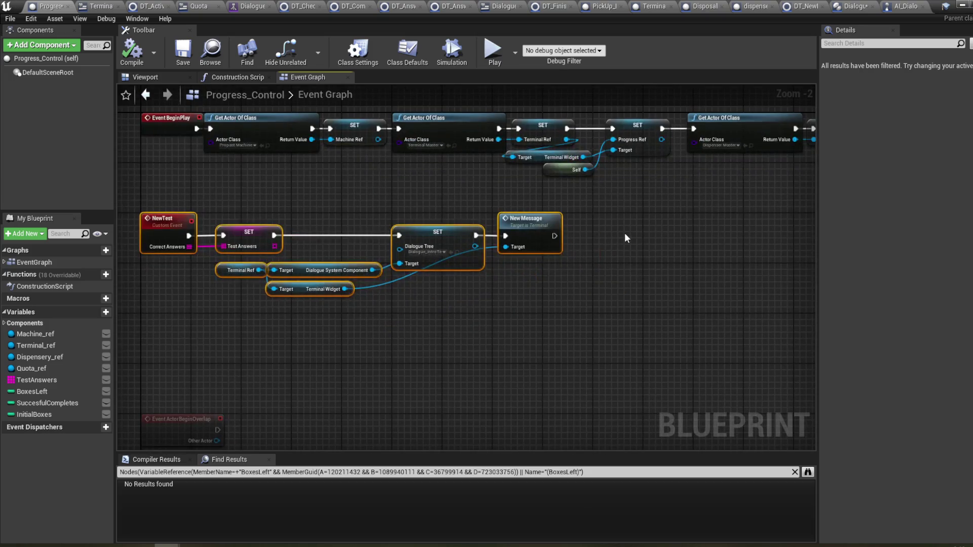
{"action": "left_click", "coordinate": [628, 239]}
{"action": "left_click_drag", "start_coordinate": [515, 350], "coordinate": [569, 344]}
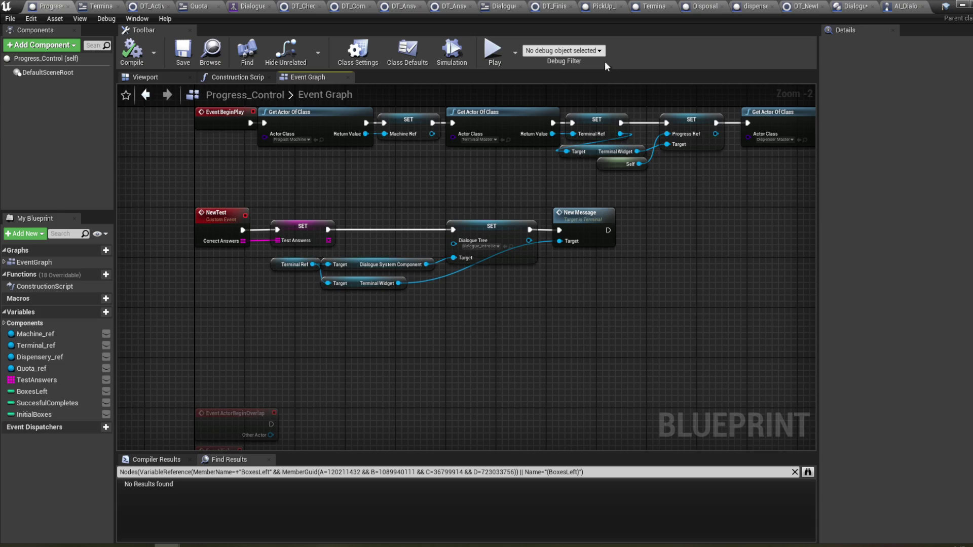
- Check dispenser_master, then move the Terminal widget's Get Boxes Text 0 nodes and save it
{"action": "left_click", "coordinate": [745, 7]}
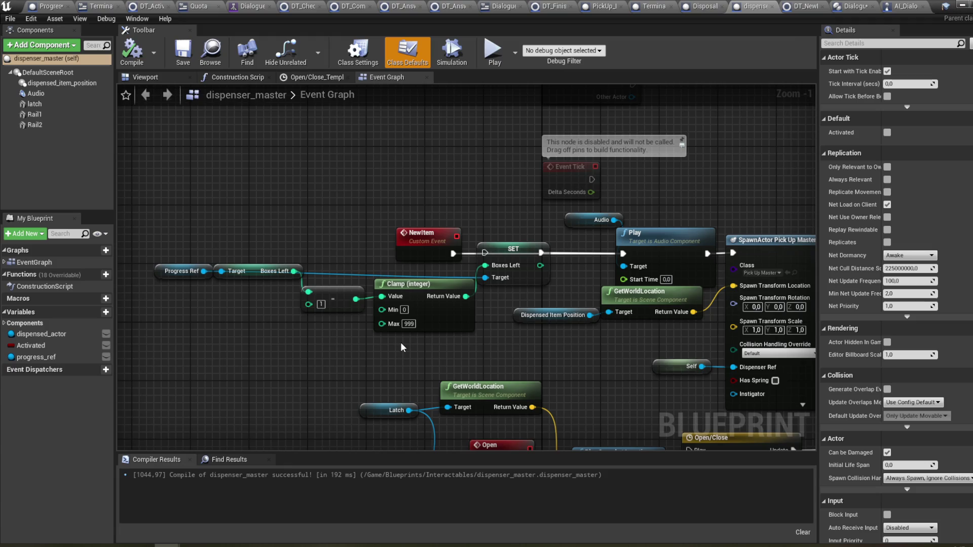
{"action": "mouse_move", "coordinate": [168, 545]}
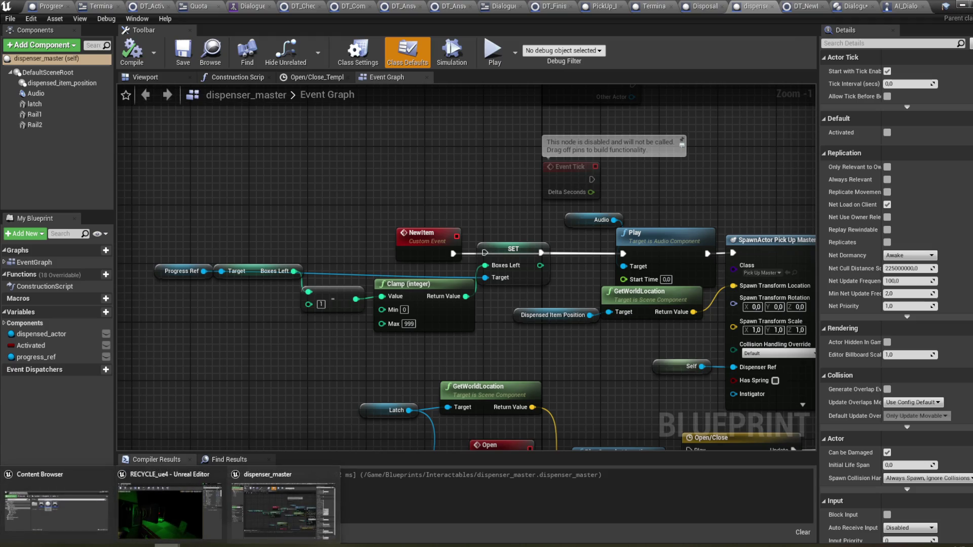
{"action": "left_click", "coordinate": [850, 16]}
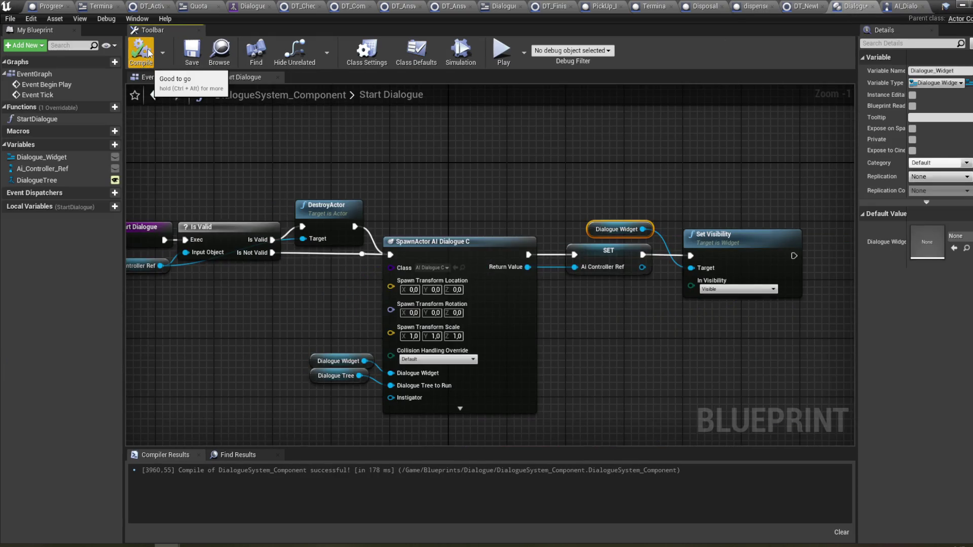
{"action": "left_click", "coordinate": [97, 6]}
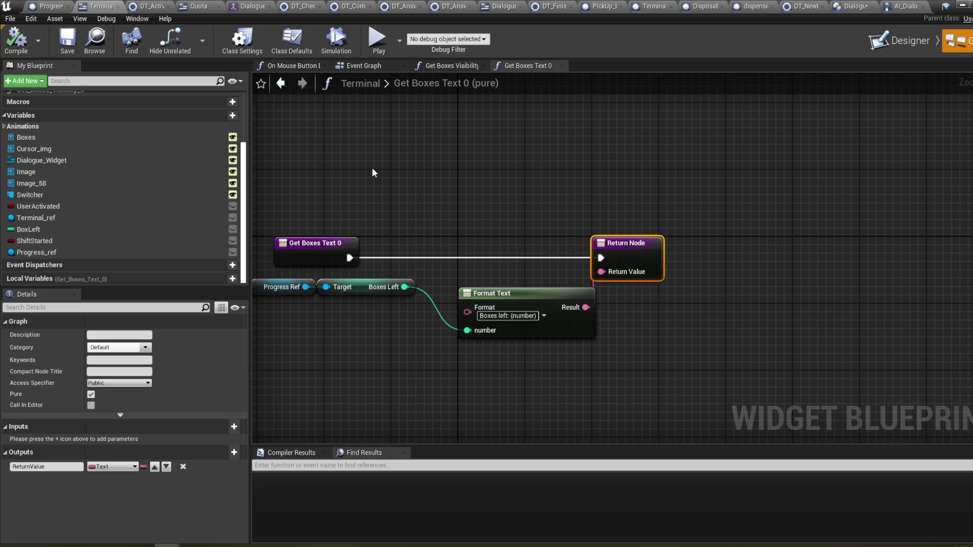
{"action": "mouse_move", "coordinate": [335, 314]}
{"action": "left_mouse_down"}
{"action": "mouse_move", "coordinate": [412, 295]}
{"action": "mouse_move", "coordinate": [414, 335]}
{"action": "left_mouse_up"}
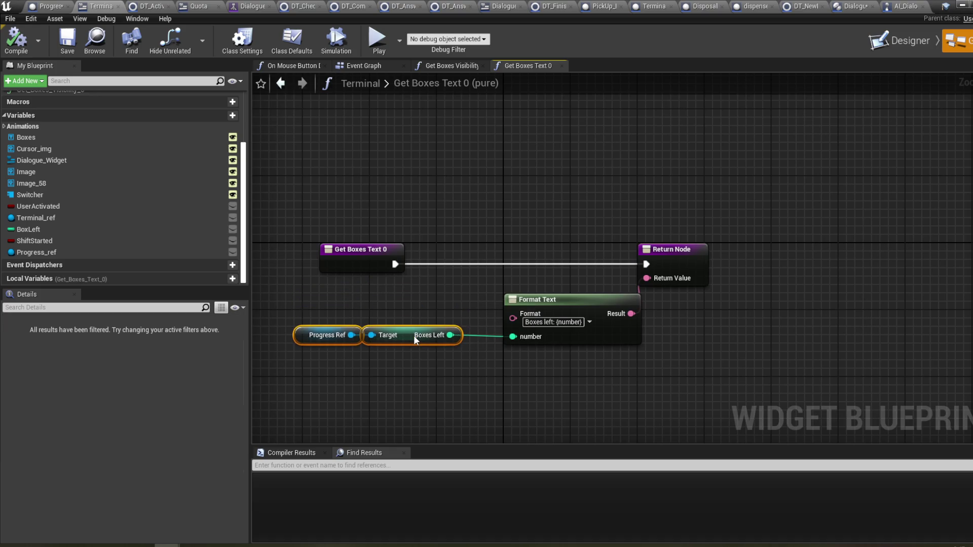
{"action": "left_click_drag", "start_coordinate": [379, 130], "coordinate": [406, 139]}
{"action": "key", "text": "ctrl+s"}
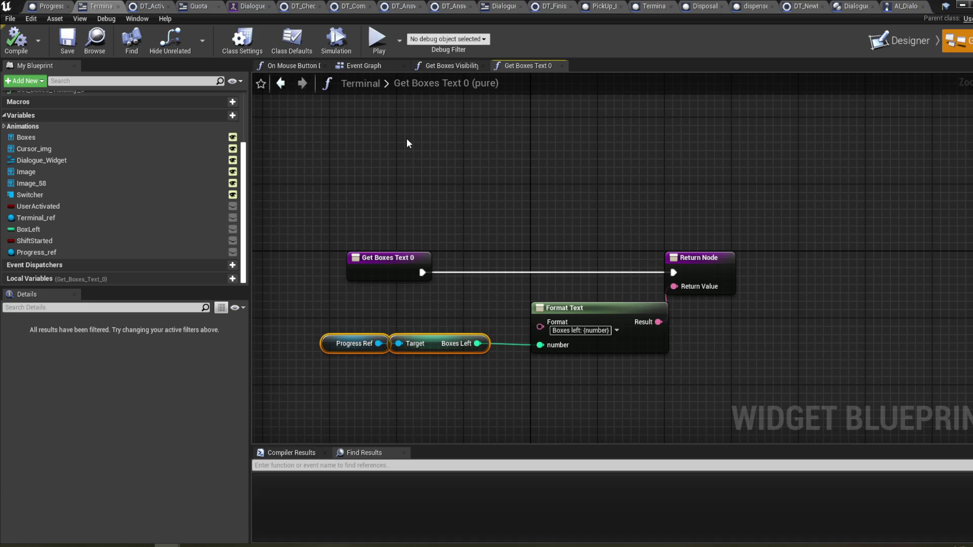
- Nudge the Dialogue Widget getter in the Terminal widget's Event Graph and compile it
{"action": "left_click", "coordinate": [391, 67]}
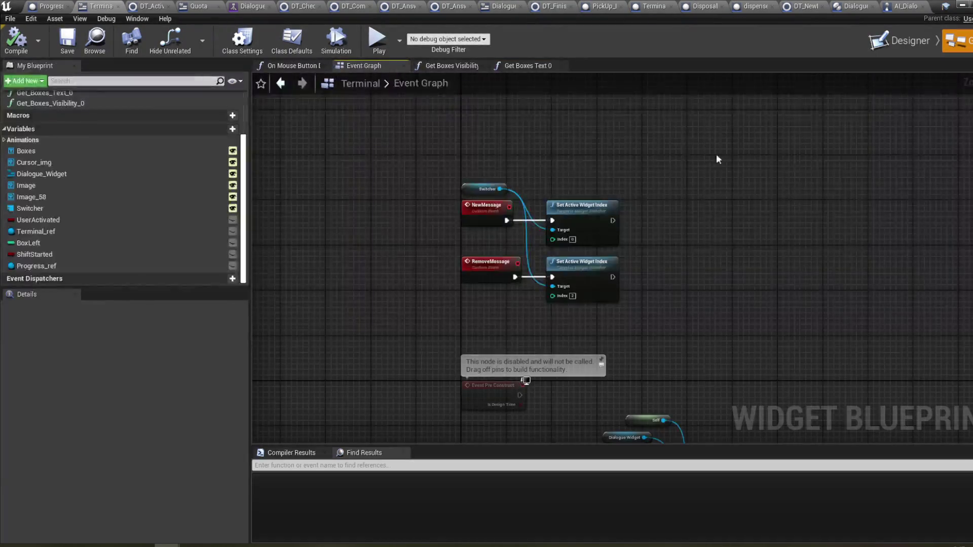
{"action": "mouse_move", "coordinate": [688, 192]}
{"action": "left_mouse_down"}
{"action": "mouse_move", "coordinate": [660, 170]}
{"action": "mouse_move", "coordinate": [663, 60]}
{"action": "left_mouse_up"}
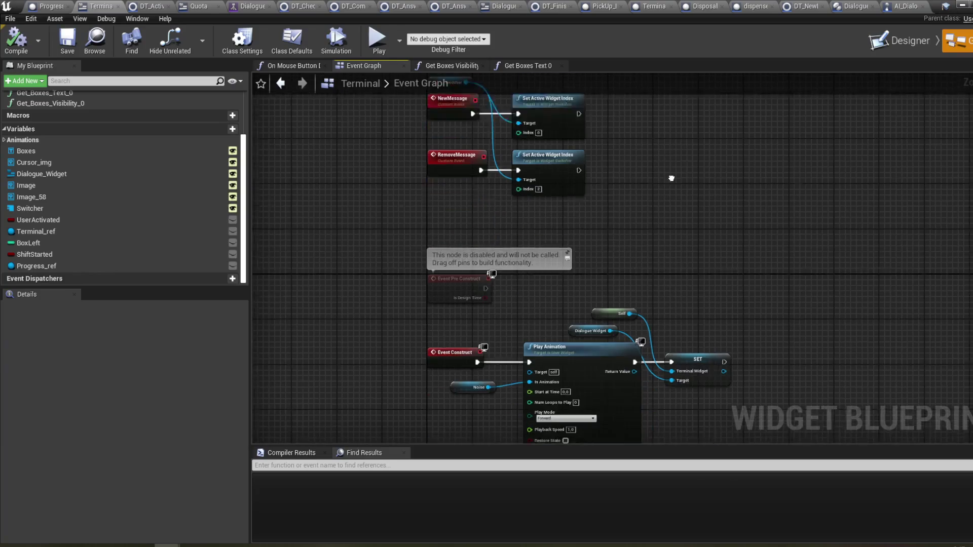
{"action": "mouse_move", "coordinate": [699, 245]}
{"action": "left_mouse_down"}
{"action": "mouse_move", "coordinate": [698, 202]}
{"action": "mouse_move", "coordinate": [702, 213]}
{"action": "left_mouse_up"}
{"action": "scroll", "coordinate": [704, 212], "scroll_direction": "up", "scroll_amount": 2}
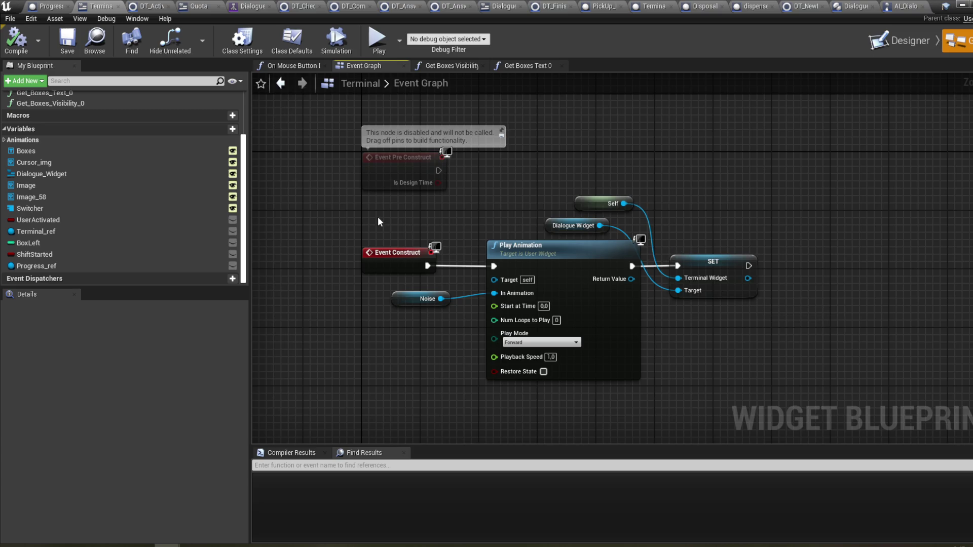
{"action": "left_click_drag", "start_coordinate": [379, 208], "coordinate": [378, 226]}
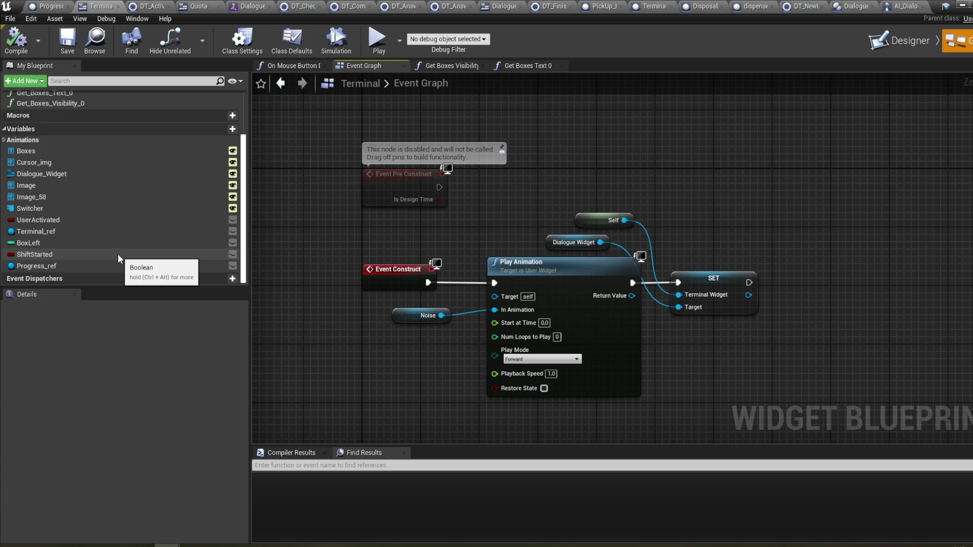
{"action": "mouse_move", "coordinate": [546, 244]}
{"action": "left_mouse_down"}
{"action": "mouse_move", "coordinate": [568, 251]}
{"action": "mouse_move", "coordinate": [583, 242]}
{"action": "left_mouse_up"}
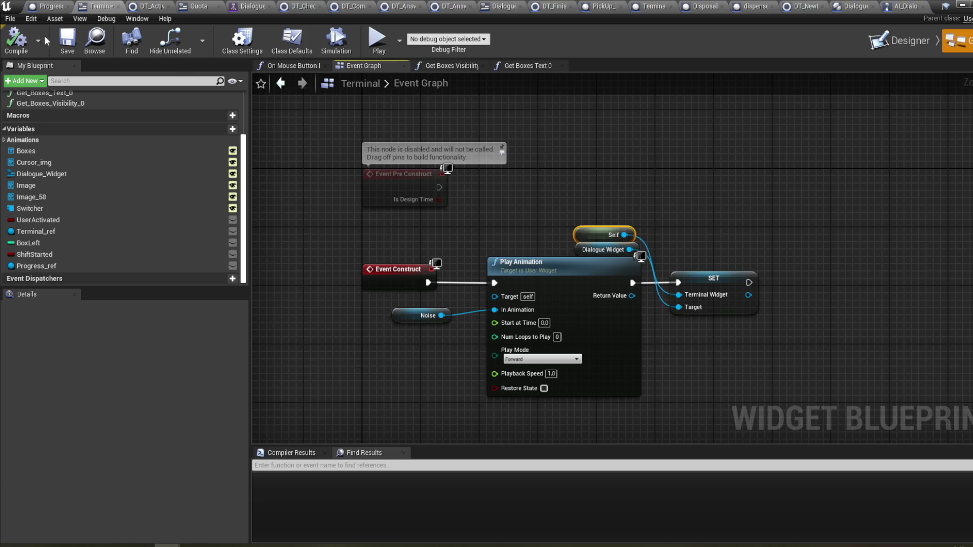
{"action": "left_click", "coordinate": [16, 38]}
{"action": "left_click", "coordinate": [843, 6]}
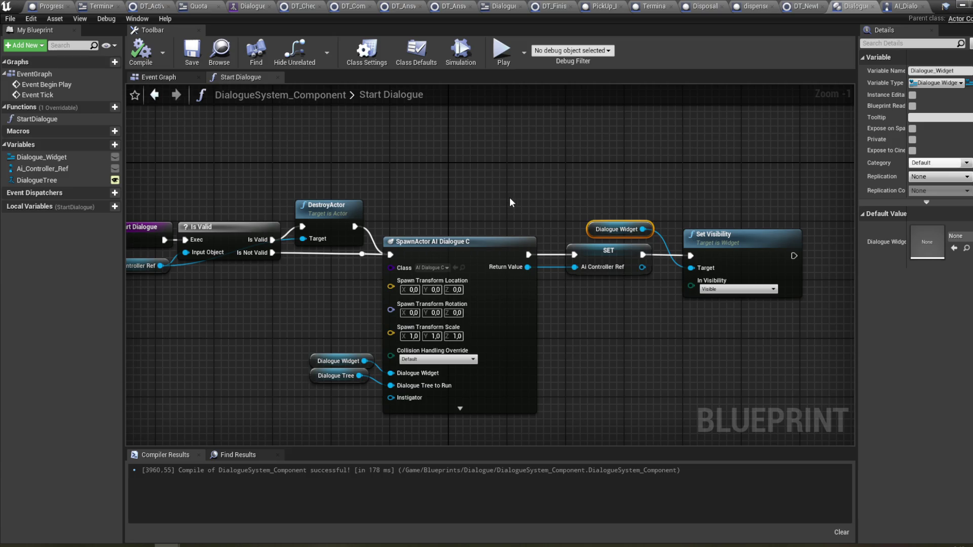
- Review the Start Dialogue graph, then view AI_DialogueC's BeginPlay, Use Blackboard and Run Behavior Tree chain
{"action": "left_click_drag", "start_coordinate": [485, 196], "coordinate": [548, 190]}
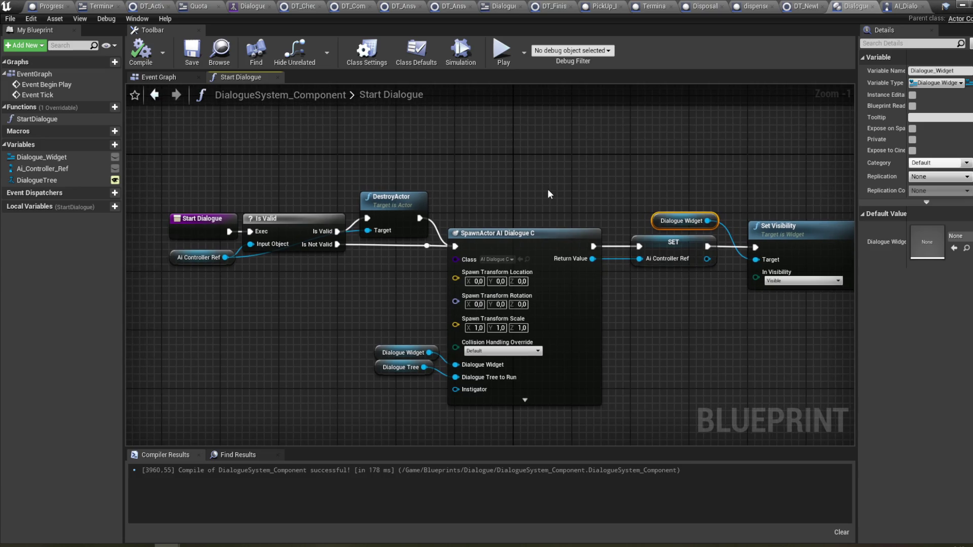
{"action": "left_click_drag", "start_coordinate": [548, 191], "coordinate": [552, 229]}
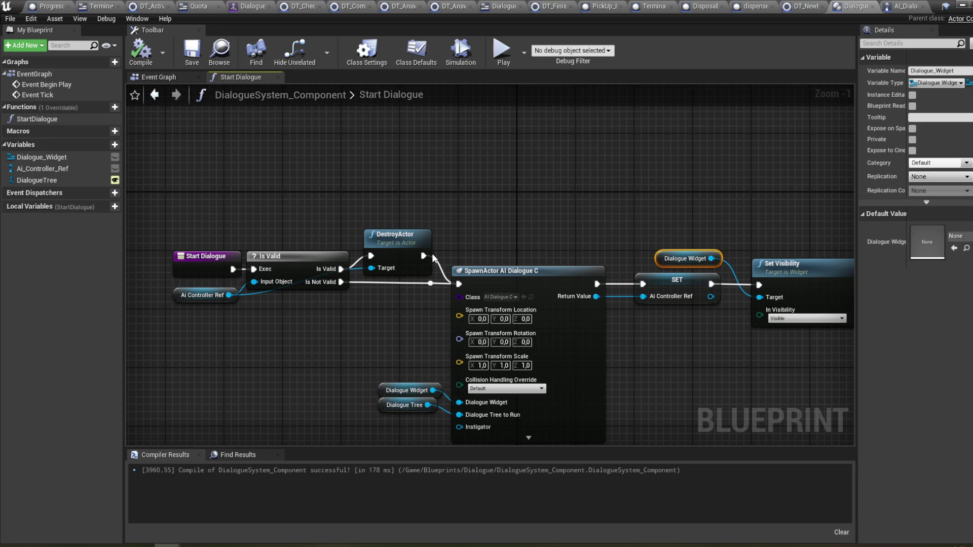
{"action": "mouse_move", "coordinate": [502, 232]}
{"action": "left_mouse_down"}
{"action": "mouse_move", "coordinate": [450, 234]}
{"action": "mouse_move", "coordinate": [543, 229]}
{"action": "mouse_move", "coordinate": [527, 214]}
{"action": "left_mouse_up"}
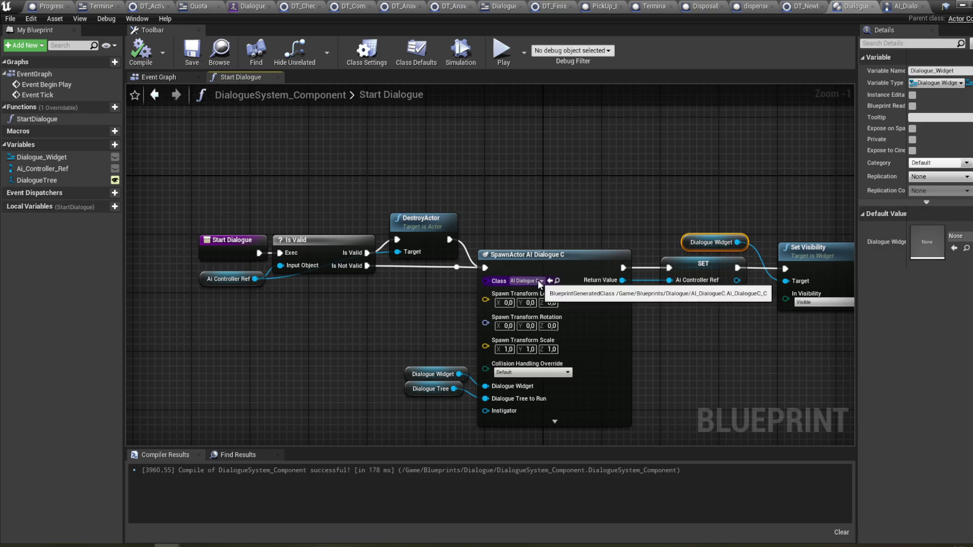
{"action": "left_click", "coordinate": [907, 7]}
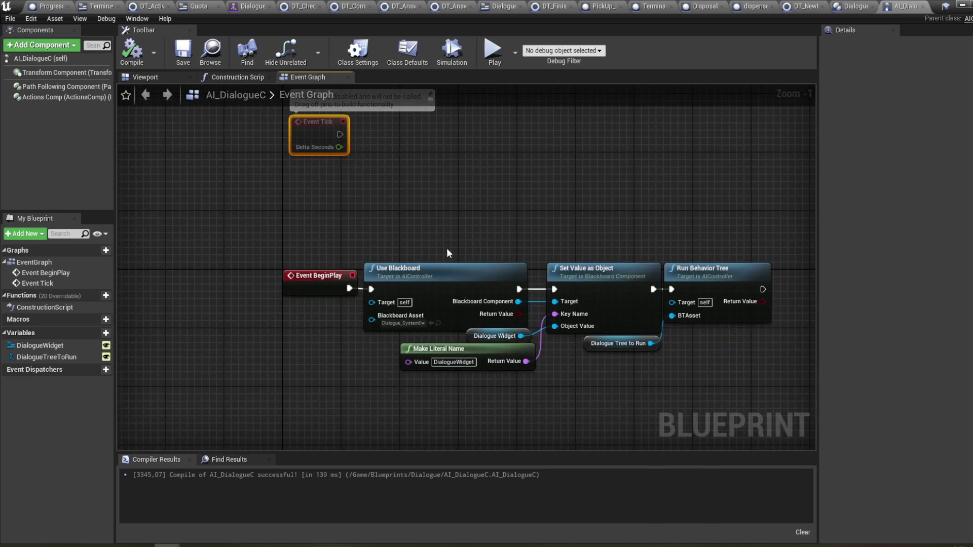
- Disconnect Event BeginPlay from Use Blackboard and compile AI_DialogueC
{"action": "left_click", "coordinate": [365, 290], "text": "alt"}
{"action": "mouse_move", "coordinate": [325, 287]}
{"action": "left_mouse_down"}
{"action": "mouse_move", "coordinate": [319, 201]}
{"action": "mouse_move", "coordinate": [334, 179]}
{"action": "left_mouse_up"}
{"action": "left_click", "coordinate": [132, 51]}
{"action": "left_click", "coordinate": [323, 242]}
- Add a custom event named AI_StartDialogue at the head of the Use Blackboard chain
{"action": "right_click", "coordinate": [323, 242]}
{"action": "type", "text": "custom"}
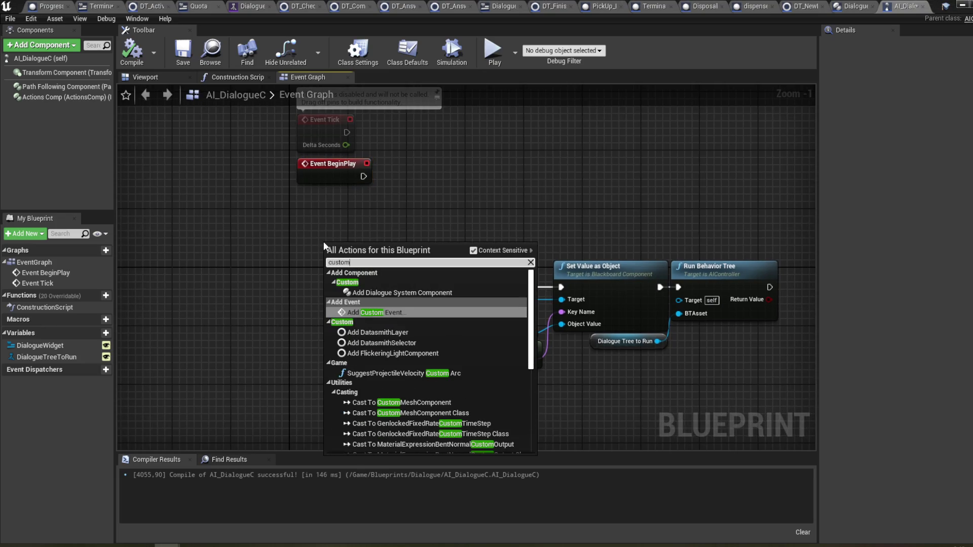
{"action": "left_click", "coordinate": [388, 313]}
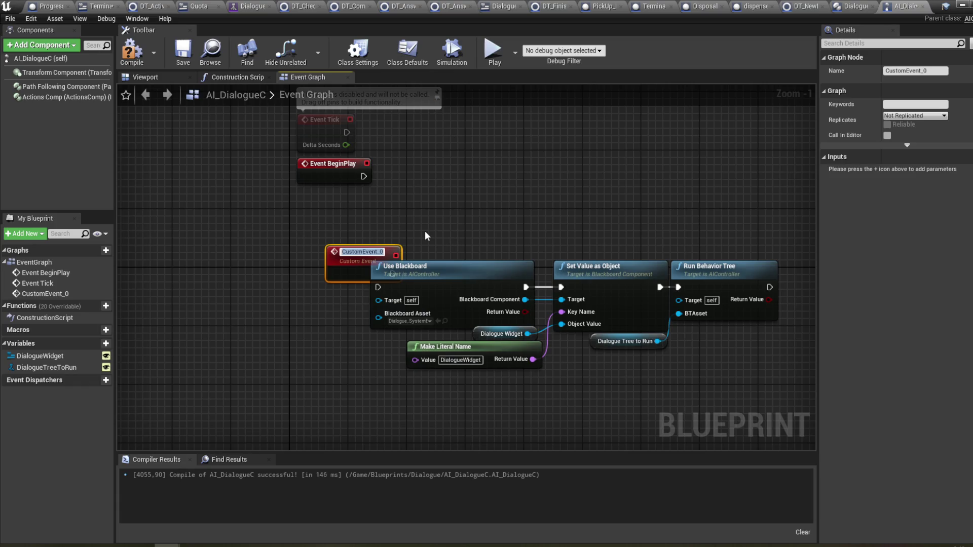
{"action": "type", "text": "UseB"}
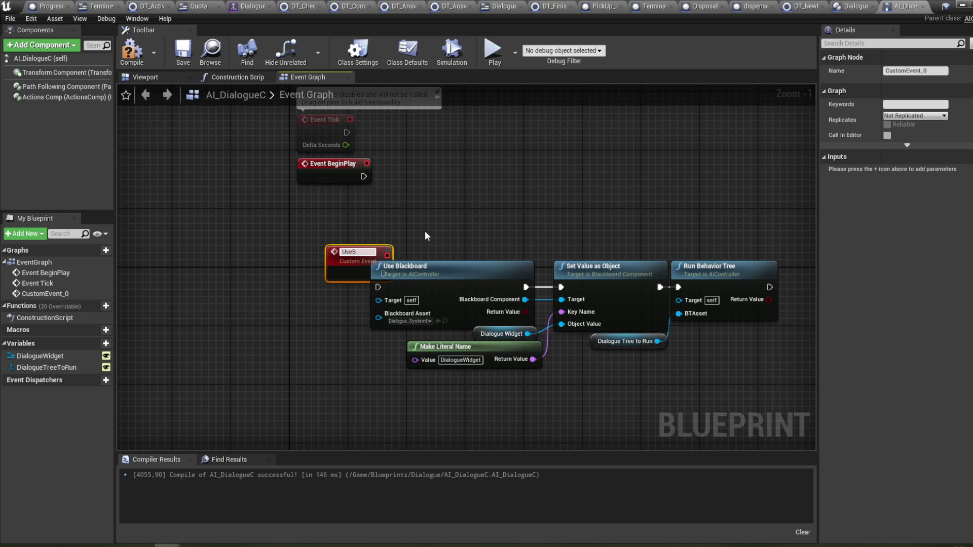
{"action": "type", "text": "lackboard"}
{"action": "key", "text": "BackSpace"}
{"action": "key", "text": "BackSpace"}
{"action": "key", "text": "BackSpace"}
{"action": "key", "text": "BackSpace"}
{"action": "key", "text": "BackSpace"}
{"action": "type", "text": "Star"}
{"action": "key", "text": "BackSpace"}
{"action": "key", "text": "BackSpace"}
{"action": "key", "text": "BackSpace"}
{"action": "type", "text": "AI_Sta"}
{"action": "type", "text": "rtDialogue"}
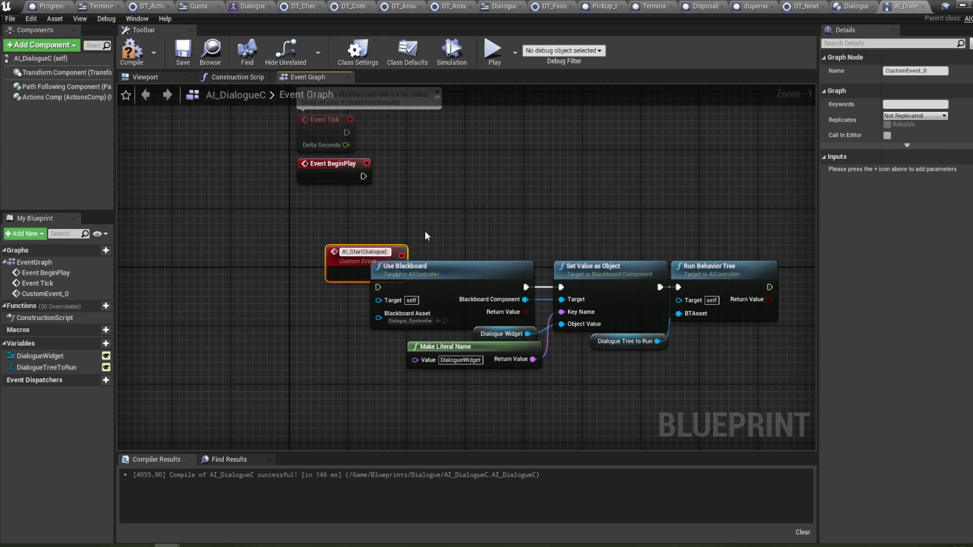
{"action": "key", "text": "Return"}
{"action": "mouse_move", "coordinate": [363, 260]}
{"action": "left_mouse_down"}
{"action": "mouse_move", "coordinate": [319, 282]}
{"action": "mouse_move", "coordinate": [373, 294]}
{"action": "mouse_move", "coordinate": [345, 278]}
{"action": "left_mouse_up"}
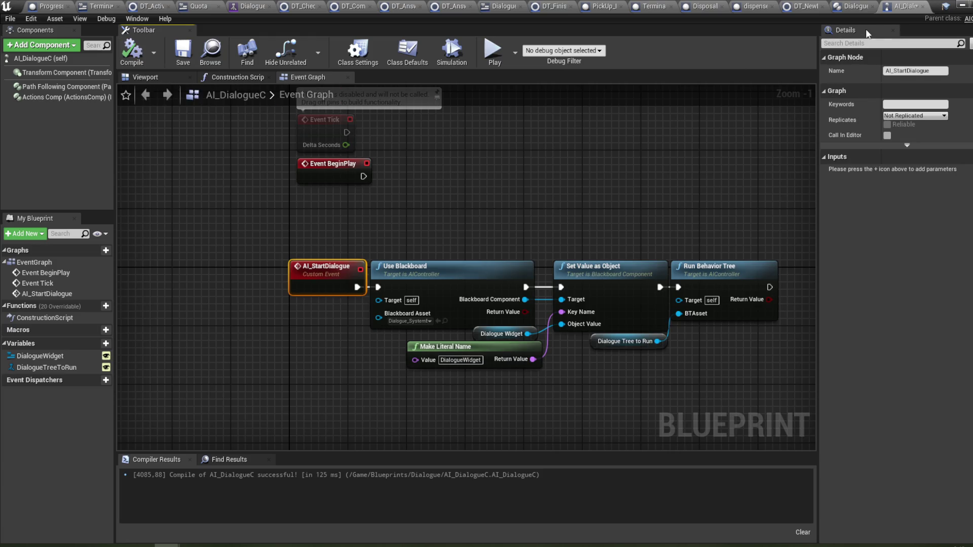
- Select the DestroyActor node in DialogueSystem_Component's Start Dialogue graph
{"action": "left_click", "coordinate": [851, 6]}
{"action": "left_click", "coordinate": [423, 219]}
{"action": "mouse_move", "coordinate": [511, 224]}
{"action": "left_mouse_down"}
{"action": "mouse_move", "coordinate": [568, 221]}
{"action": "mouse_move", "coordinate": [513, 165]}
{"action": "left_mouse_up"}
- Delete the DestroyActor node from Start Dialogue
{"action": "key", "text": "Delete"}
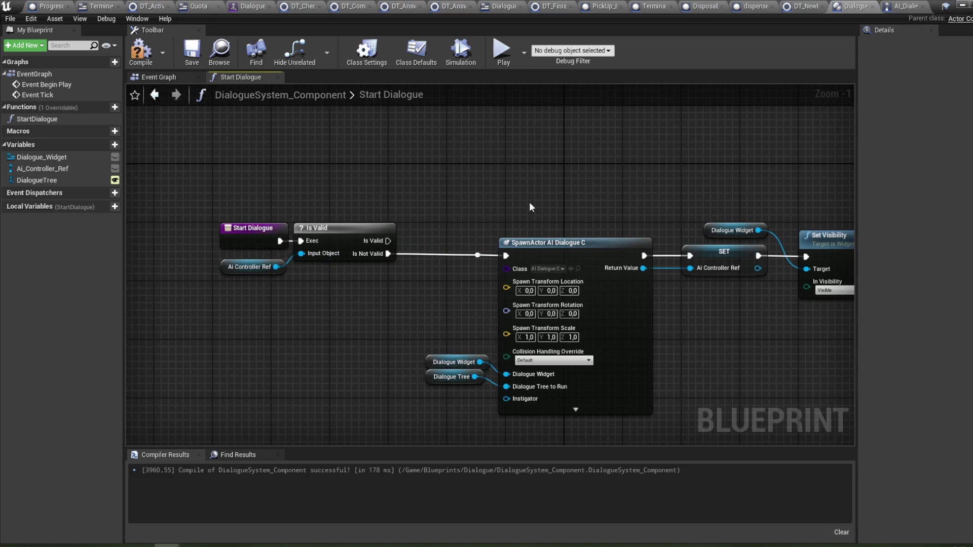
{"action": "left_click_drag", "start_coordinate": [532, 206], "coordinate": [476, 232]}
{"action": "mouse_move", "coordinate": [275, 287]}
{"action": "left_mouse_down"}
{"action": "mouse_move", "coordinate": [269, 294]}
{"action": "mouse_move", "coordinate": [398, 179]}
{"action": "left_mouse_up"}
{"action": "left_click_drag", "start_coordinate": [674, 178], "coordinate": [603, 172]}
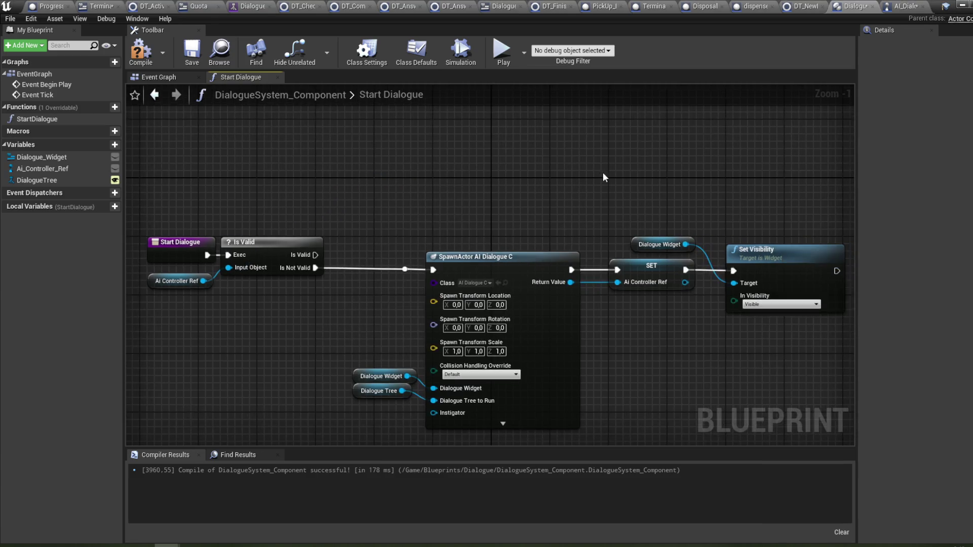
{"action": "left_click_drag", "start_coordinate": [670, 203], "coordinate": [615, 216]}
{"action": "left_click_drag", "start_coordinate": [689, 219], "coordinate": [582, 221]}
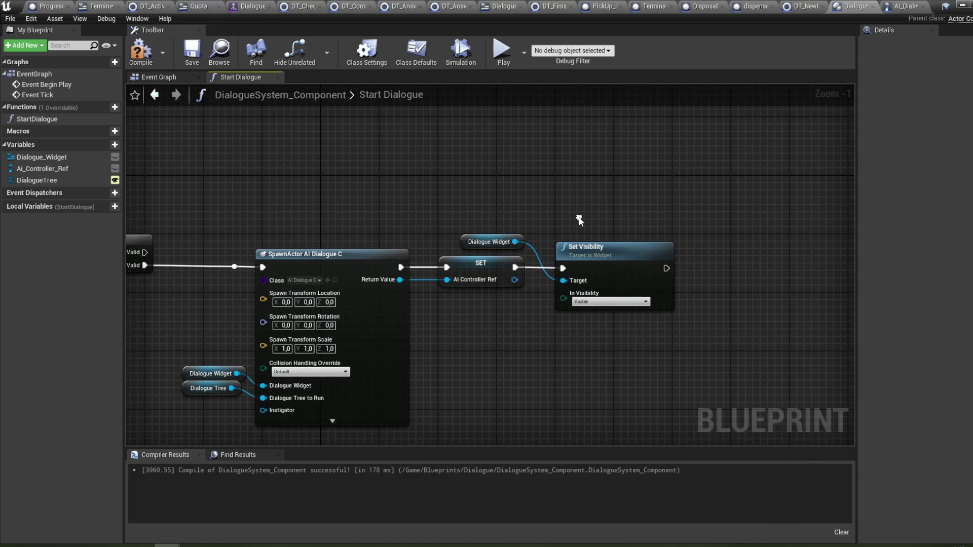
- Move the Dialogue Widget getter and Set Visibility right to open a gap after SET
{"action": "left_click", "coordinate": [614, 271]}
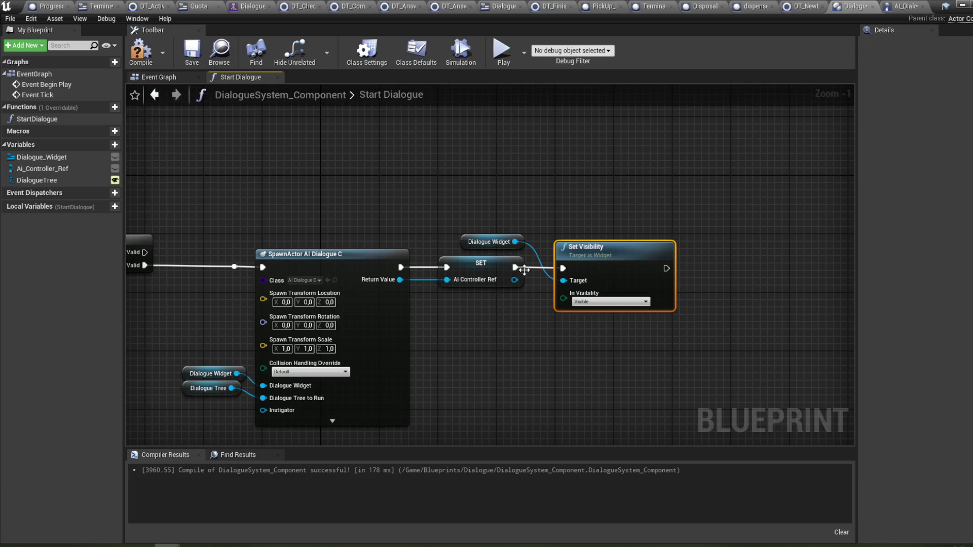
{"action": "left_click", "coordinate": [476, 242], "text": "ctrl"}
{"action": "left_click_drag", "start_coordinate": [580, 277], "coordinate": [610, 277]}
{"action": "key", "text": "ctrl+z"}
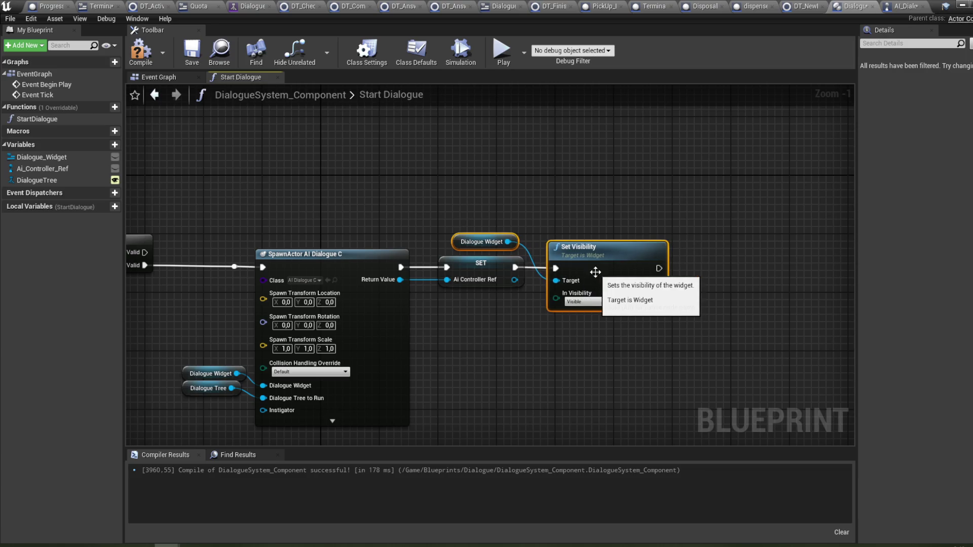
{"action": "left_click", "coordinate": [660, 222]}
{"action": "left_click_drag", "start_coordinate": [660, 222], "coordinate": [665, 233]}
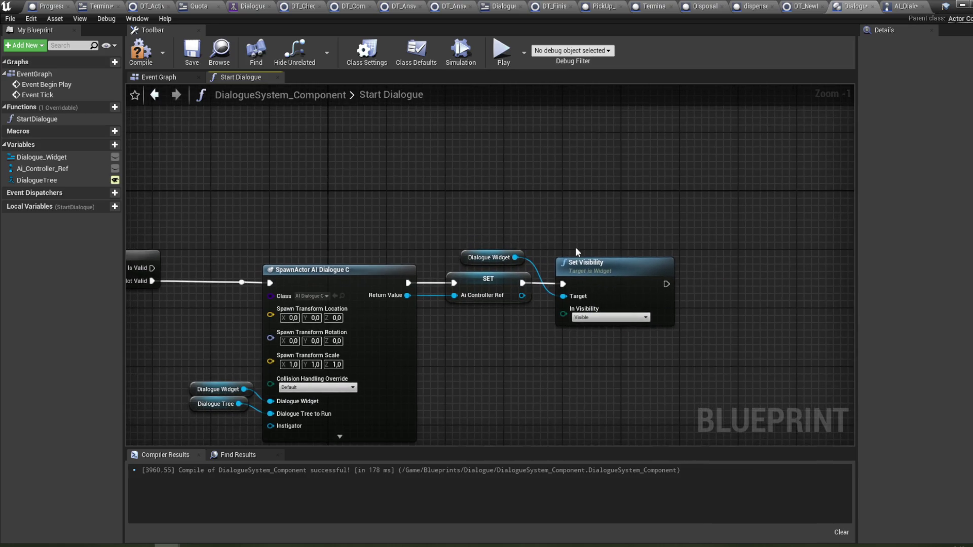
{"action": "left_click", "coordinate": [593, 276]}
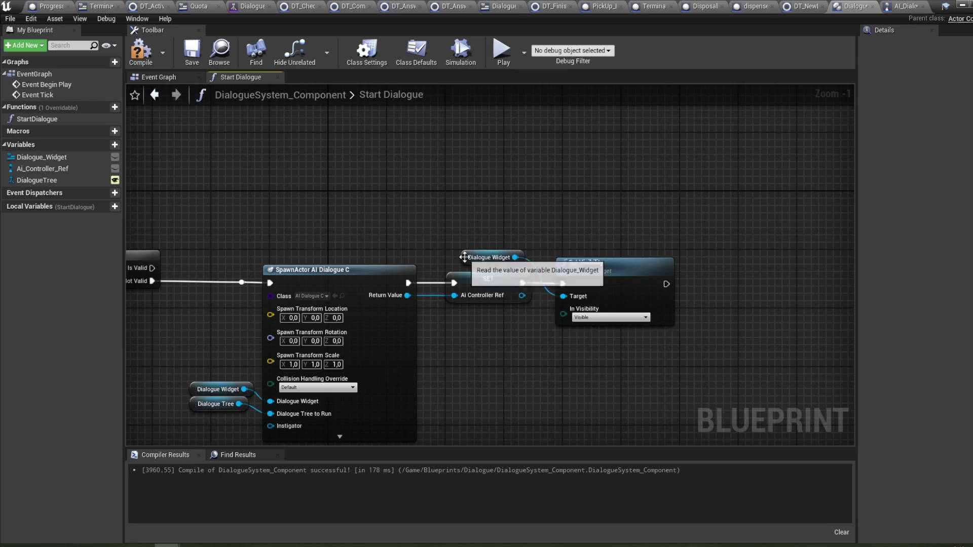
{"action": "left_click", "coordinate": [467, 260]}
{"action": "left_click", "coordinate": [618, 282], "text": "shift"}
{"action": "left_click_drag", "start_coordinate": [638, 287], "coordinate": [770, 287]}
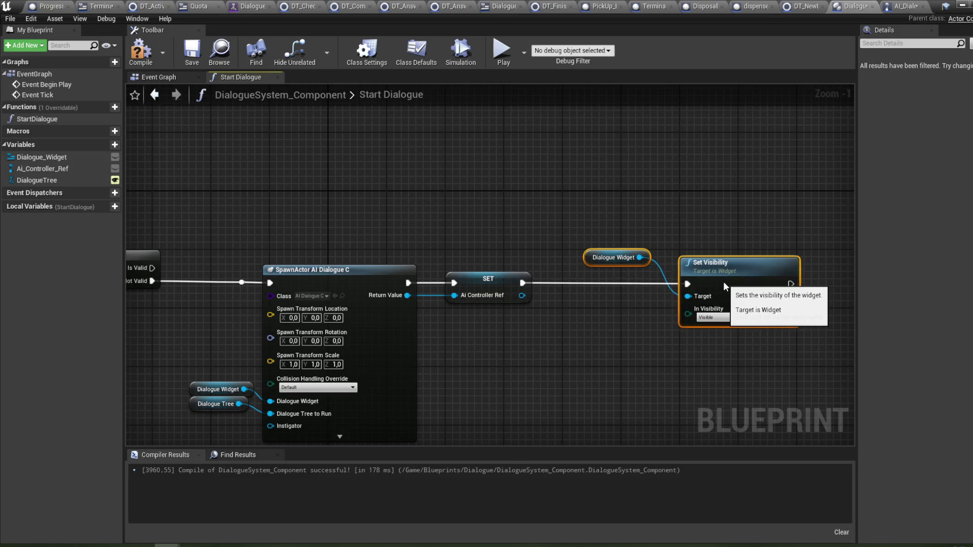
{"action": "mouse_move", "coordinate": [523, 283]}
{"action": "left_mouse_down"}
{"action": "mouse_move", "coordinate": [566, 281]}
{"action": "mouse_move", "coordinate": [547, 296]}
{"action": "left_mouse_up"}
- Insert AI Start Dialogue on the AI controller between SET and Set Visibility, then compile
{"action": "type", "text": "start"}
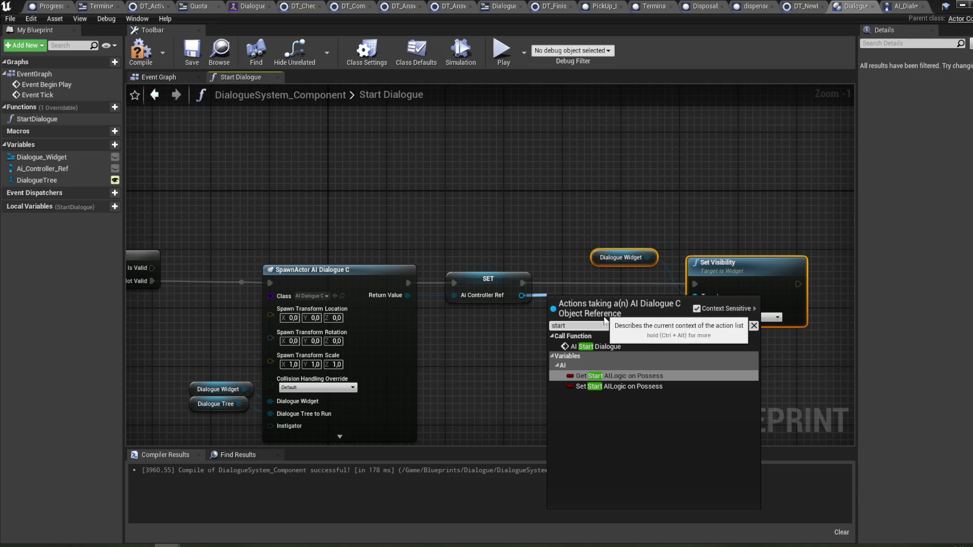
{"action": "left_click", "coordinate": [601, 347]}
{"action": "mouse_move", "coordinate": [581, 325]}
{"action": "left_mouse_down"}
{"action": "mouse_move", "coordinate": [574, 289]}
{"action": "mouse_move", "coordinate": [522, 286]}
{"action": "mouse_move", "coordinate": [695, 283]}
{"action": "left_mouse_up"}
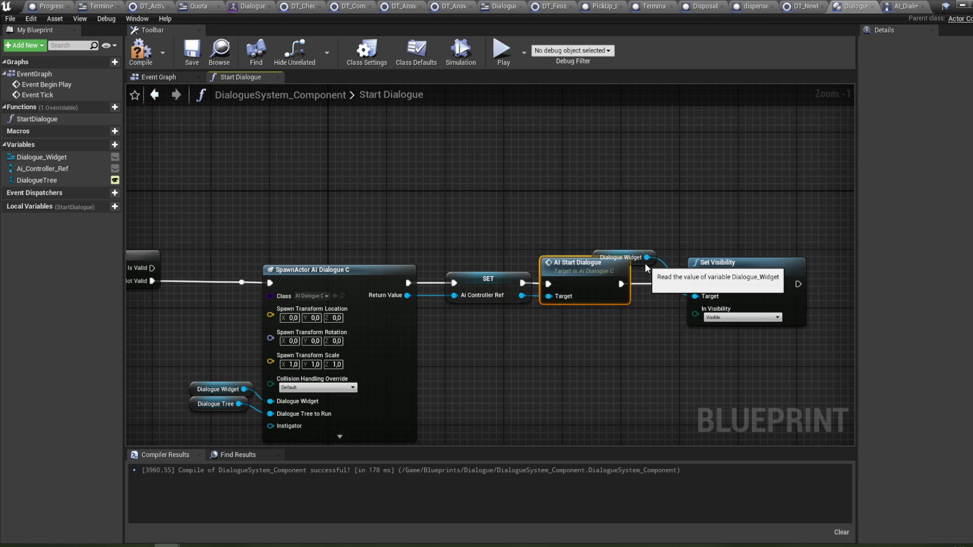
{"action": "left_click_drag", "start_coordinate": [645, 264], "coordinate": [633, 324]}
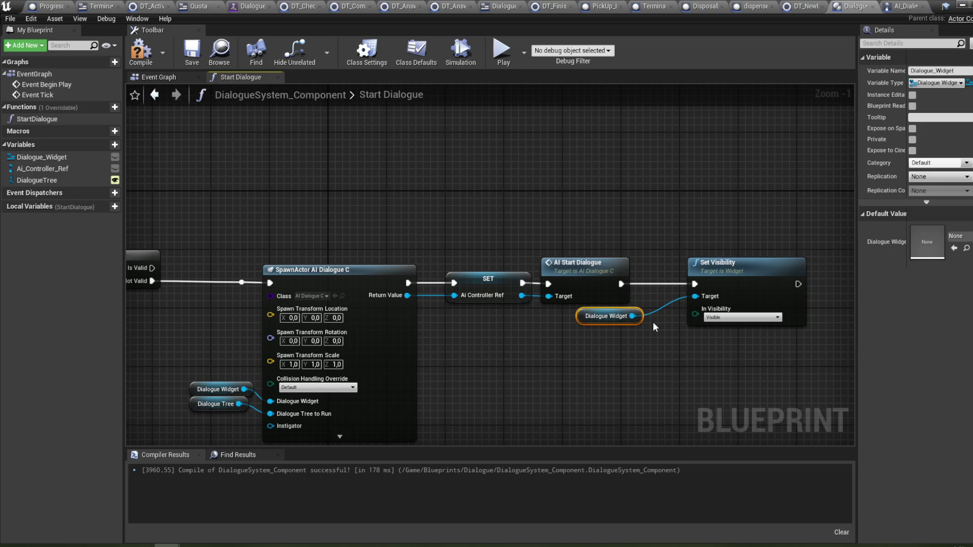
{"action": "left_click_drag", "start_coordinate": [692, 269], "coordinate": [654, 269]}
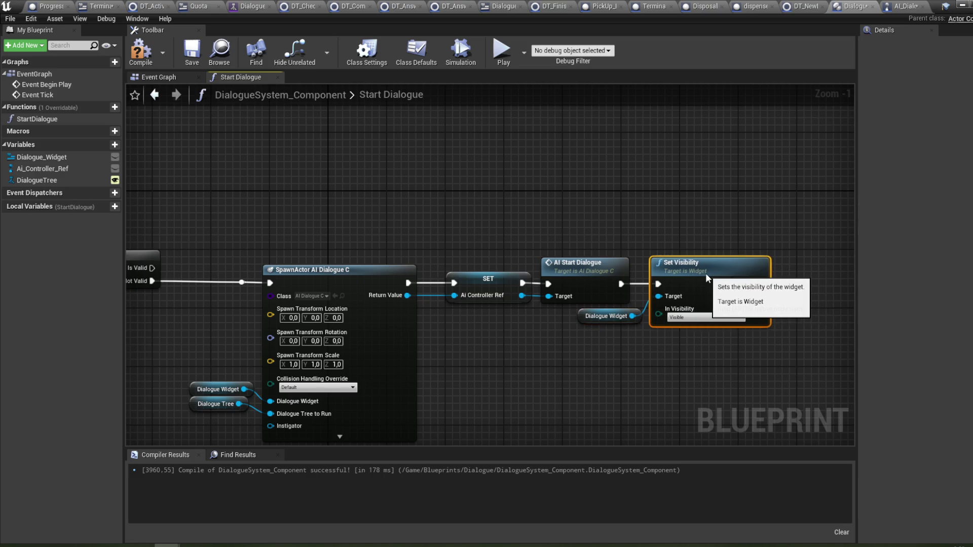
{"action": "left_click", "coordinate": [141, 50]}
{"action": "mouse_move", "coordinate": [283, 161]}
{"action": "left_mouse_down"}
{"action": "mouse_move", "coordinate": [381, 157]}
{"action": "mouse_move", "coordinate": [341, 175]}
{"action": "left_mouse_up"}
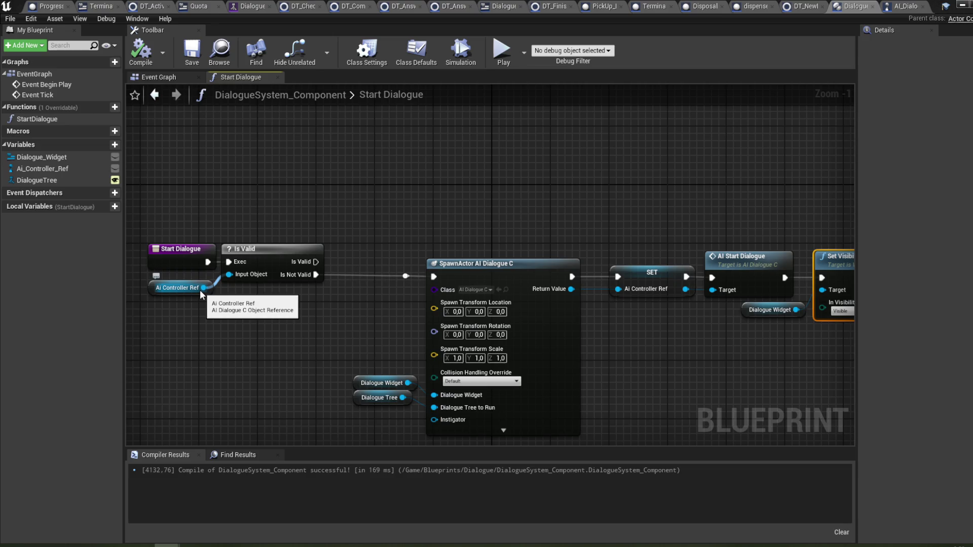
- Add a SET Dialogue Tree to Run node on the Is Valid success path
{"action": "left_click_drag", "start_coordinate": [203, 287], "coordinate": [423, 182]}
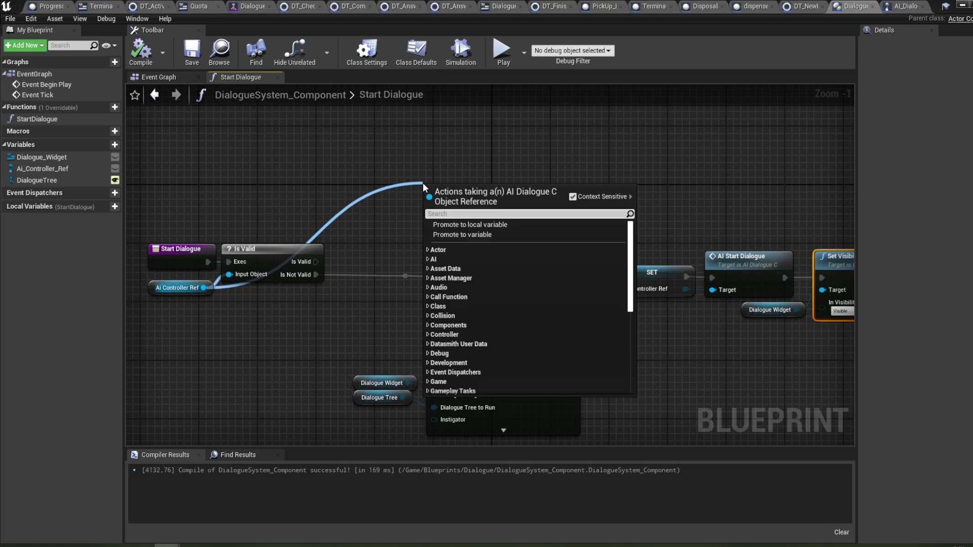
{"action": "type", "text": "set"}
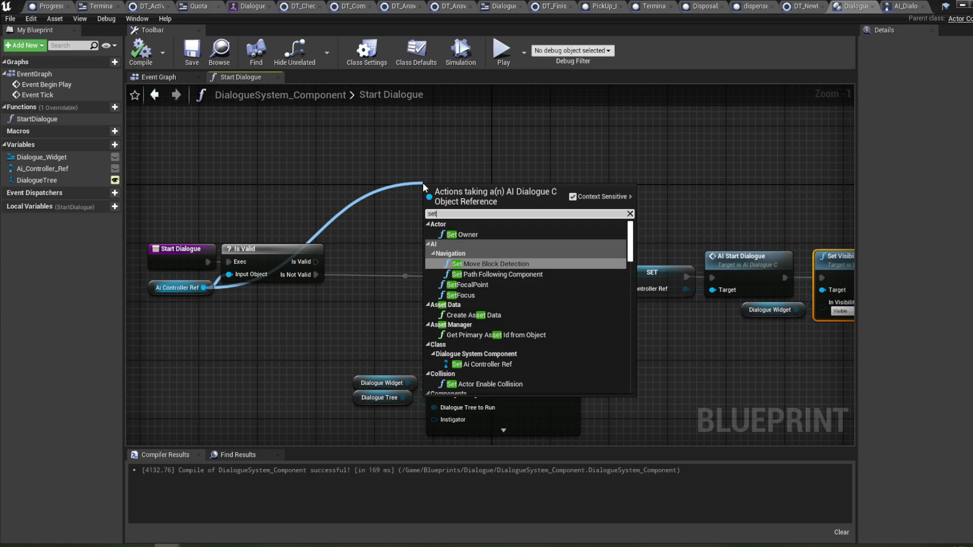
{"action": "type", "text": " d"}
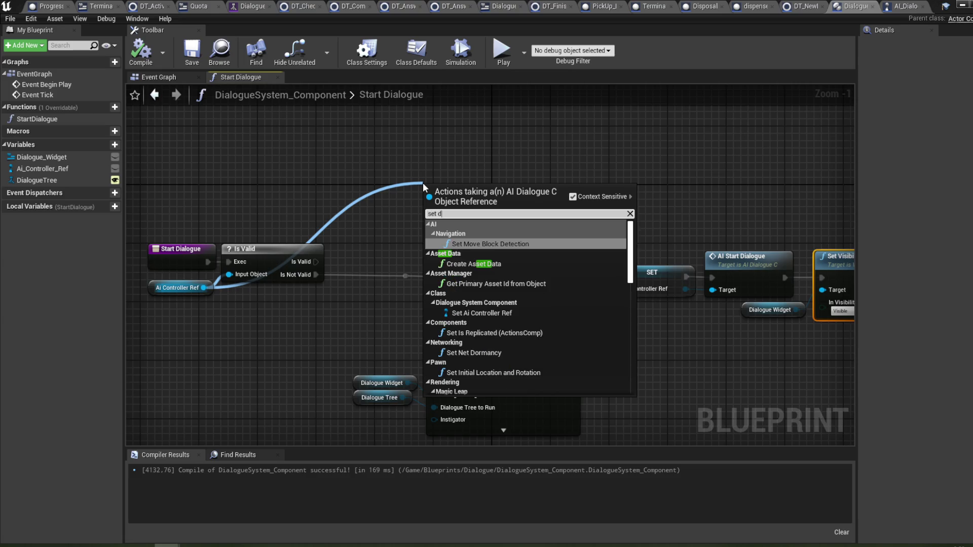
{"action": "type", "text": "ialo"}
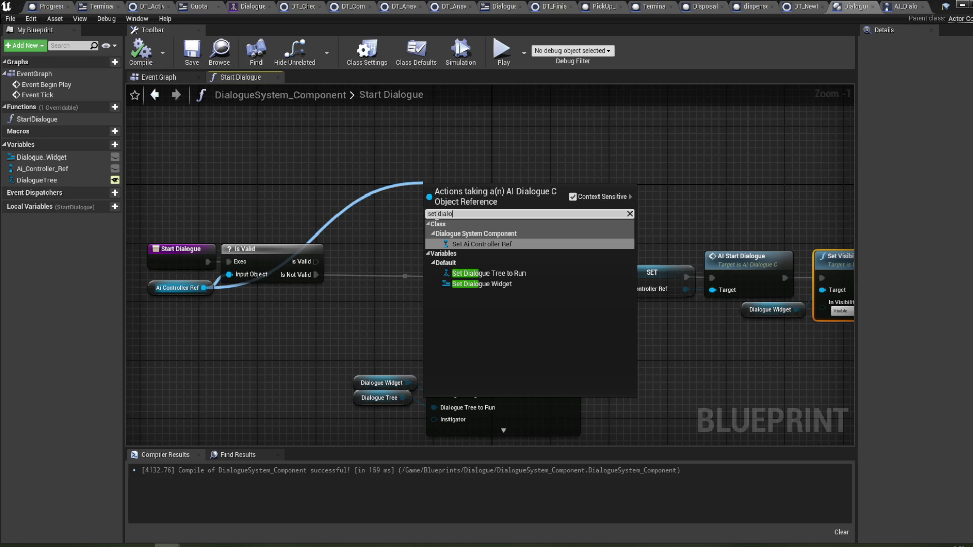
{"action": "left_click", "coordinate": [488, 282]}
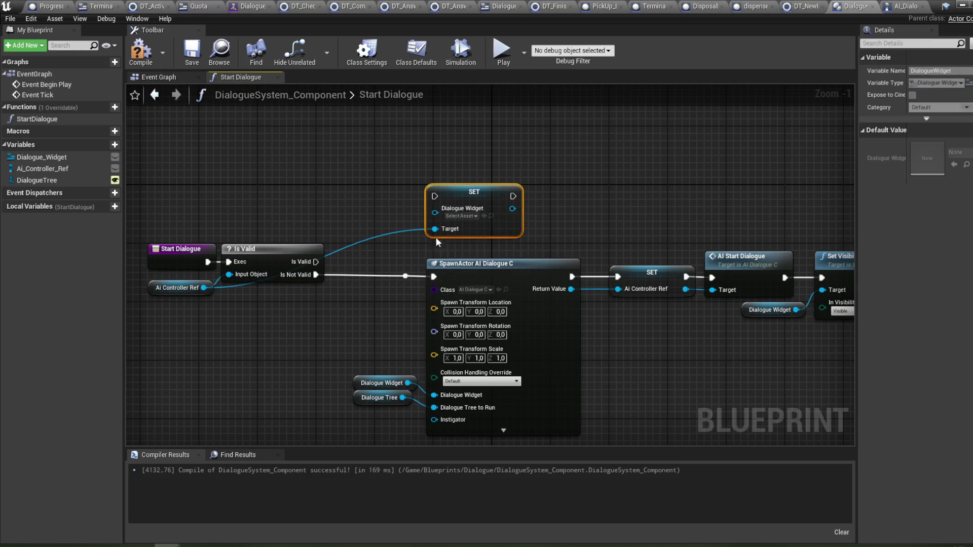
{"action": "key", "text": "Delete"}
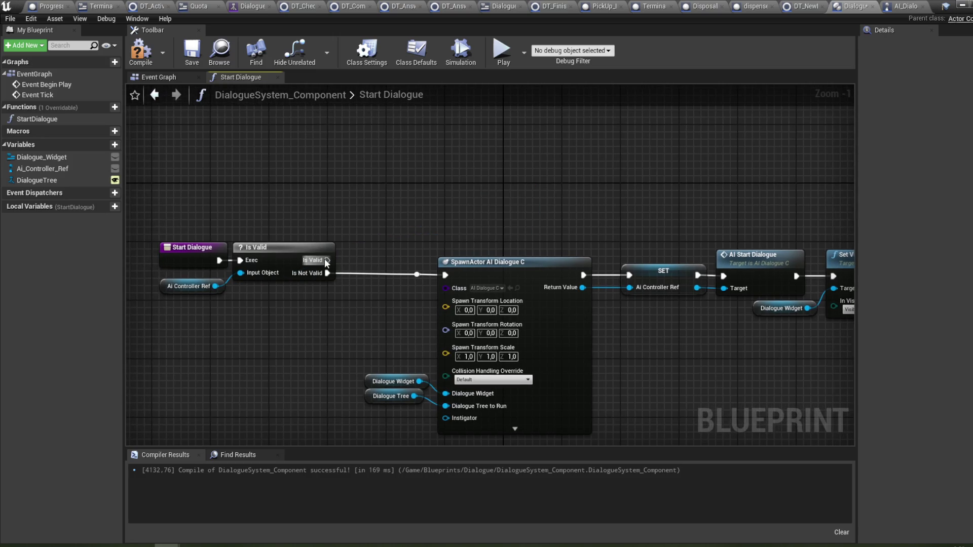
{"action": "left_click_drag", "start_coordinate": [457, 206], "coordinate": [456, 205]}
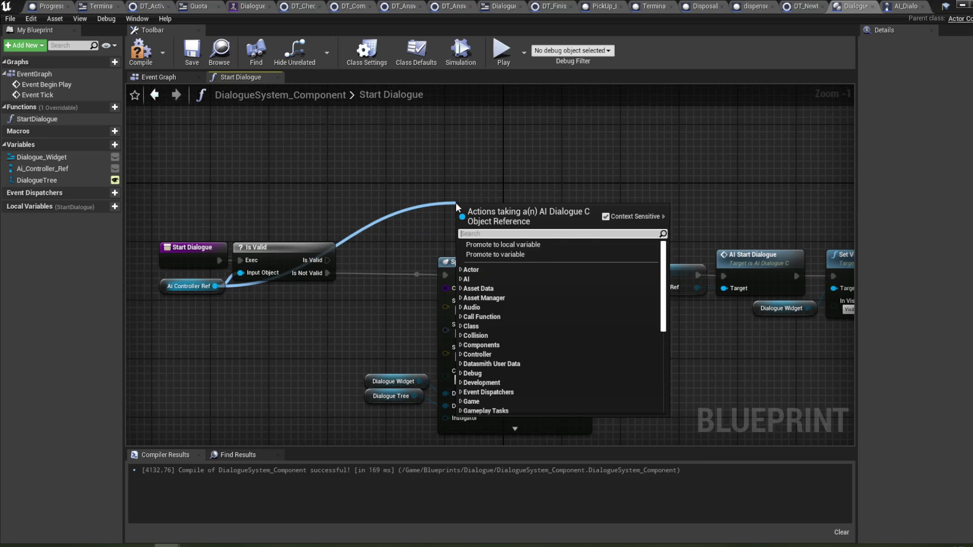
{"action": "type", "text": "dialogue"}
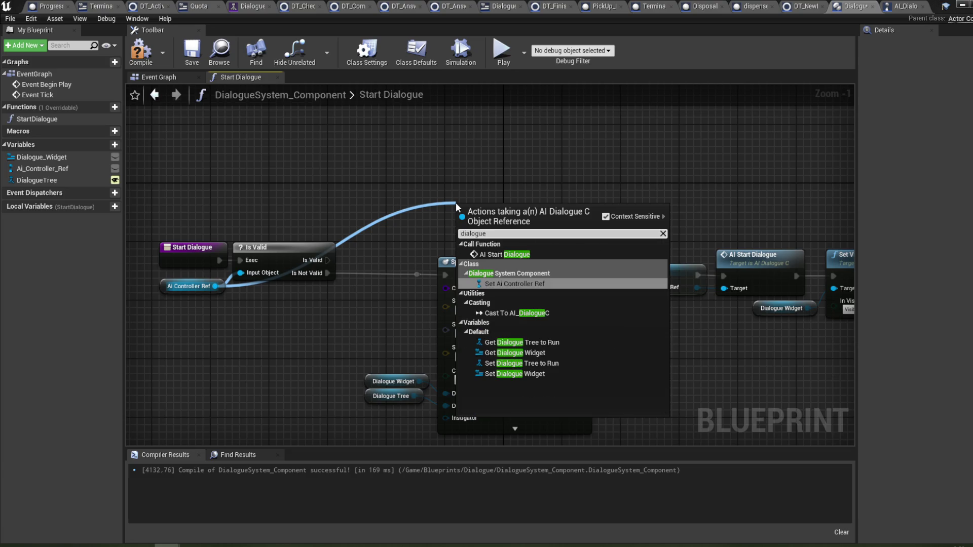
{"action": "key", "text": "Down"}
{"action": "key", "text": "Down"}
{"action": "key", "text": "Down"}
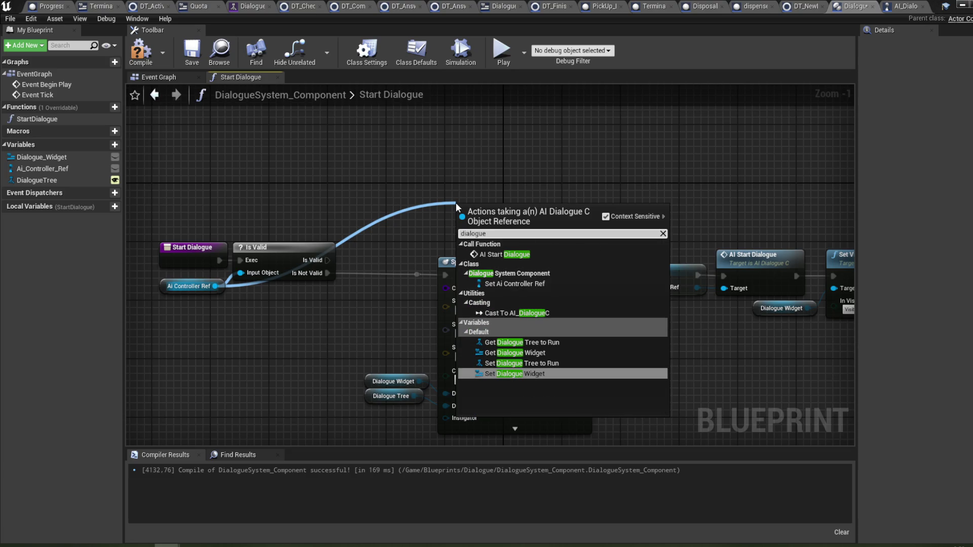
{"action": "key", "text": "Up"}
{"action": "key", "text": "Return"}
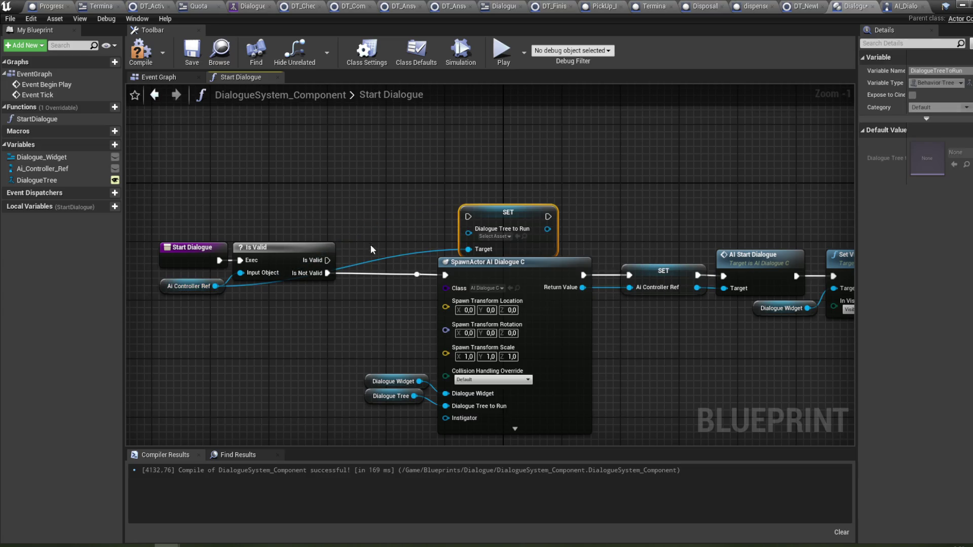
{"action": "mouse_move", "coordinate": [327, 260]}
{"action": "left_mouse_down"}
{"action": "mouse_move", "coordinate": [483, 213]}
{"action": "mouse_move", "coordinate": [467, 196]}
{"action": "mouse_move", "coordinate": [470, 182]}
{"action": "left_mouse_up"}
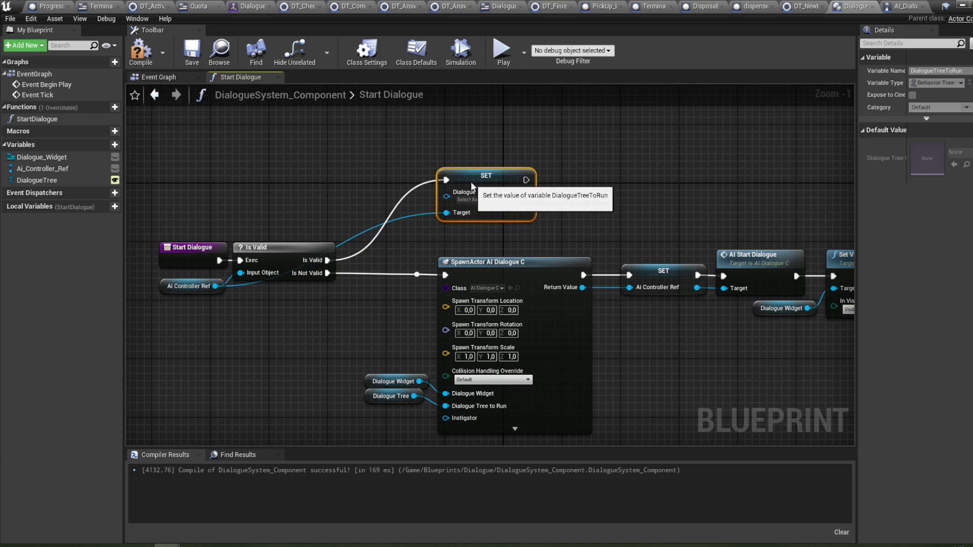
- Feed the setter a DialogueTree getter and wire it into AI Start Dialogue
{"action": "left_click_drag", "start_coordinate": [261, 188], "coordinate": [273, 198]}
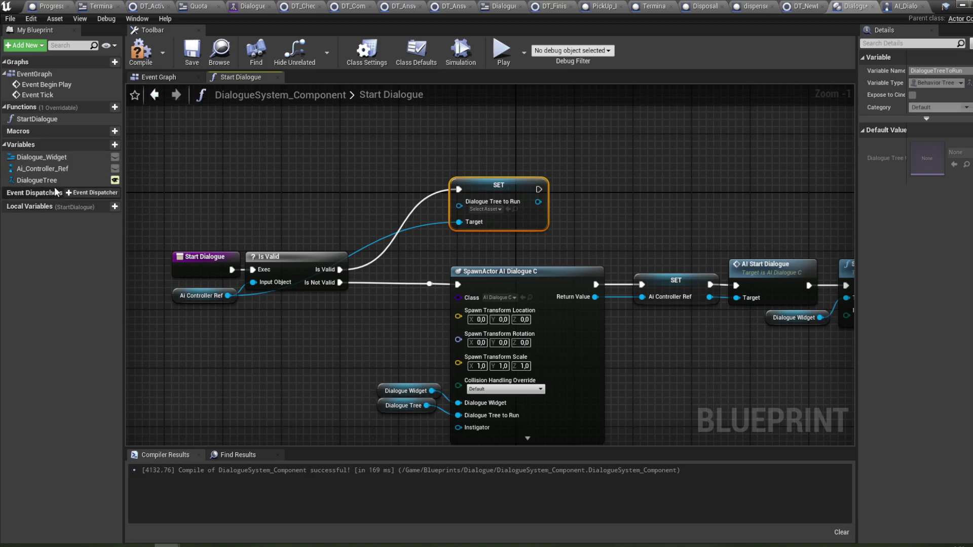
{"action": "mouse_move", "coordinate": [55, 181]}
{"action": "left_mouse_down"}
{"action": "mouse_move", "coordinate": [370, 203]}
{"action": "mouse_move", "coordinate": [358, 209]}
{"action": "mouse_move", "coordinate": [459, 202]}
{"action": "left_mouse_up"}
{"action": "left_click", "coordinate": [365, 219]}
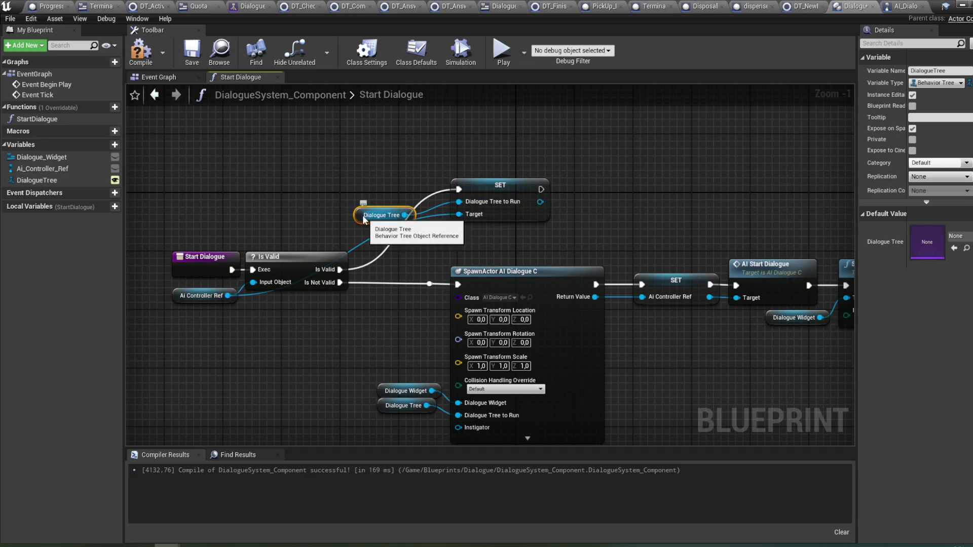
{"action": "left_click_drag", "start_coordinate": [358, 216], "coordinate": [358, 201]}
{"action": "left_click_drag", "start_coordinate": [615, 192], "coordinate": [514, 188]}
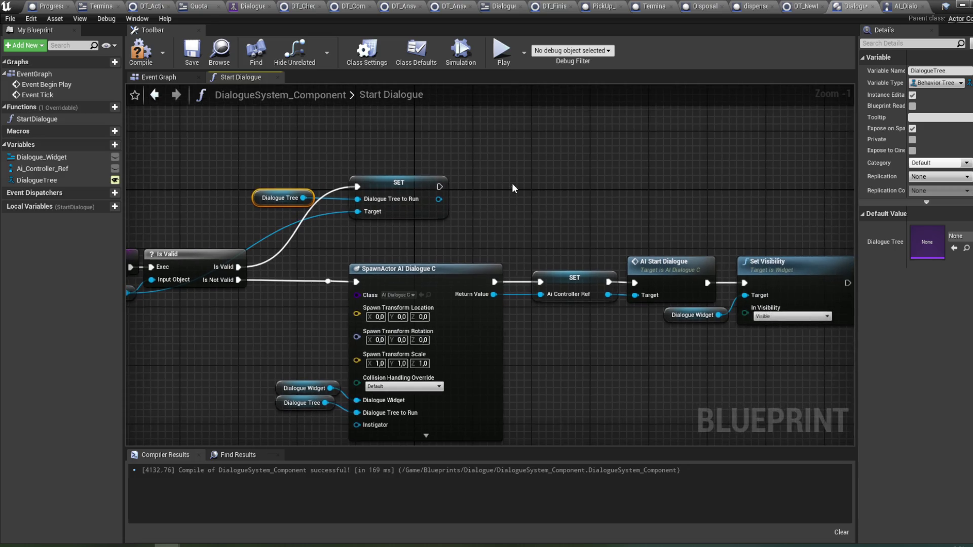
{"action": "mouse_move", "coordinate": [438, 185]}
{"action": "left_mouse_down"}
{"action": "mouse_move", "coordinate": [621, 201]}
{"action": "mouse_move", "coordinate": [635, 283]}
{"action": "left_mouse_up"}
- Compile and save DialogueSystem_Component, then minimize the blueprint editor
{"action": "left_click", "coordinate": [141, 51]}
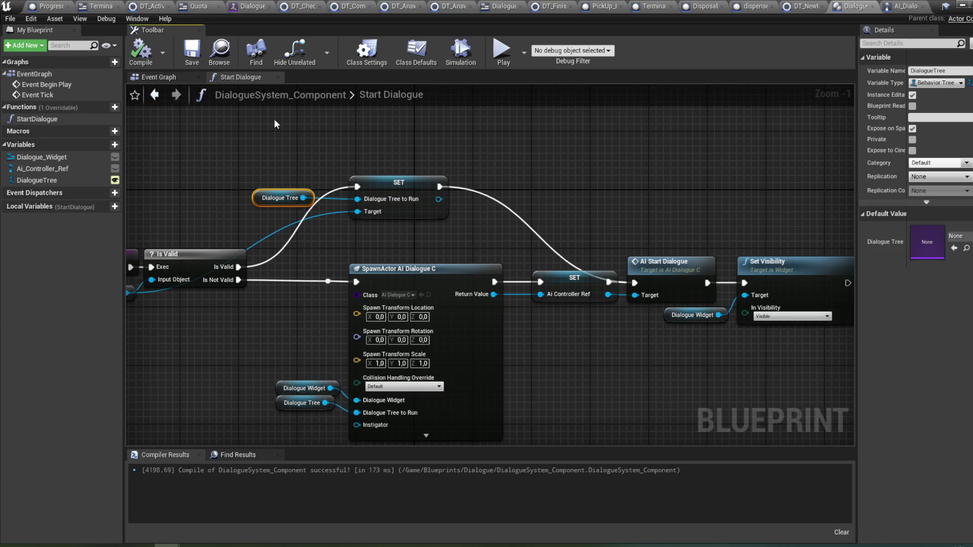
{"action": "left_click_drag", "start_coordinate": [523, 117], "coordinate": [572, 119]}
{"action": "key", "text": "ctrl+s"}
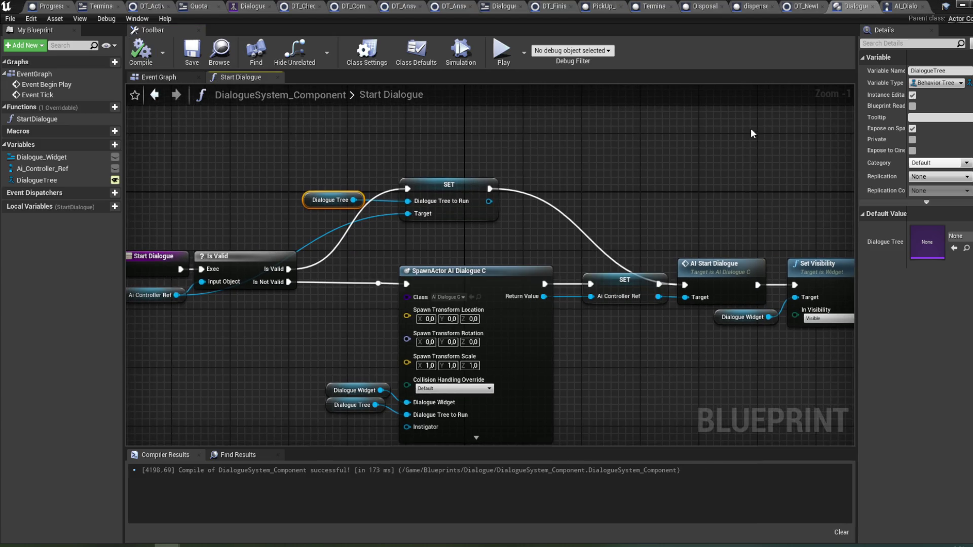
{"action": "left_click", "coordinate": [962, 5]}
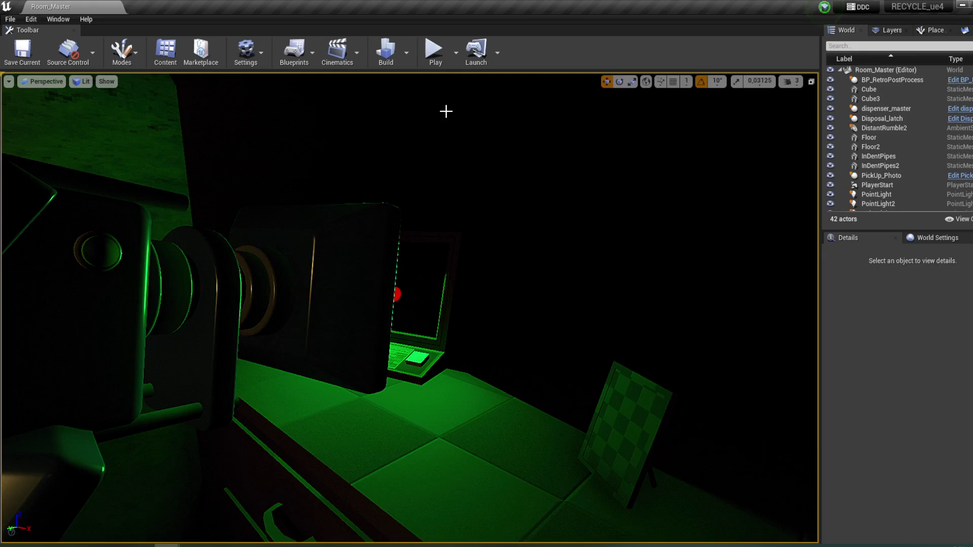
- Start a play test and drop the checkered item into the disposal bin
{"action": "left_click", "coordinate": [435, 48]}
{"action": "key", "text": "w"}
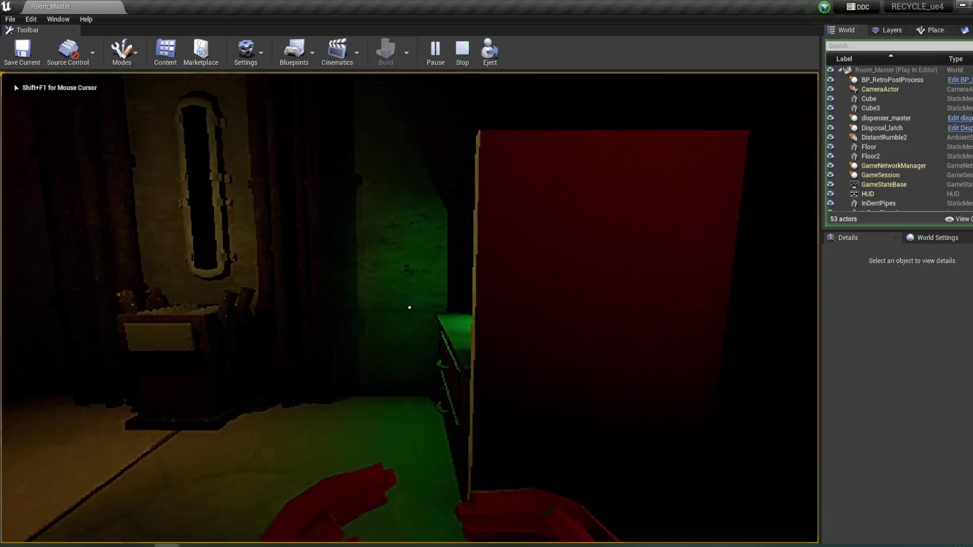
{"action": "key", "text": "w"}
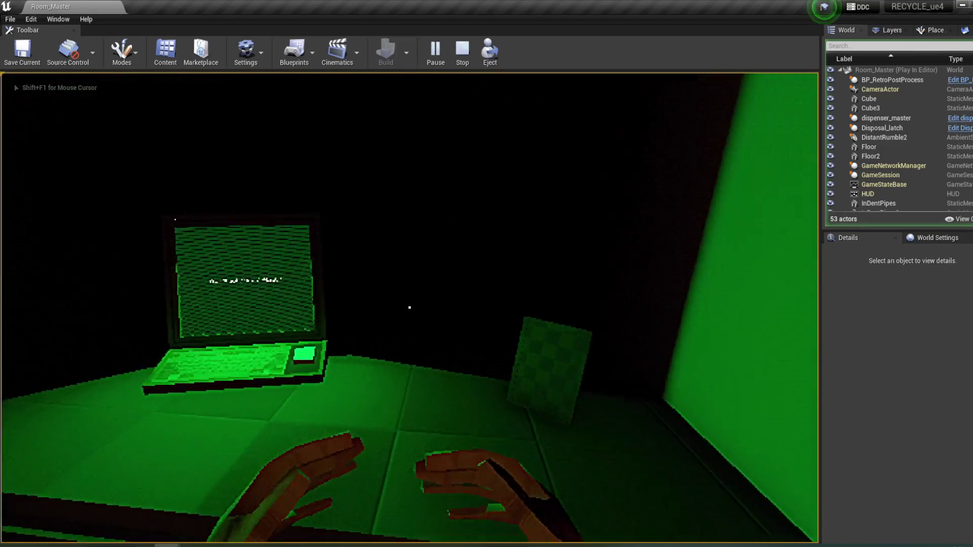
{"action": "left_click", "coordinate": [410, 308]}
{"action": "key", "text": "s"}
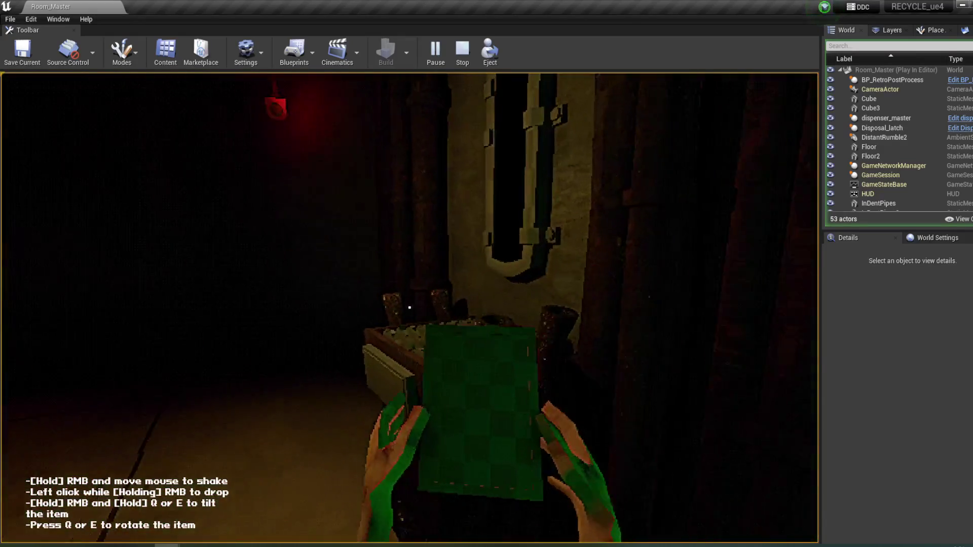
{"action": "left_click", "coordinate": [409, 307]}
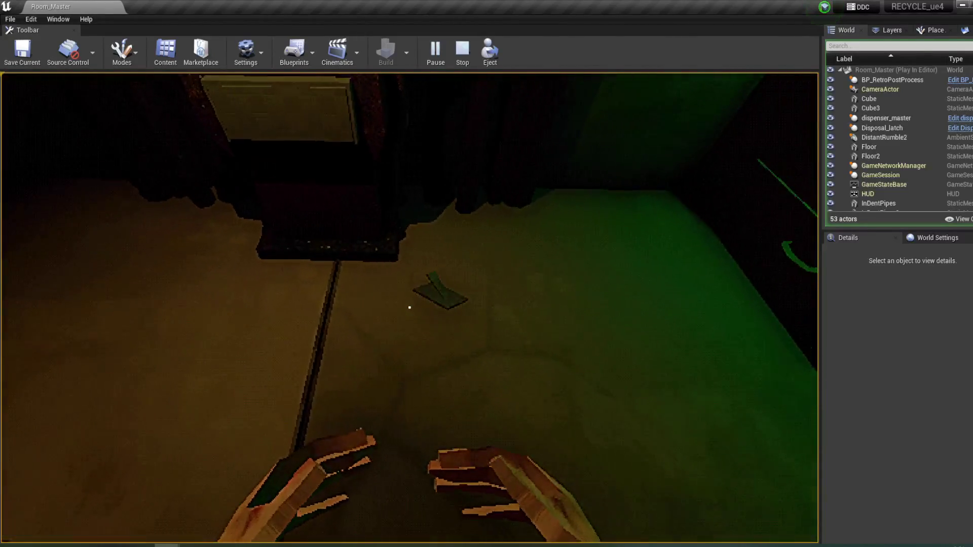
{"action": "left_click", "coordinate": [409, 308]}
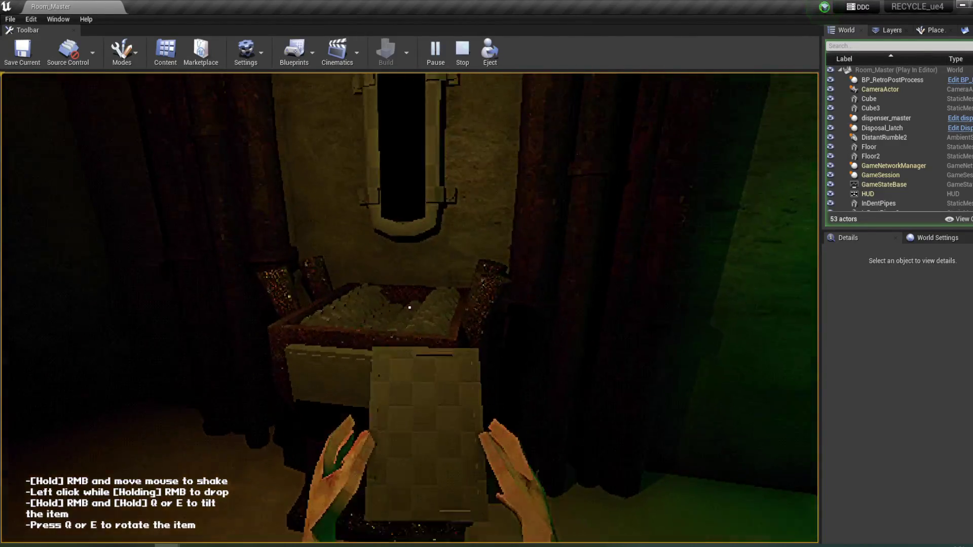
{"action": "left_click", "coordinate": [410, 308]}
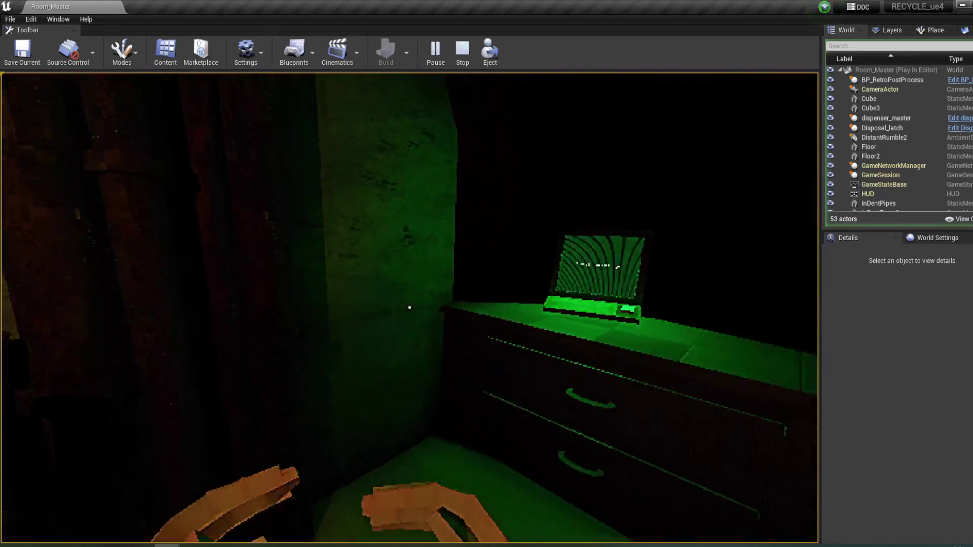
- Use the Terminal, answer 'Were instructions clear?', and leave the close-up
{"action": "key", "text": "w"}
{"action": "left_click", "coordinate": [409, 307]}
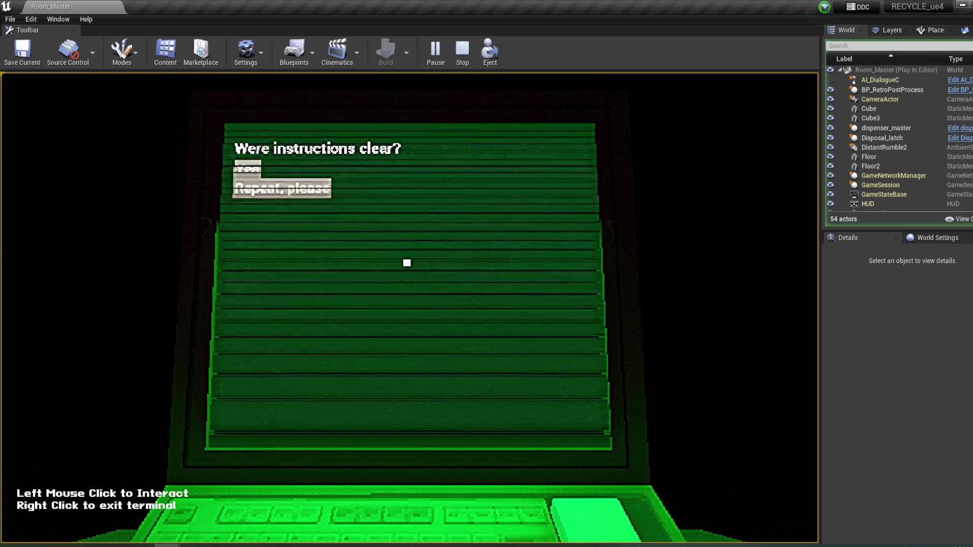
{"action": "key", "text": "Return"}
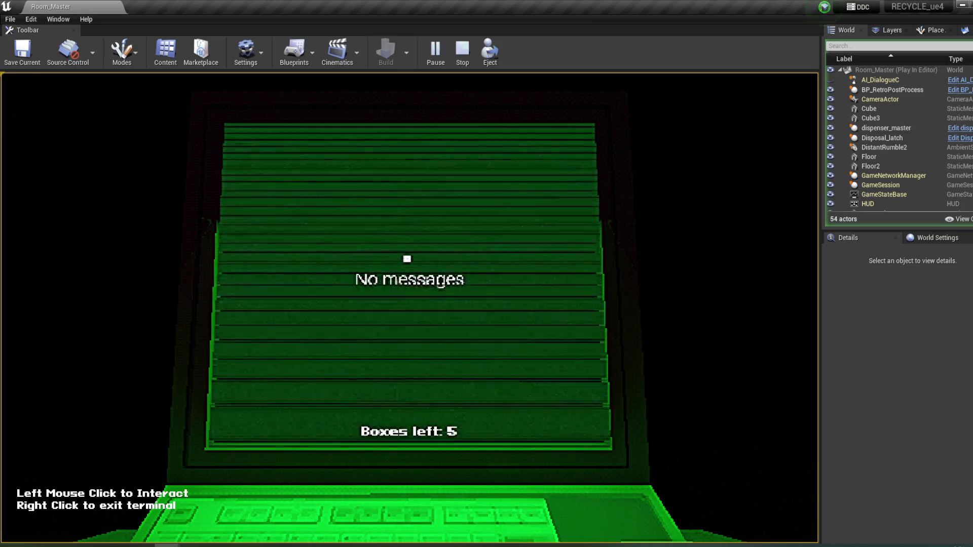
{"action": "right_click", "coordinate": [407, 259]}
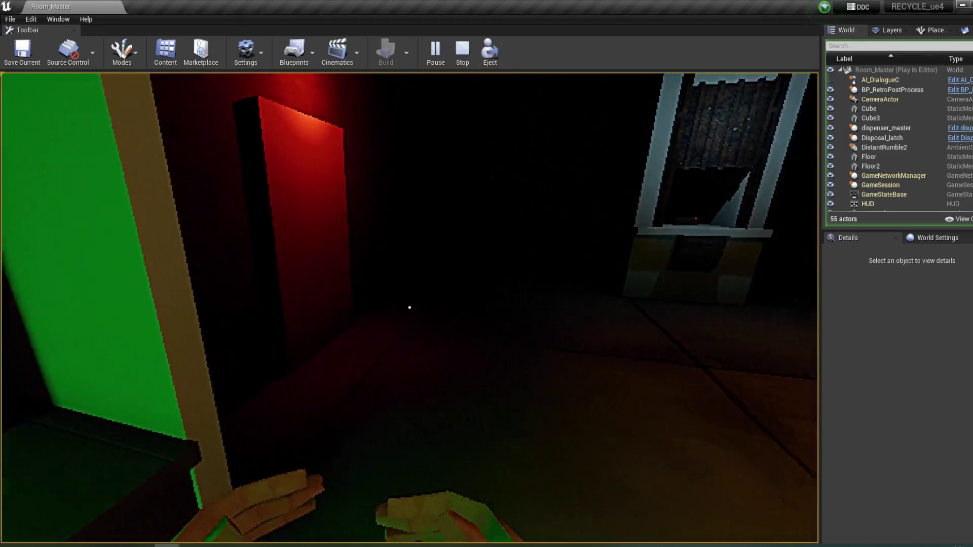
- Take an item from the disposal machine and walk back toward the green laptop
{"action": "key", "text": "w"}
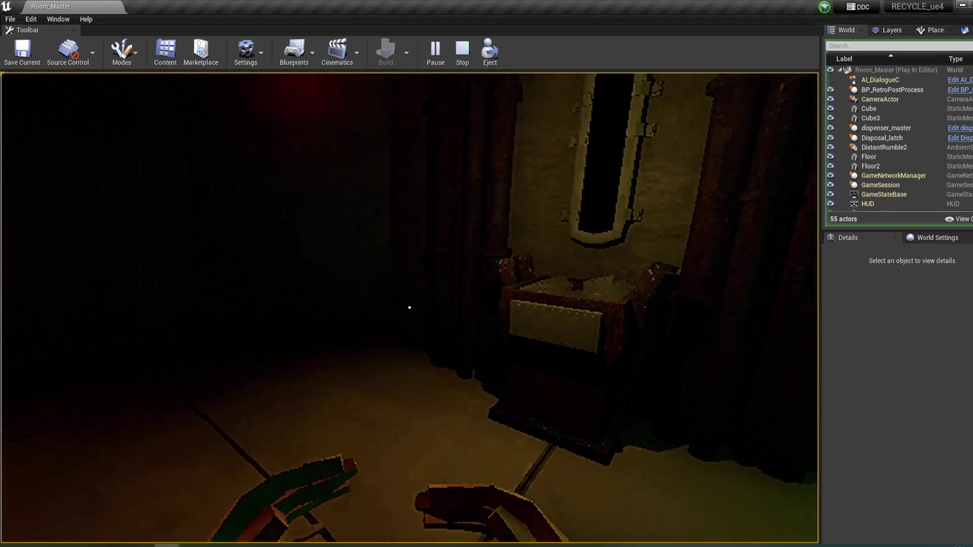
{"action": "left_click", "coordinate": [410, 308]}
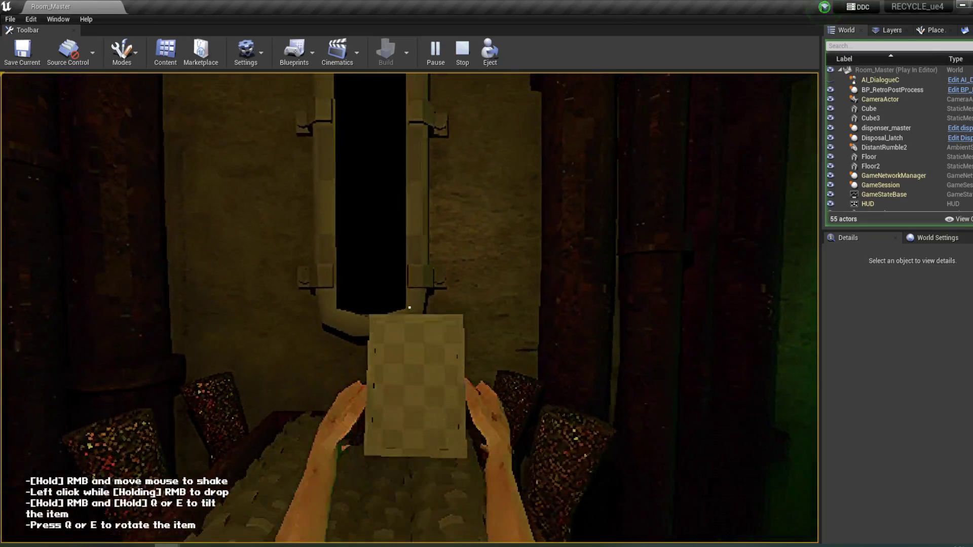
{"action": "key", "text": "s"}
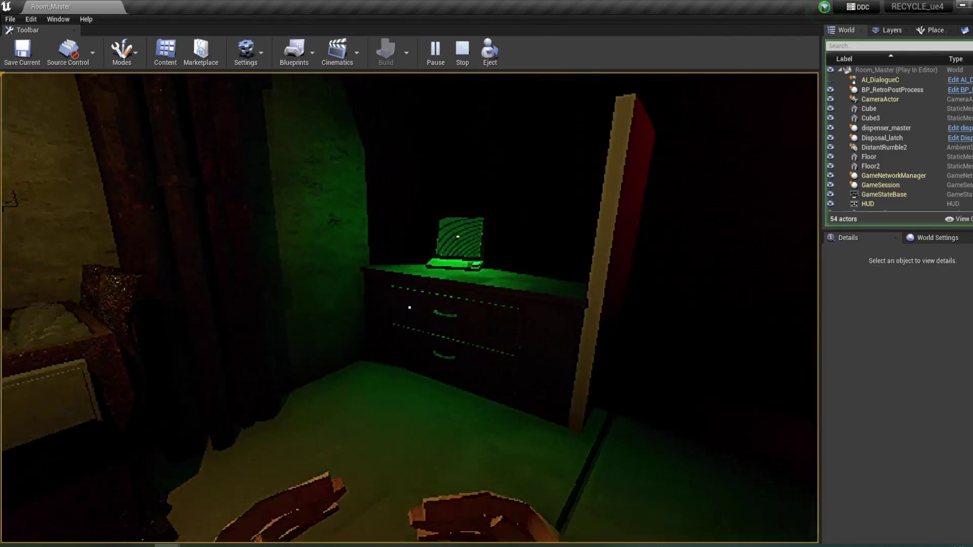
{"action": "key", "text": "w"}
{"action": "key", "text": "w"}
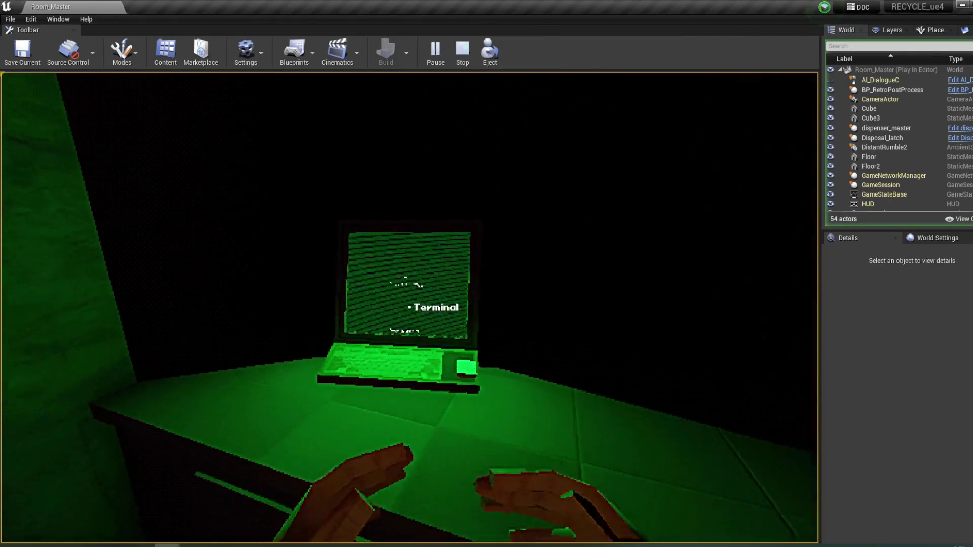
- Walk to the dispenser and grab the box off its ledge
{"action": "mouse_move", "coordinate": [410, 308]}
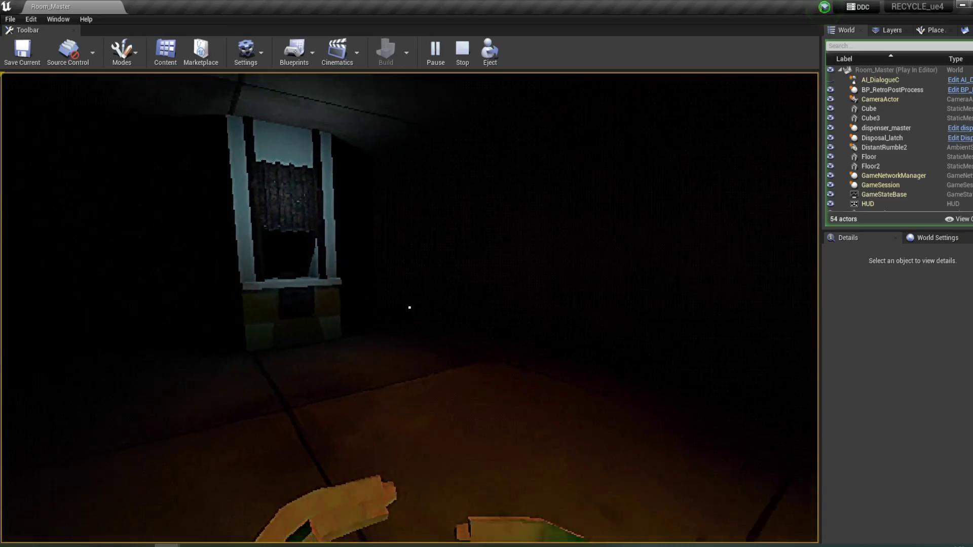
{"action": "key", "text": "w"}
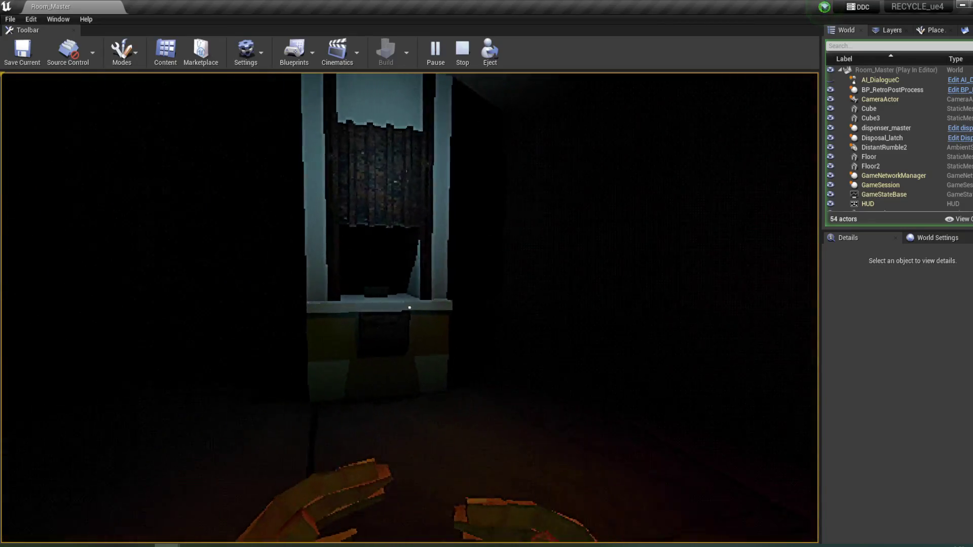
{"action": "key", "text": "w"}
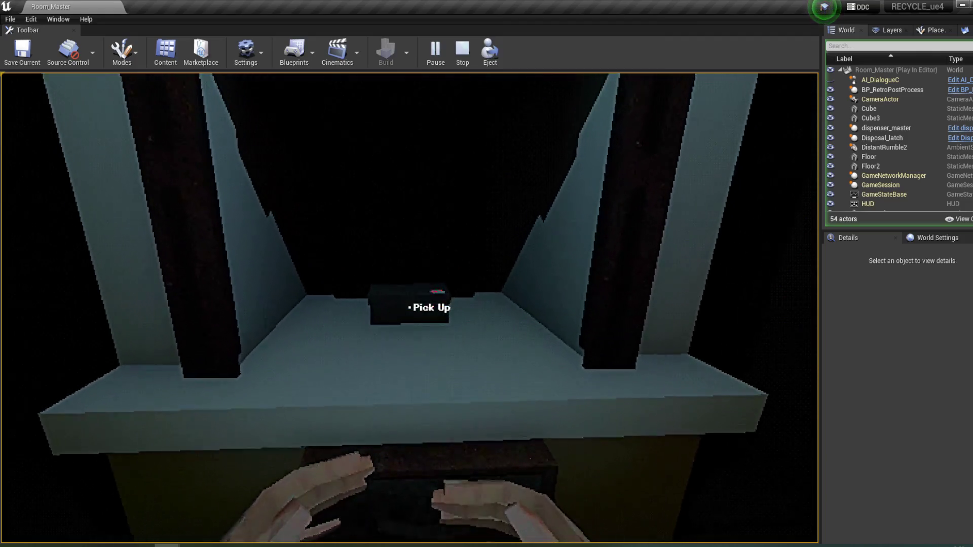
{"action": "left_click", "coordinate": [410, 308]}
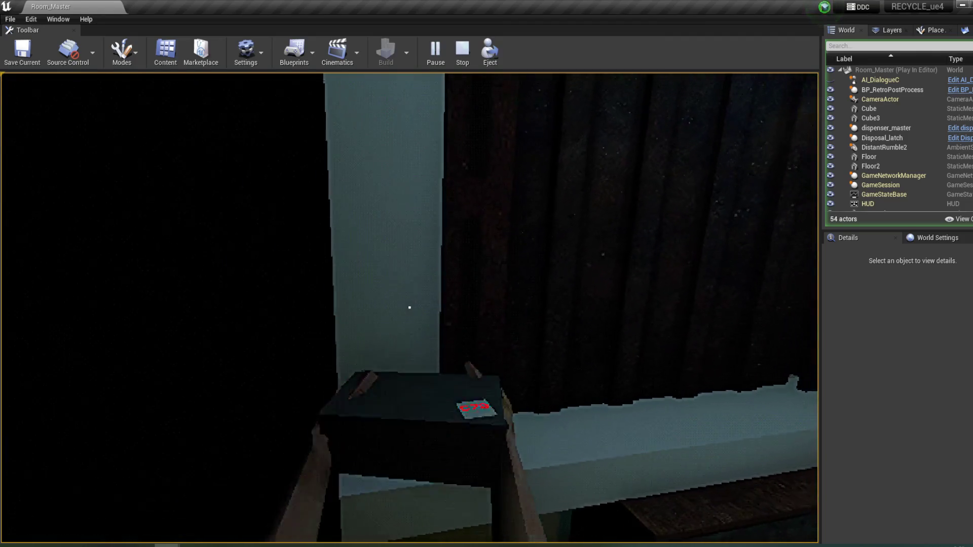
{"action": "mouse_move", "coordinate": [409, 307]}
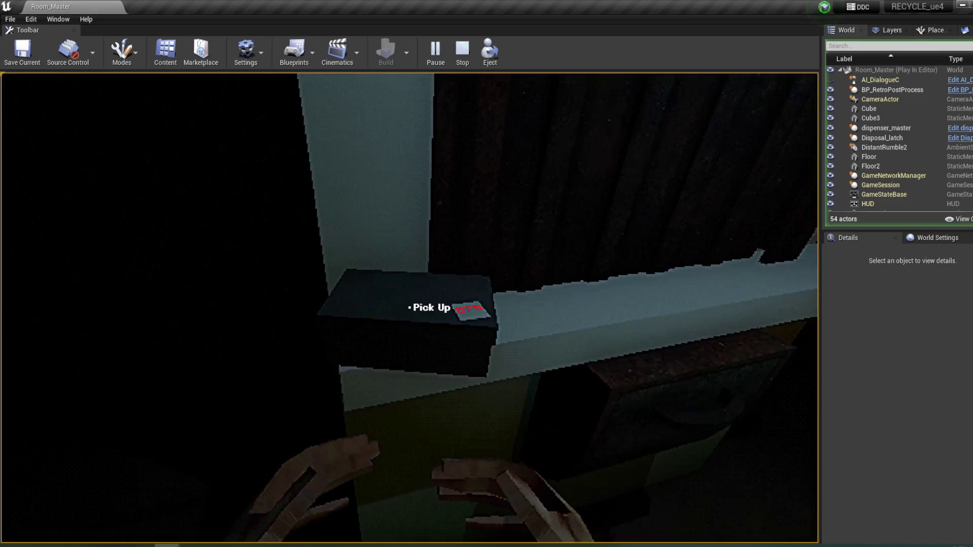
{"action": "left_click", "coordinate": [409, 308]}
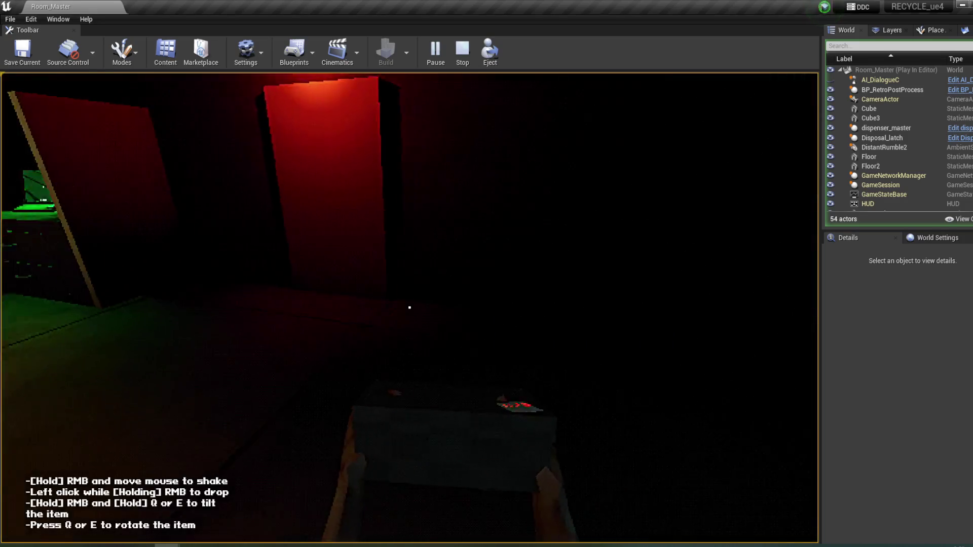
- Tip the box's contents into the dispenser tray under the porthole, then use the terminal
{"action": "mouse_move", "coordinate": [409, 308]}
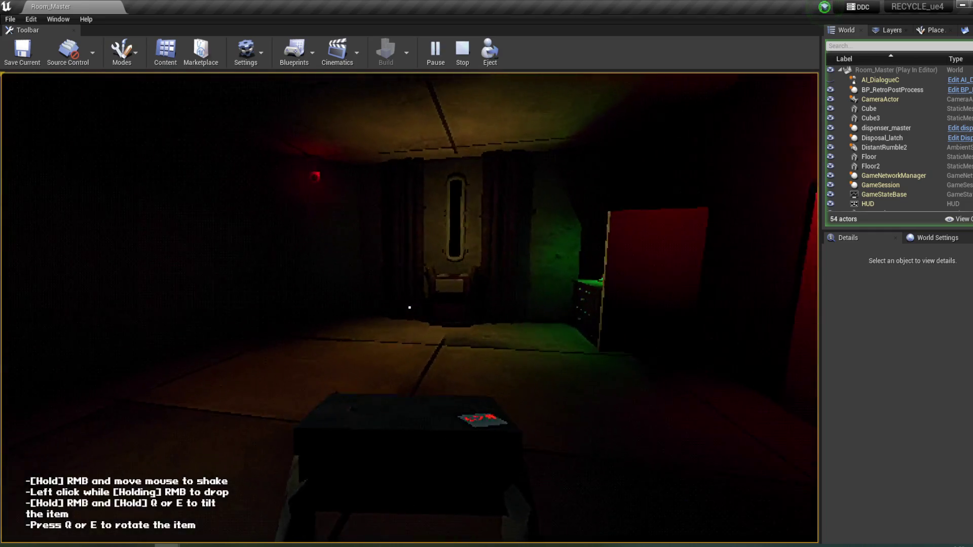
{"action": "key", "text": "w"}
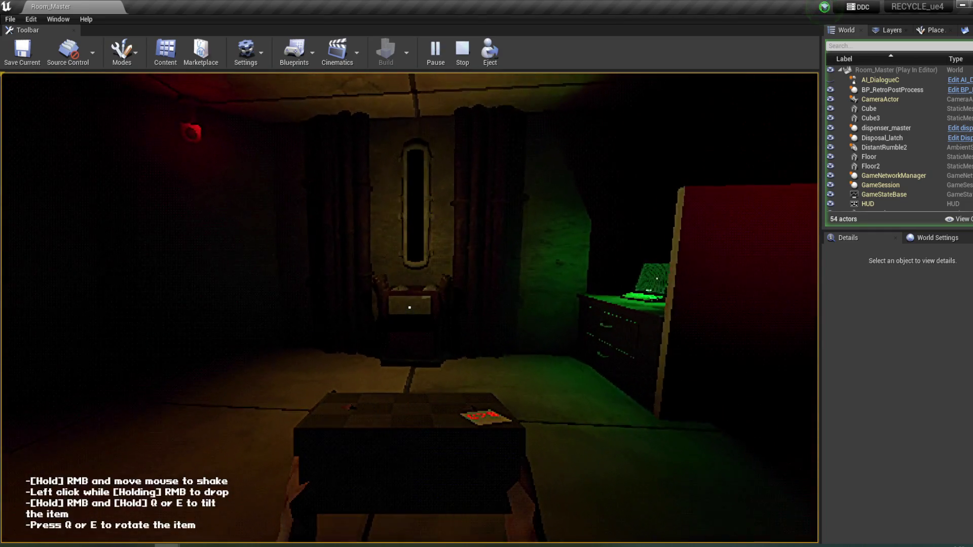
{"action": "key", "text": "w"}
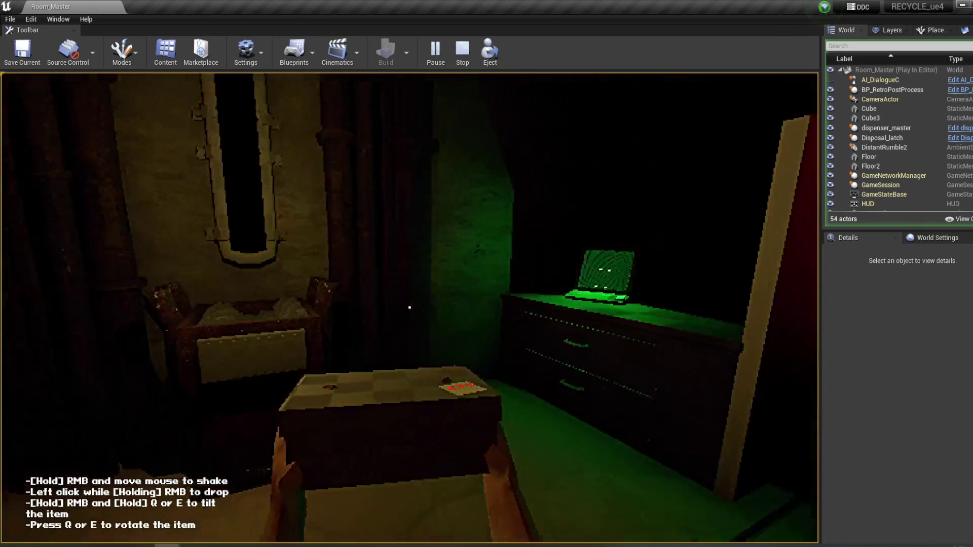
{"action": "key", "text": "w"}
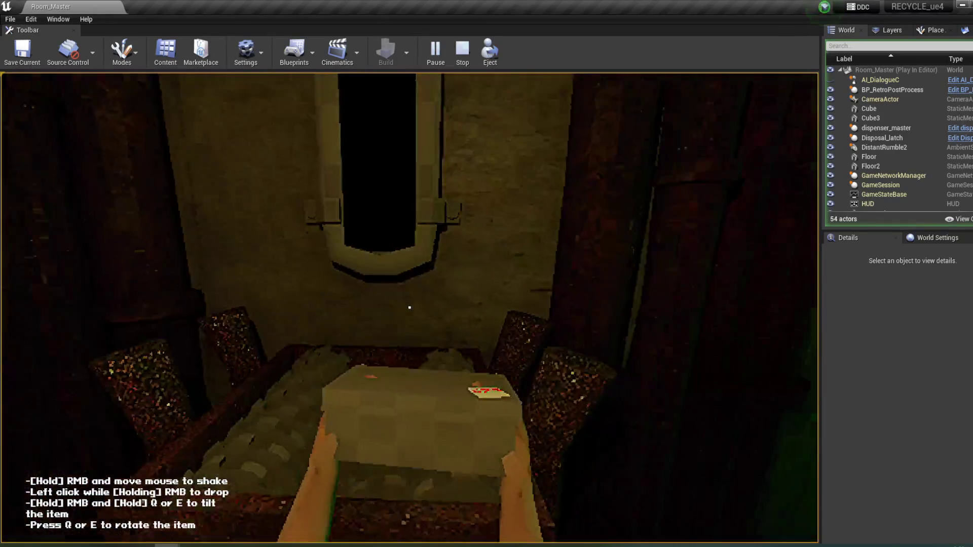
{"action": "left_click", "coordinate": [410, 307]}
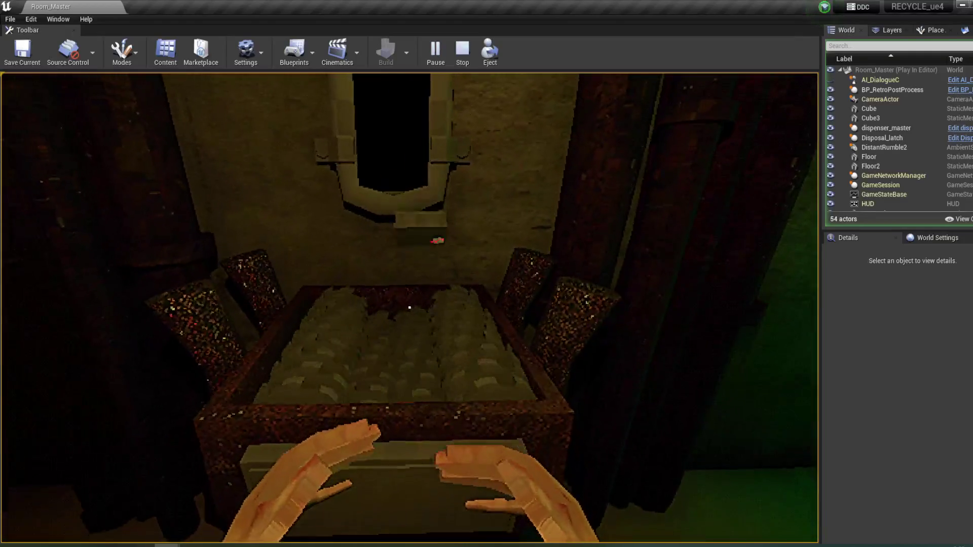
{"action": "mouse_move", "coordinate": [409, 307]}
{"action": "key", "text": "w"}
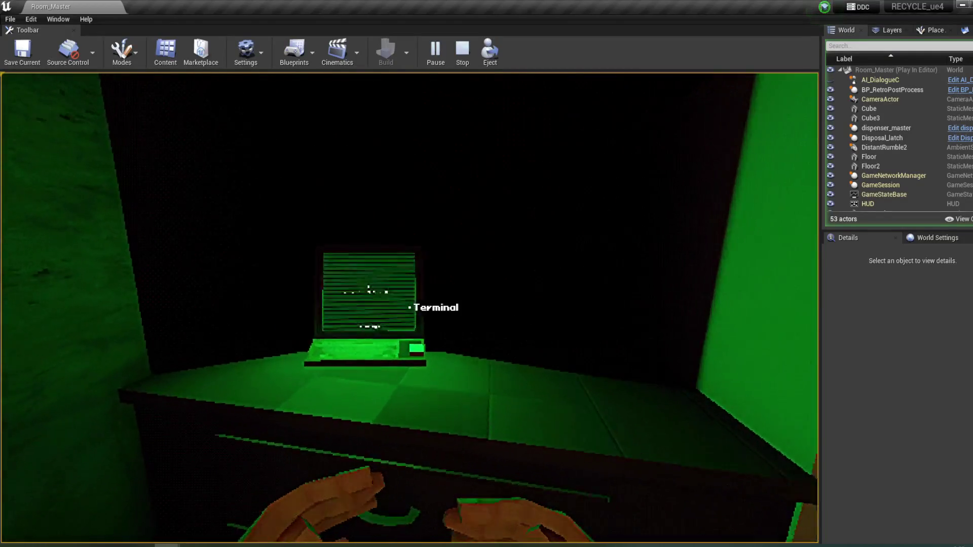
{"action": "left_click", "coordinate": [409, 308]}
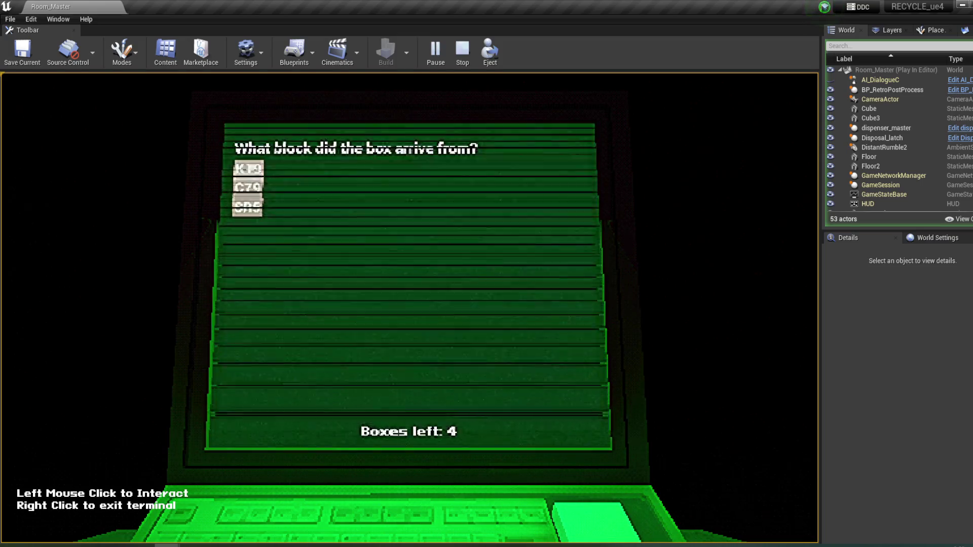
- Answer the terminal's block question, leave the terminal view, and stop the play session
{"action": "left_click", "coordinate": [247, 208]}
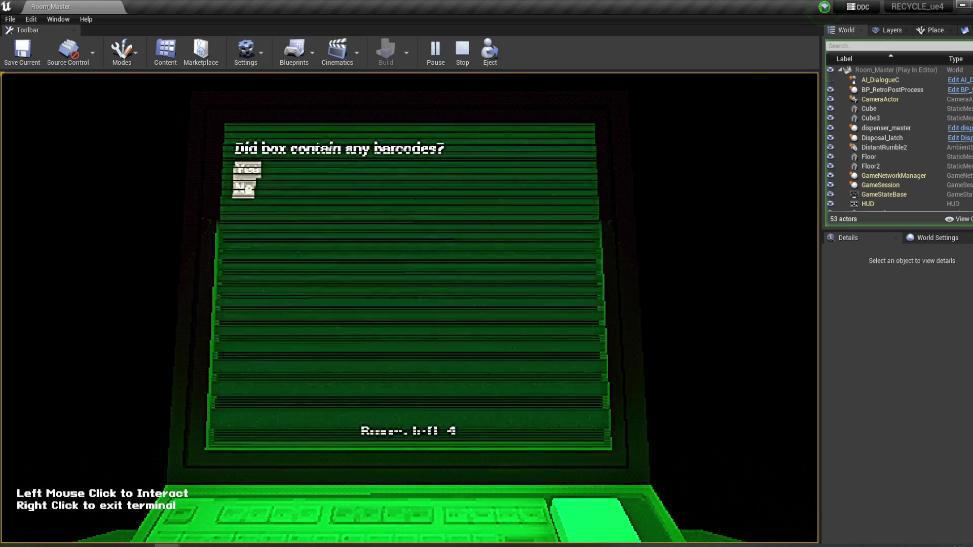
{"action": "right_click", "coordinate": [333, 245]}
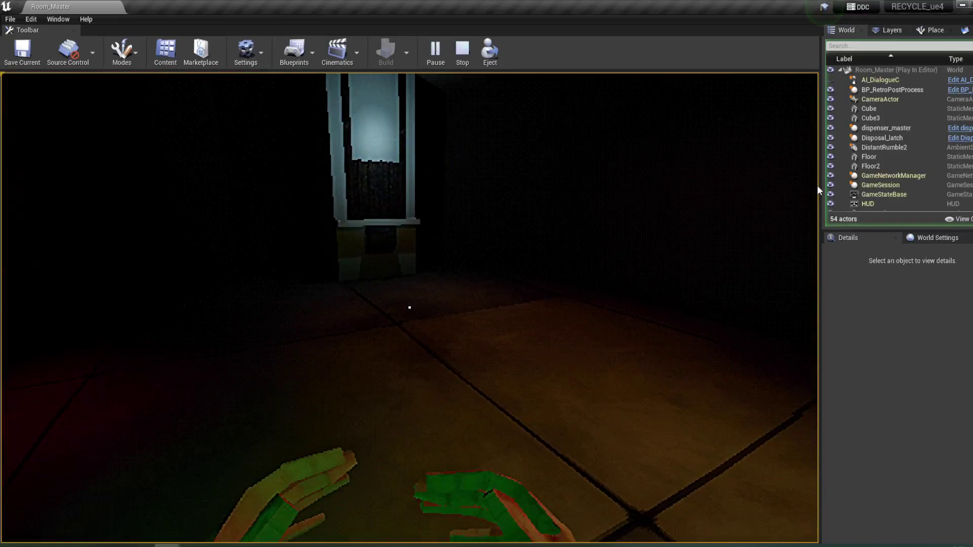
{"action": "key", "text": "Escape"}
- Stop the play session and jump from the error log to PickUp_Master's New Test node
{"action": "left_click_drag", "start_coordinate": [546, 405], "coordinate": [709, 406]}
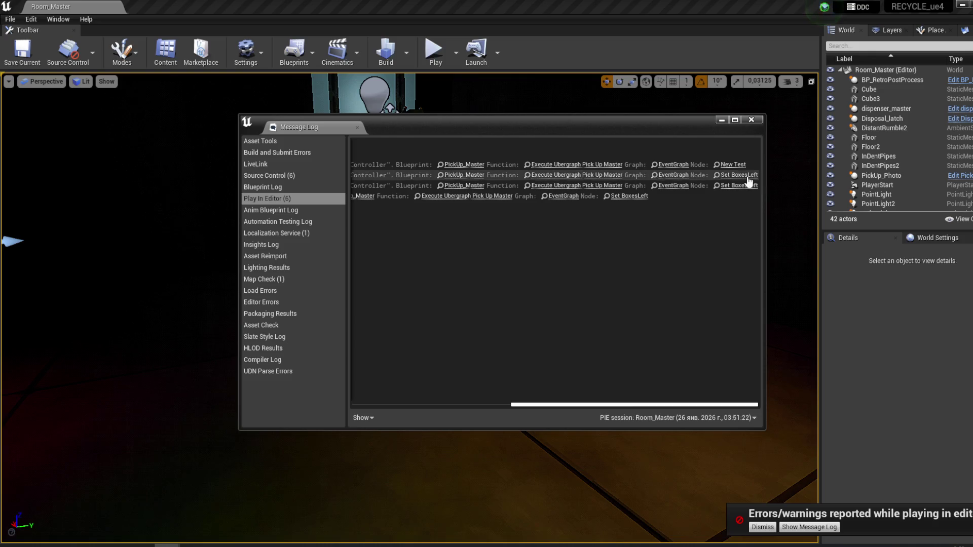
{"action": "left_click", "coordinate": [734, 164]}
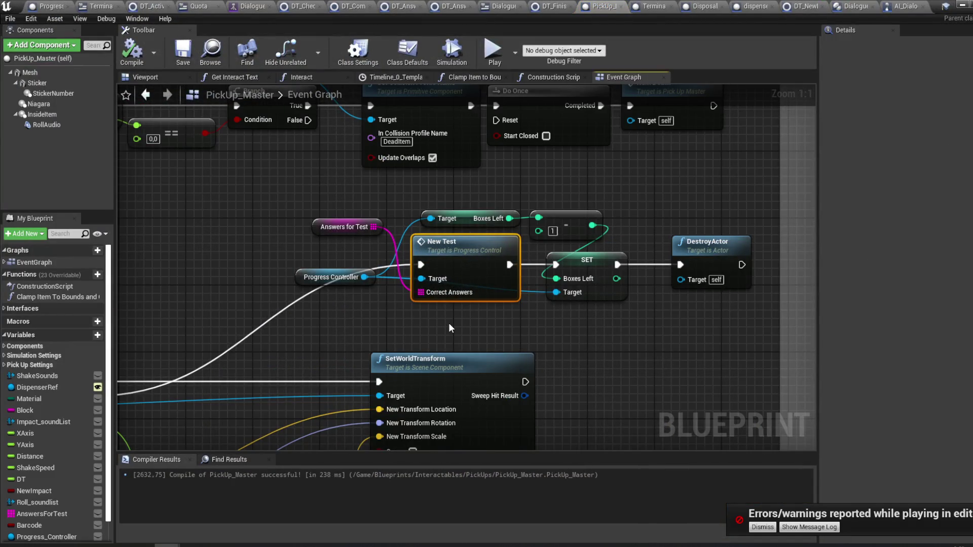
{"action": "mouse_move", "coordinate": [180, 538]}
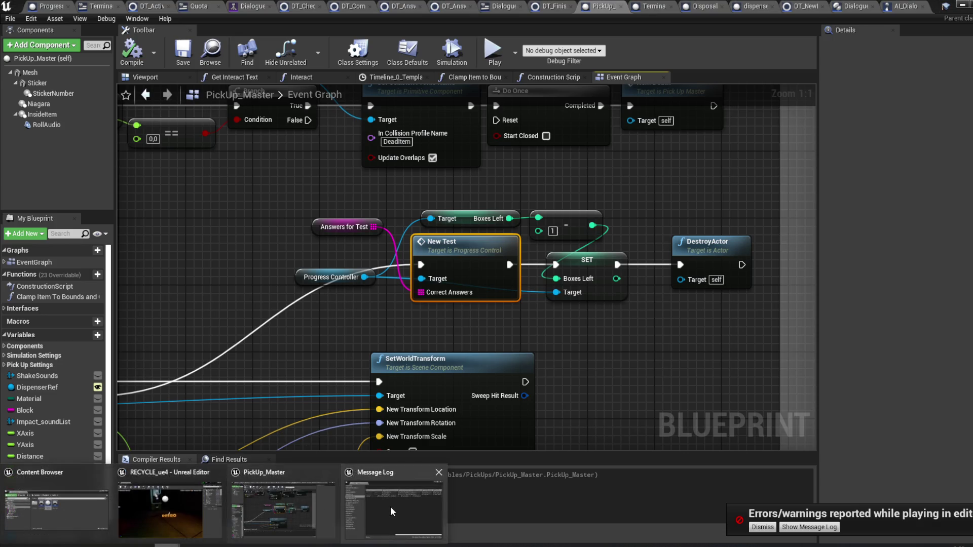
{"action": "left_click", "coordinate": [393, 507]}
- Review the New Test errors, recompile PickUp_Master, then return to the Dialogue behavior tree
{"action": "left_click_drag", "start_coordinate": [620, 404], "coordinate": [489, 405]}
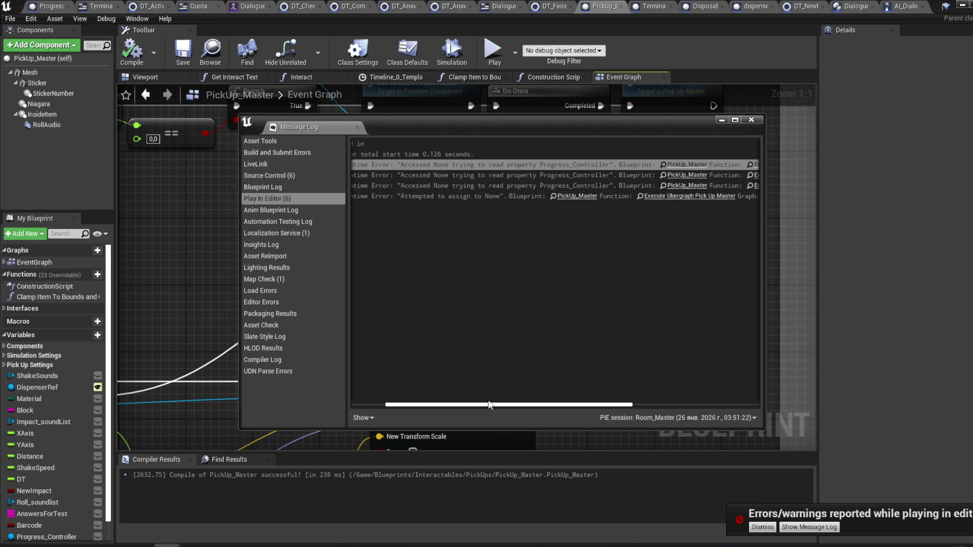
{"action": "mouse_move", "coordinate": [489, 404]}
{"action": "left_mouse_down"}
{"action": "mouse_move", "coordinate": [642, 396]}
{"action": "mouse_move", "coordinate": [498, 405]}
{"action": "mouse_move", "coordinate": [669, 405]}
{"action": "left_mouse_up"}
{"action": "left_click", "coordinate": [752, 120]}
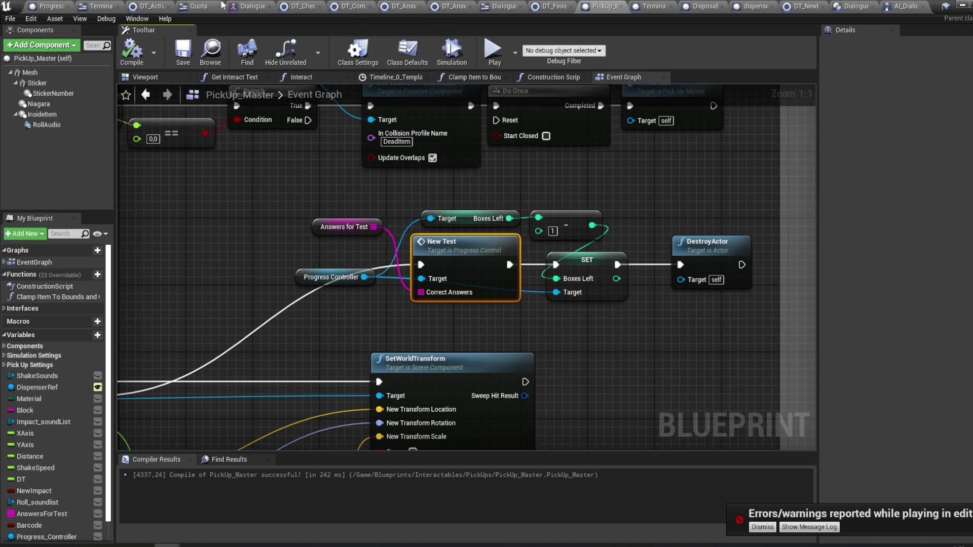
{"action": "left_click", "coordinate": [259, 4]}
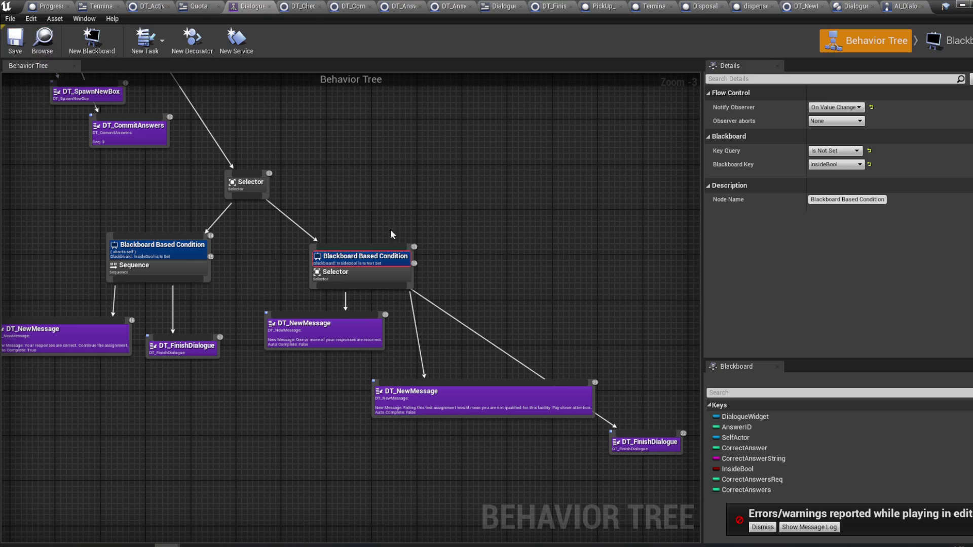
- Move the failure DT_NewMessage and its DT_FinishDialogue up level with the other message node
{"action": "left_click", "coordinate": [467, 296]}
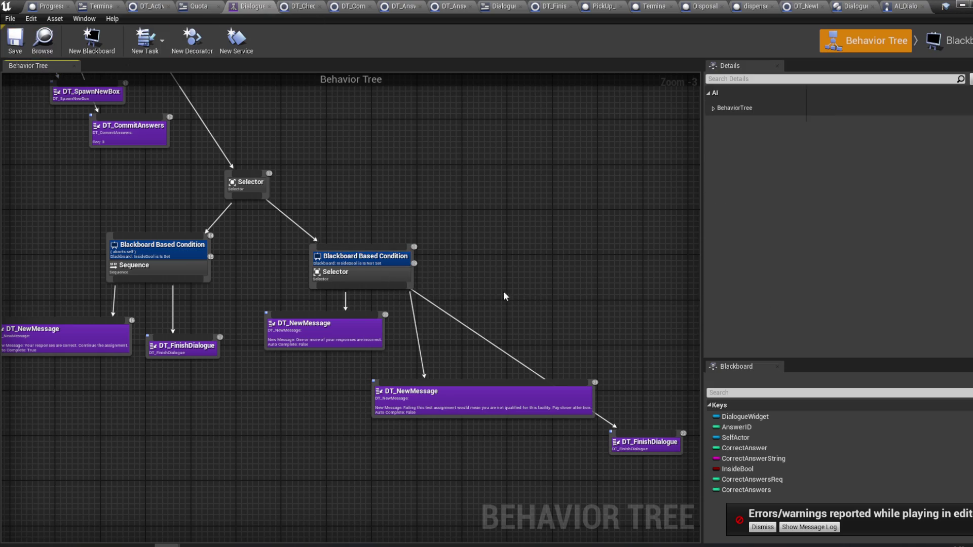
{"action": "left_click_drag", "start_coordinate": [503, 293], "coordinate": [519, 276]}
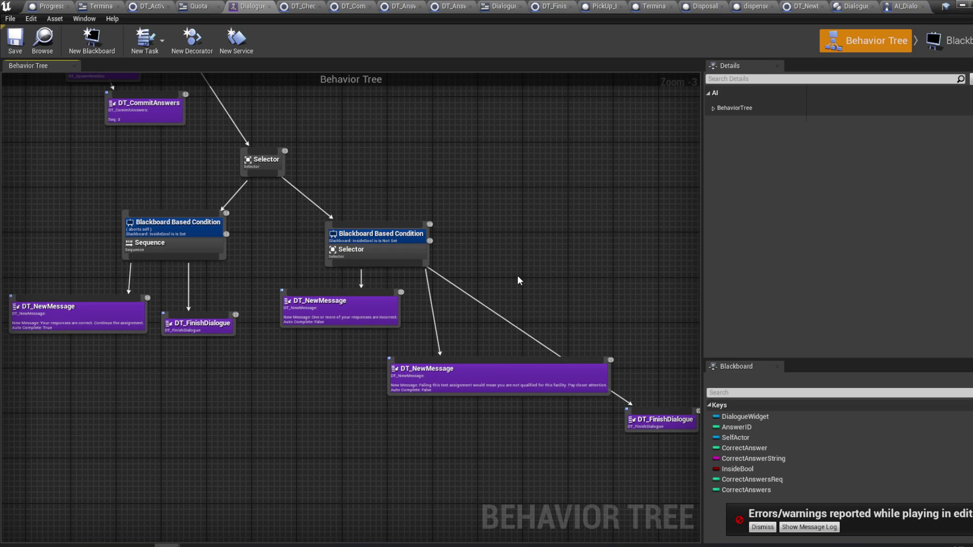
{"action": "mouse_move", "coordinate": [461, 366]}
{"action": "left_mouse_down"}
{"action": "mouse_move", "coordinate": [471, 308]}
{"action": "mouse_move", "coordinate": [377, 331]}
{"action": "mouse_move", "coordinate": [367, 407]}
{"action": "mouse_move", "coordinate": [486, 309]}
{"action": "mouse_move", "coordinate": [481, 300]}
{"action": "mouse_move", "coordinate": [485, 307]}
{"action": "left_mouse_up"}
{"action": "left_click_drag", "start_coordinate": [577, 373], "coordinate": [500, 372]}
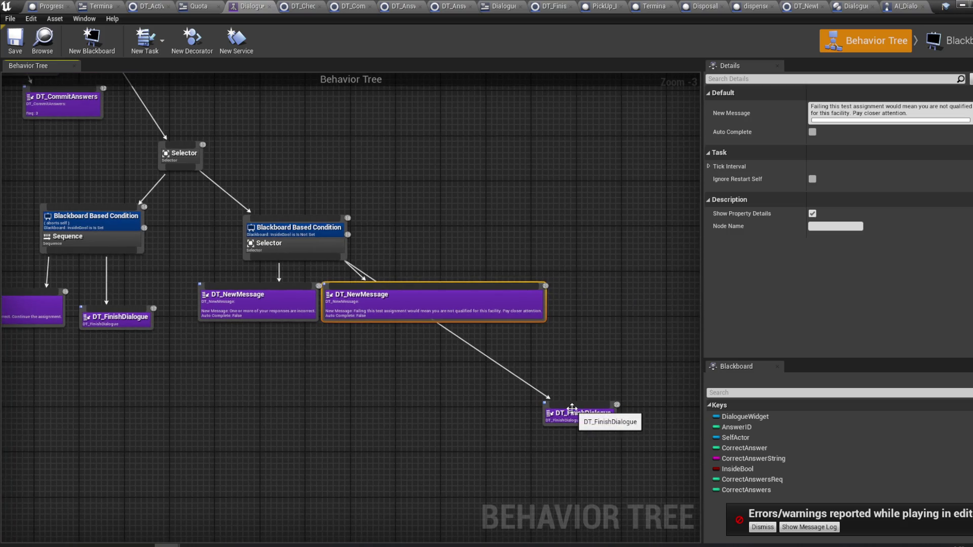
{"action": "left_click_drag", "start_coordinate": [568, 420], "coordinate": [607, 330]}
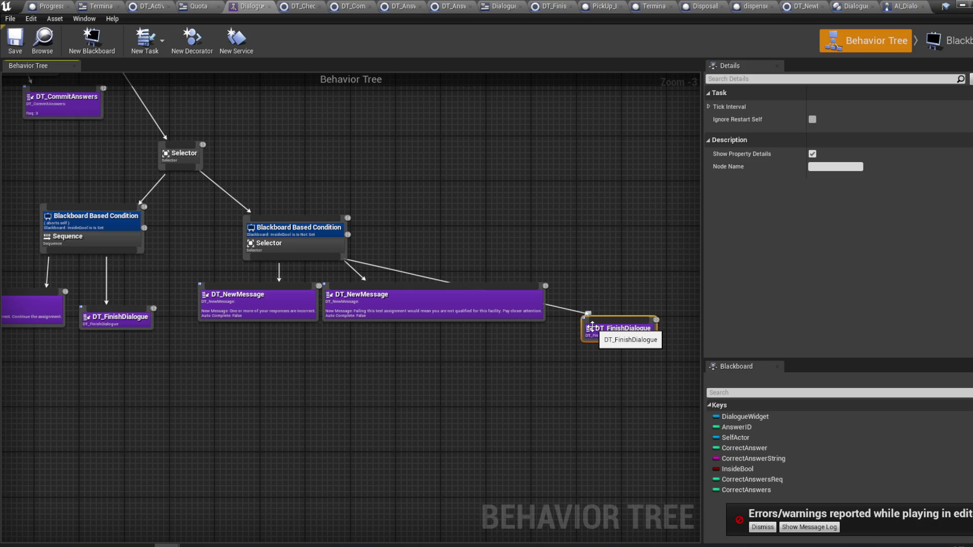
{"action": "scroll", "coordinate": [495, 198], "scroll_direction": "up", "scroll_amount": 3}
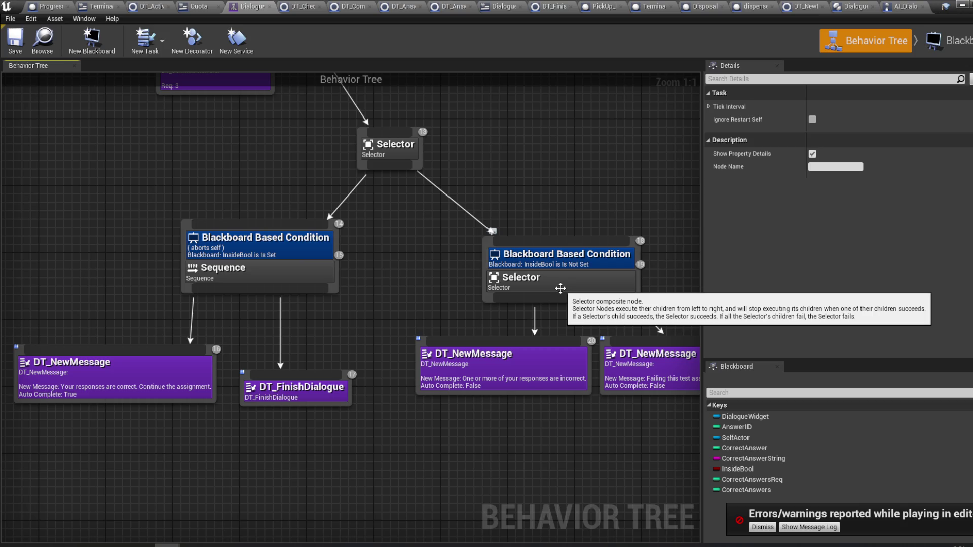
- Inspect the incorrect-responses message node and the InsideBool Is Not Set and Is Set conditions
{"action": "left_click", "coordinate": [560, 354]}
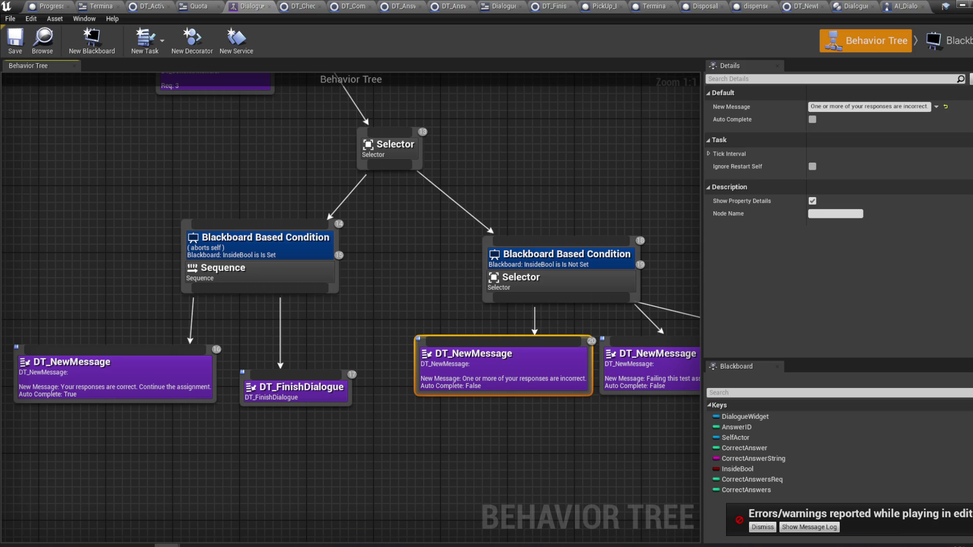
{"action": "left_click_drag", "start_coordinate": [596, 224], "coordinate": [550, 216]}
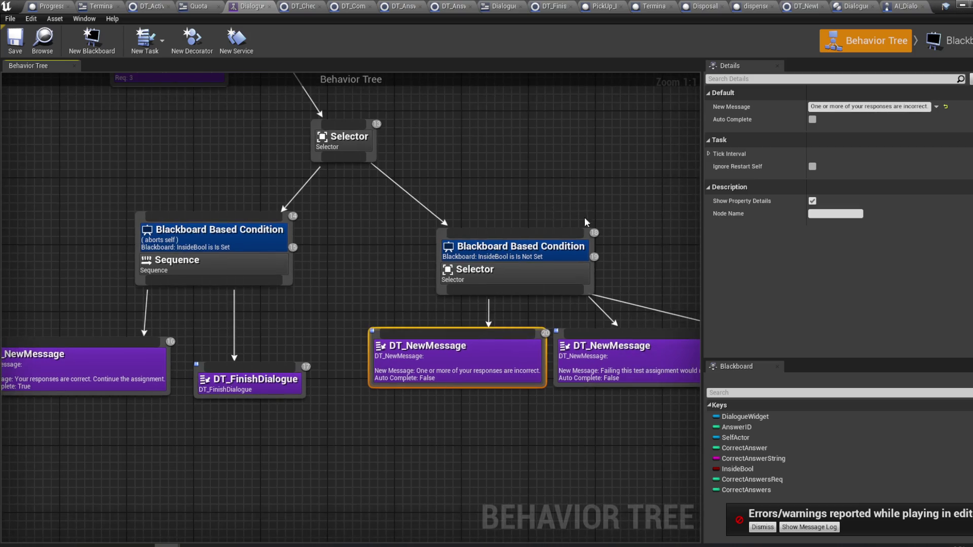
{"action": "left_click", "coordinate": [522, 254]}
{"action": "left_click", "coordinate": [835, 107]}
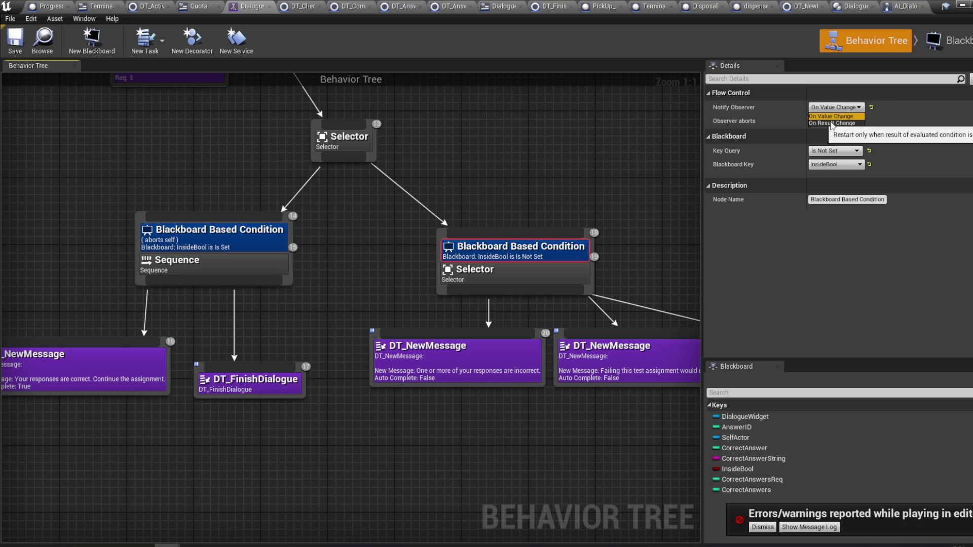
{"action": "left_click", "coordinate": [263, 233]}
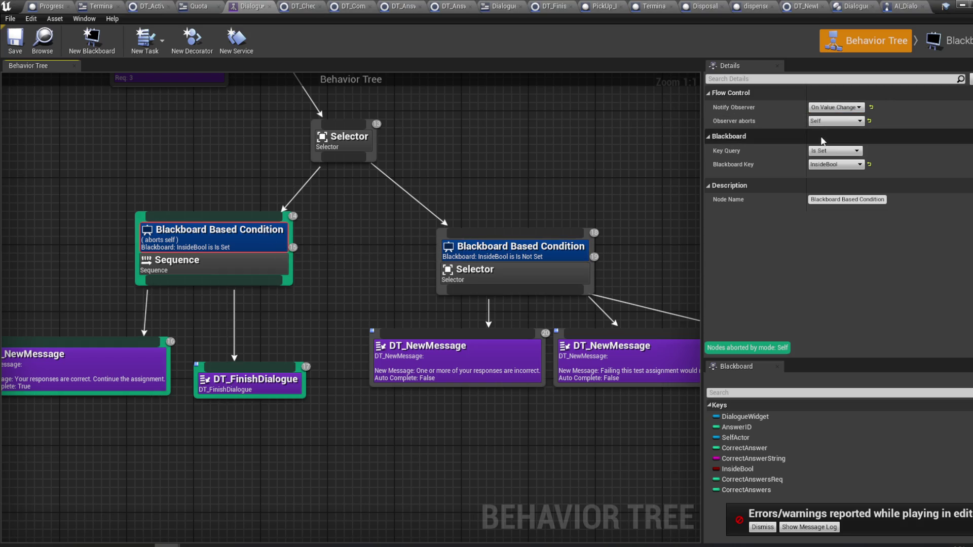